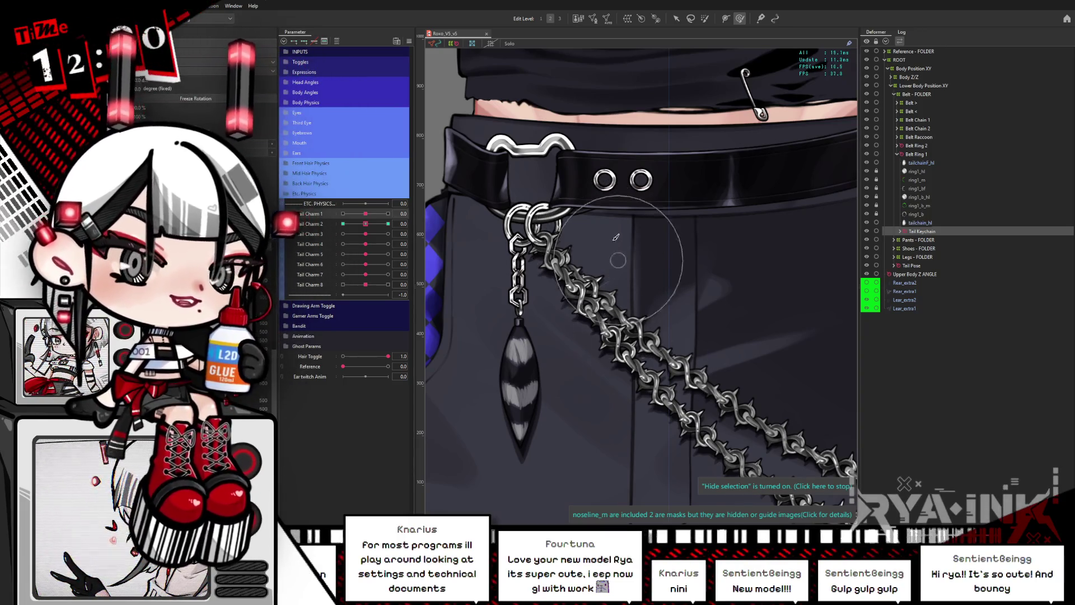
Select the chain2 mesh through Object at Cursor and frame the belt chain in view.
{"action": "scroll", "coordinate": [596, 244], "scroll_direction": "down", "scroll_amount": 5}
{"action": "scroll", "coordinate": [596, 264], "scroll_direction": "up", "scroll_amount": 5}
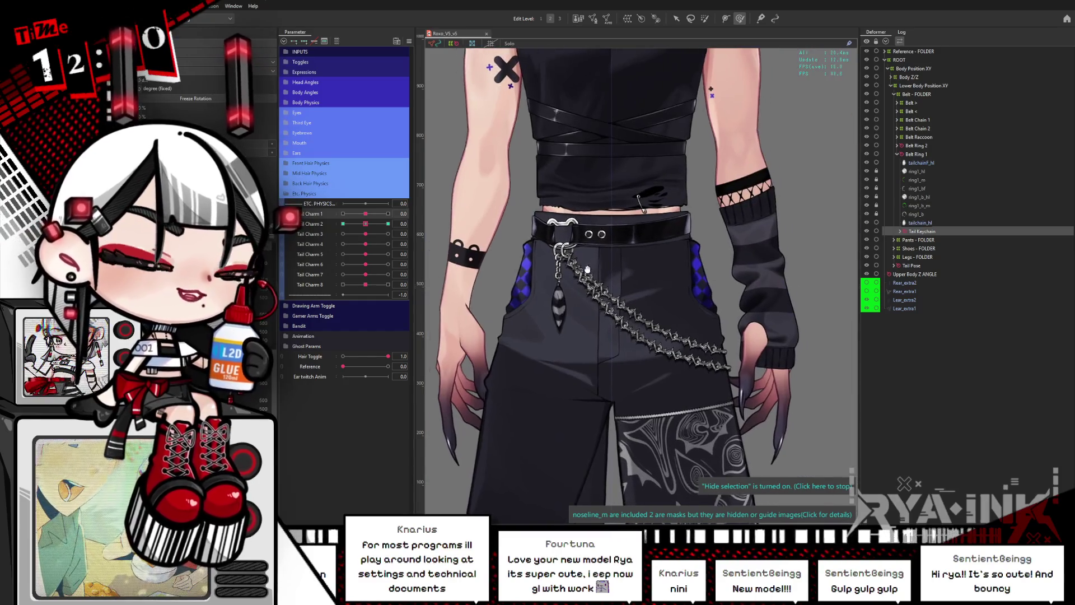
{"action": "right_click", "coordinate": [580, 266]}
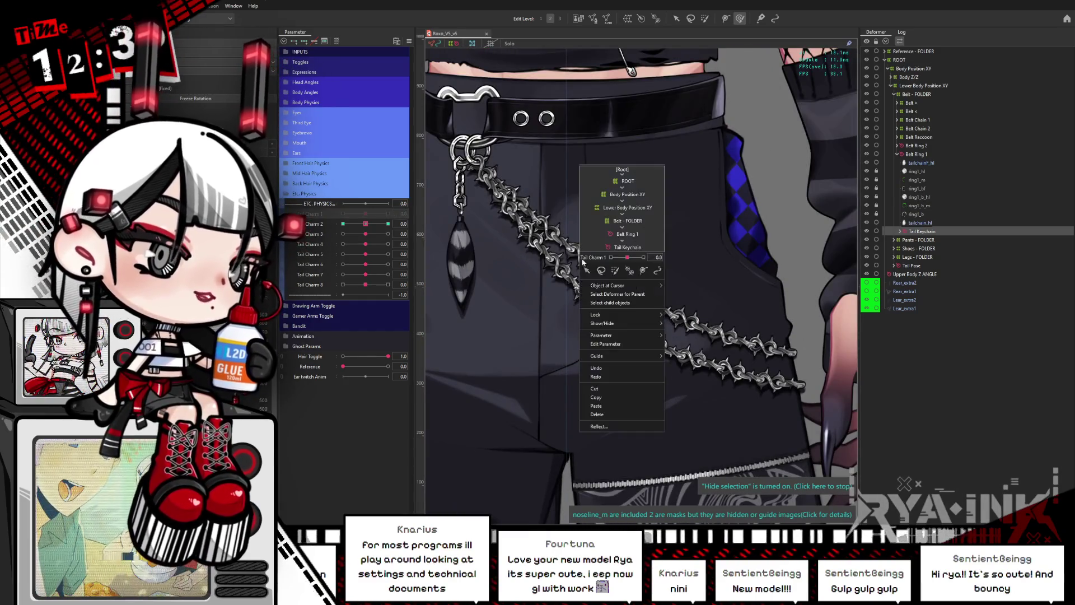
{"action": "mouse_move", "coordinate": [610, 286]}
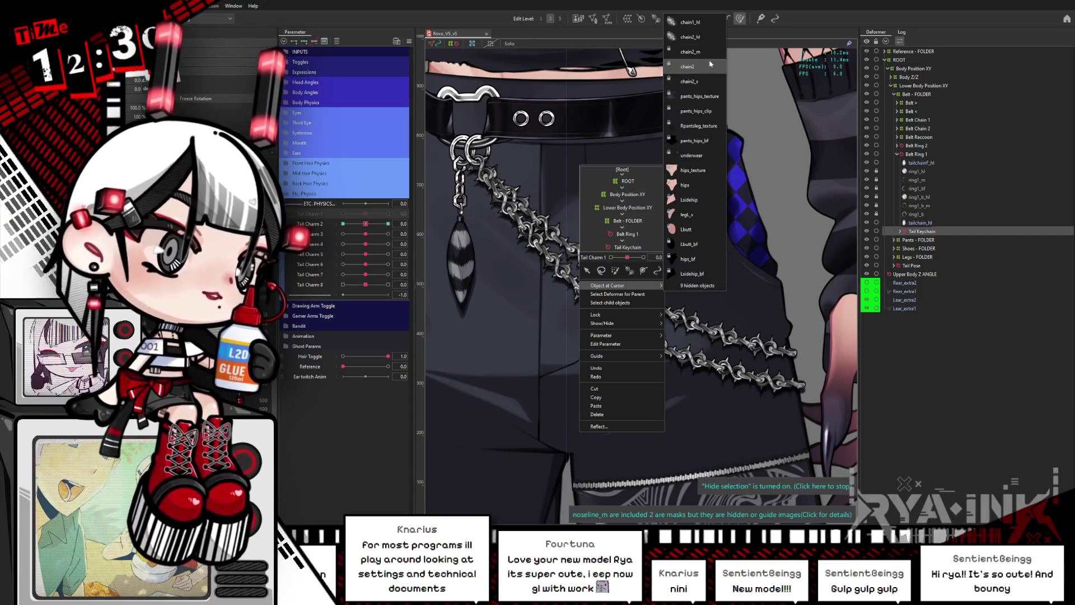
{"action": "left_click", "coordinate": [710, 66]}
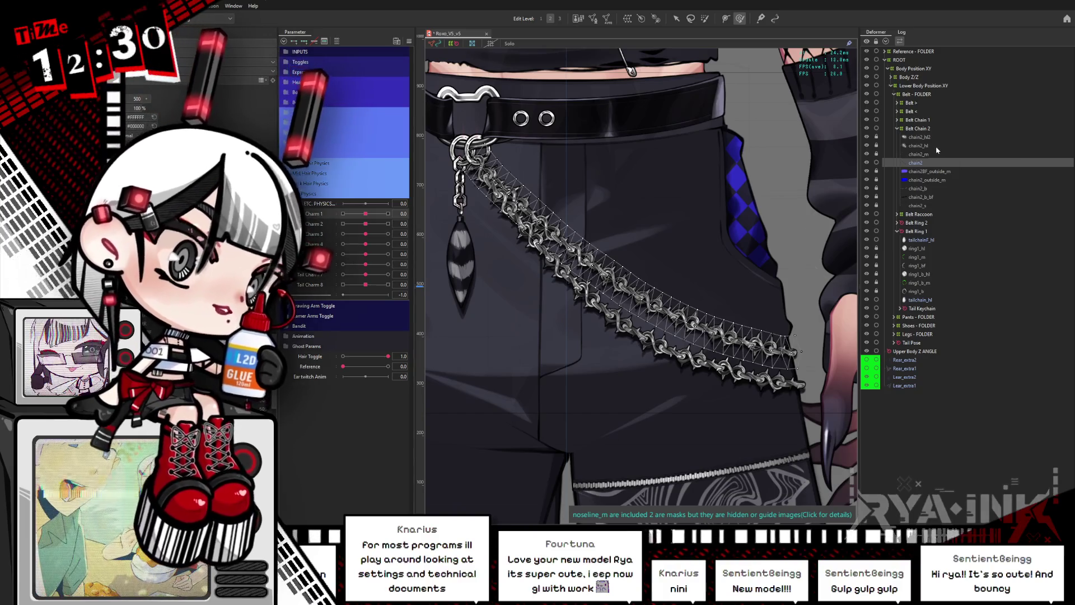
{"action": "scroll", "coordinate": [689, 276], "scroll_direction": "down", "scroll_amount": 2}
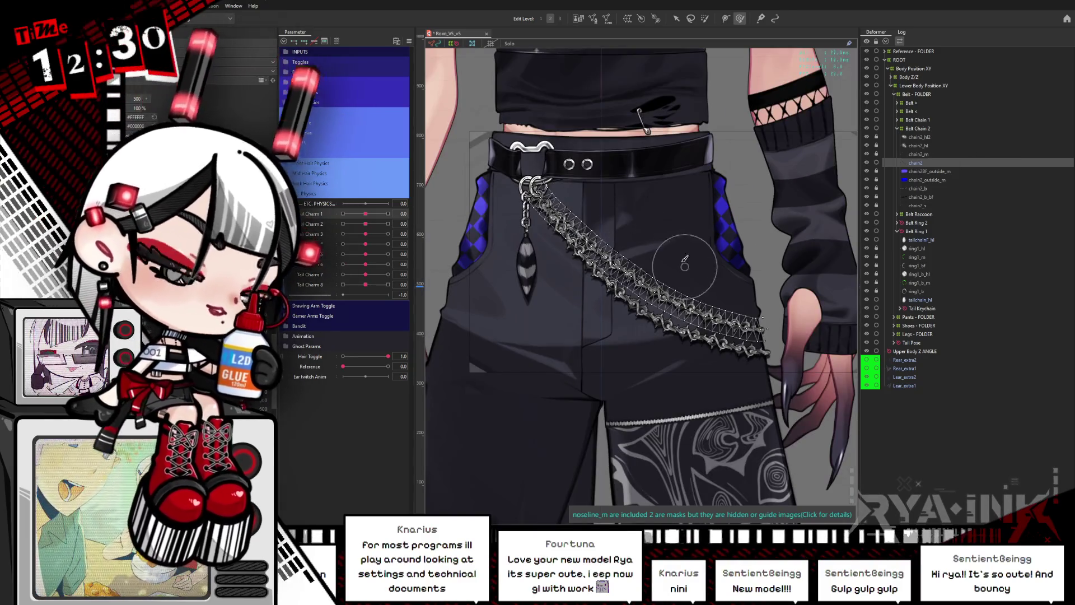
{"action": "left_click_drag", "start_coordinate": [738, 315], "coordinate": [711, 335]}
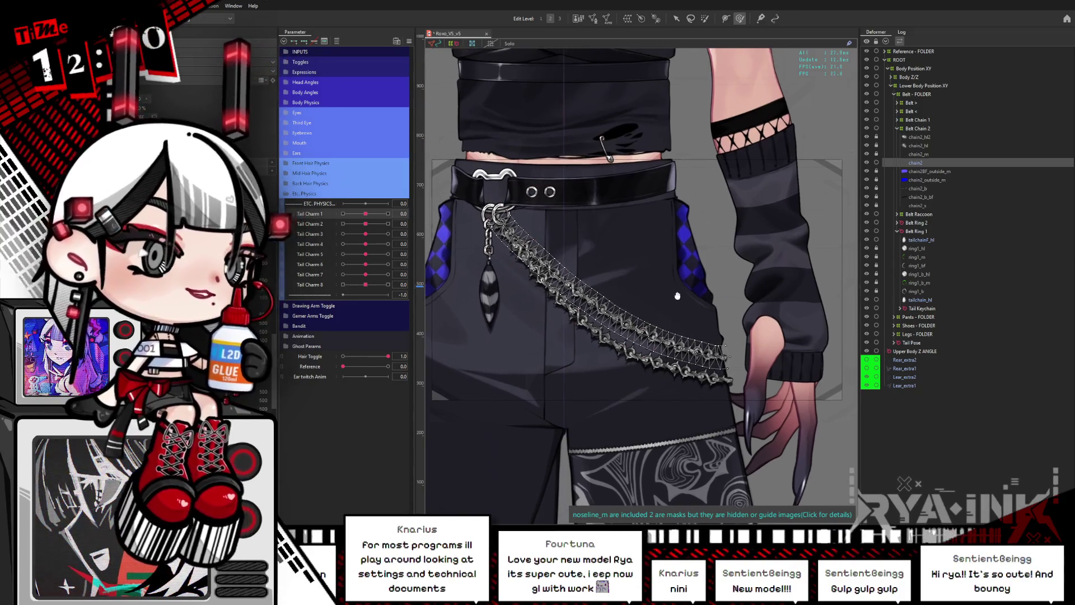
{"action": "left_click_drag", "start_coordinate": [728, 212], "coordinate": [712, 222]}
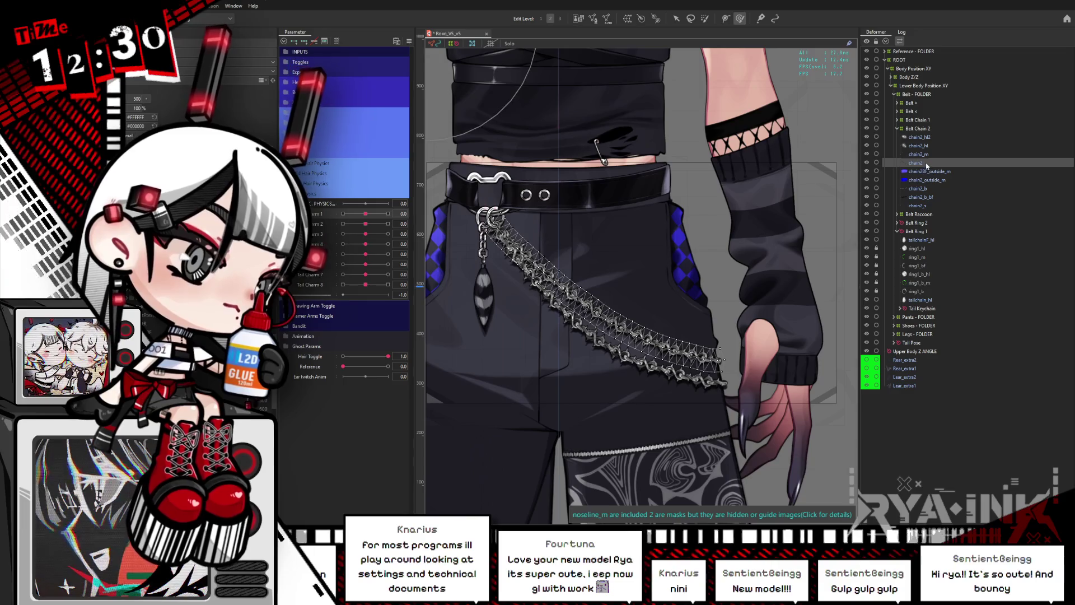
Range-select the Belt Chain 2 meshes from chain2_s up to chain2_hl2 in the Deformer panel.
{"action": "left_click", "coordinate": [921, 206]}
{"action": "left_click", "coordinate": [919, 138], "text": "shift"}
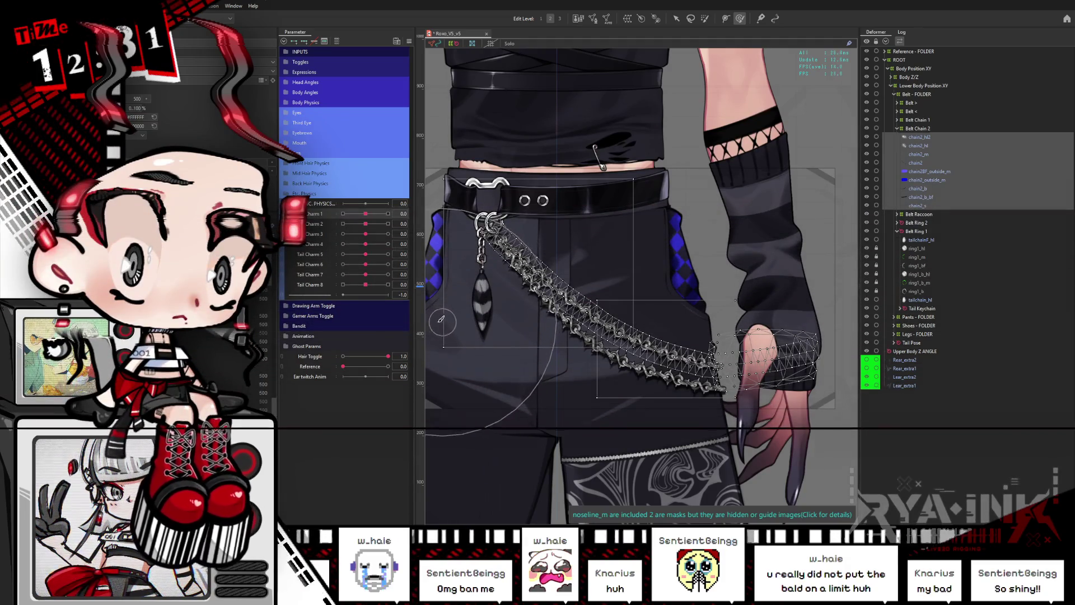
{"action": "scroll", "coordinate": [487, 204], "scroll_direction": "up", "scroll_amount": 5}
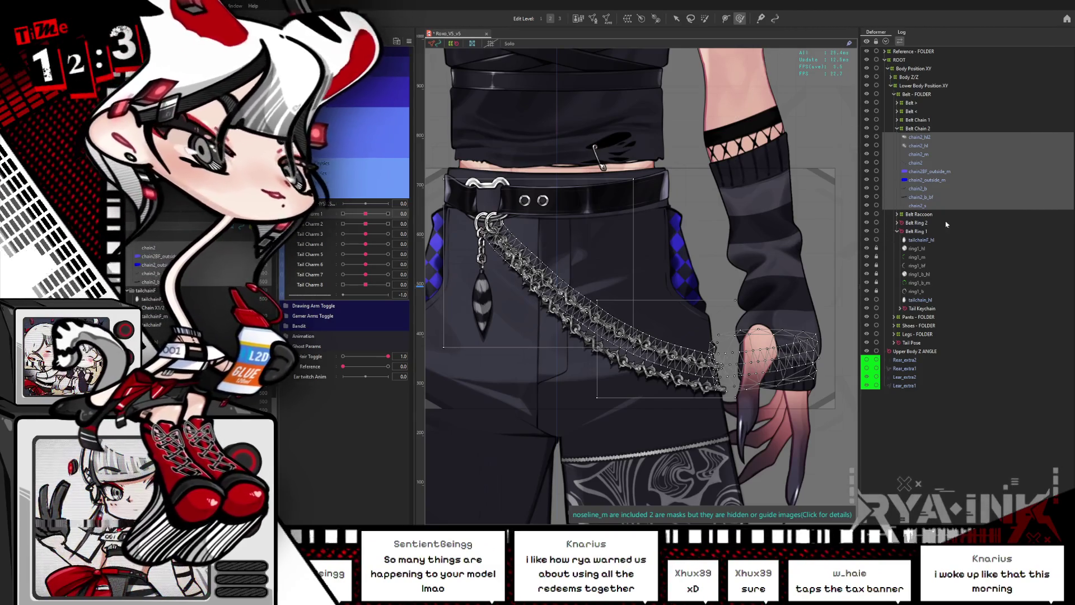
Select chain2_m alone, zoom onto the belt chain, and briefly add then remove chain2.
{"action": "left_click", "coordinate": [916, 138]}
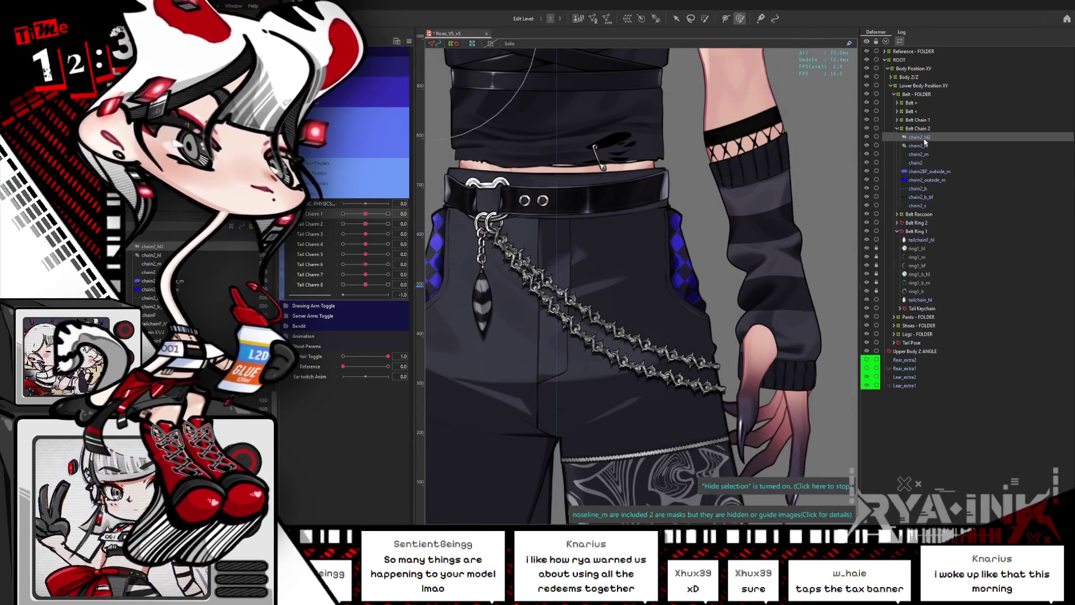
{"action": "left_click", "coordinate": [927, 155]}
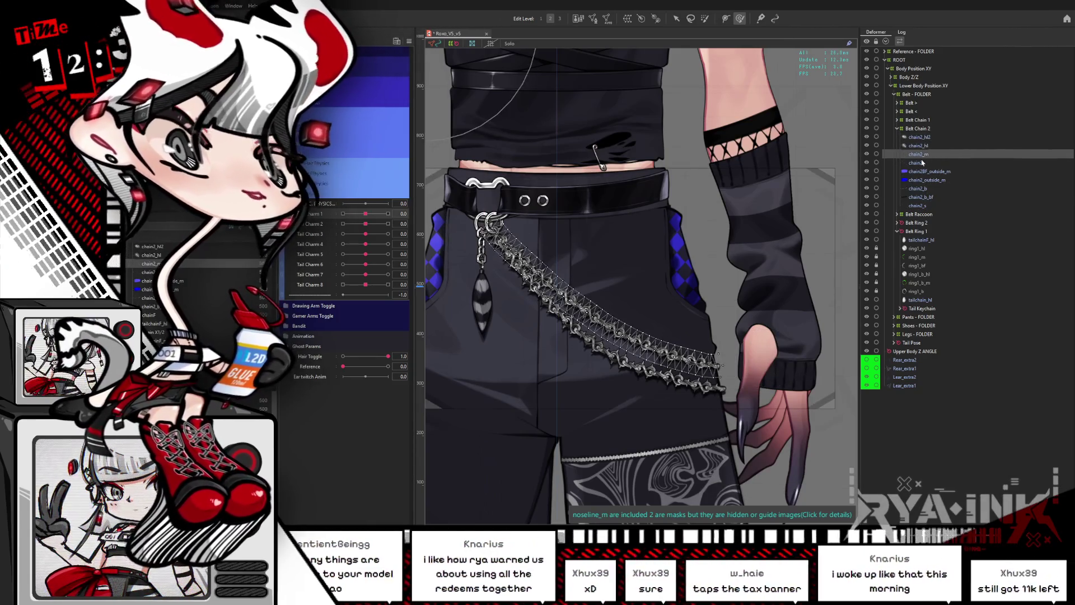
{"action": "left_click_drag", "start_coordinate": [626, 303], "coordinate": [644, 272]}
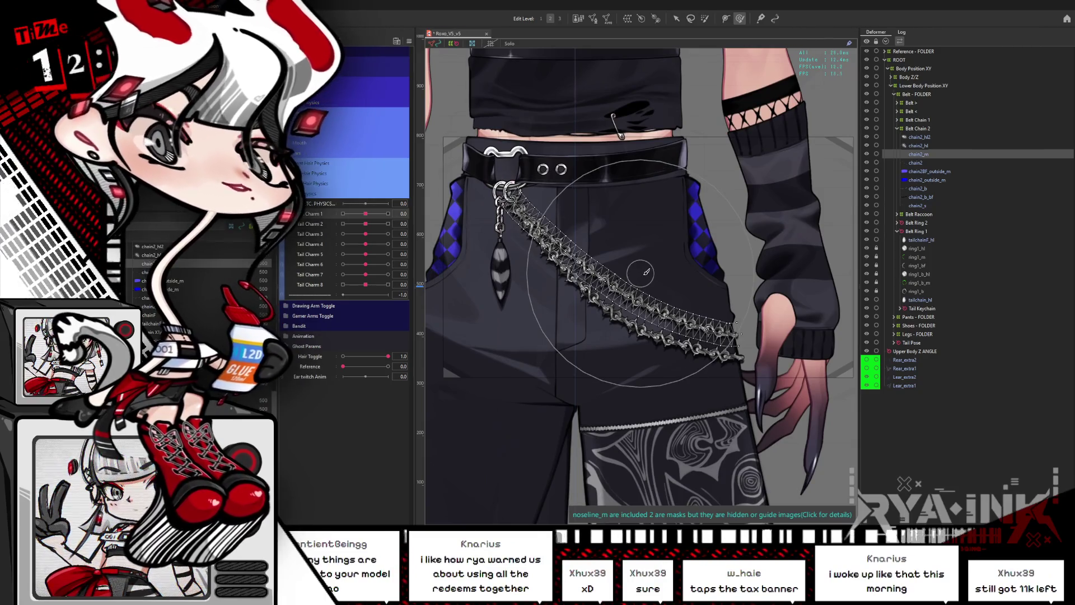
{"action": "scroll", "coordinate": [630, 307], "scroll_direction": "up", "scroll_amount": 2}
{"action": "left_click_drag", "start_coordinate": [630, 307], "coordinate": [616, 309]}
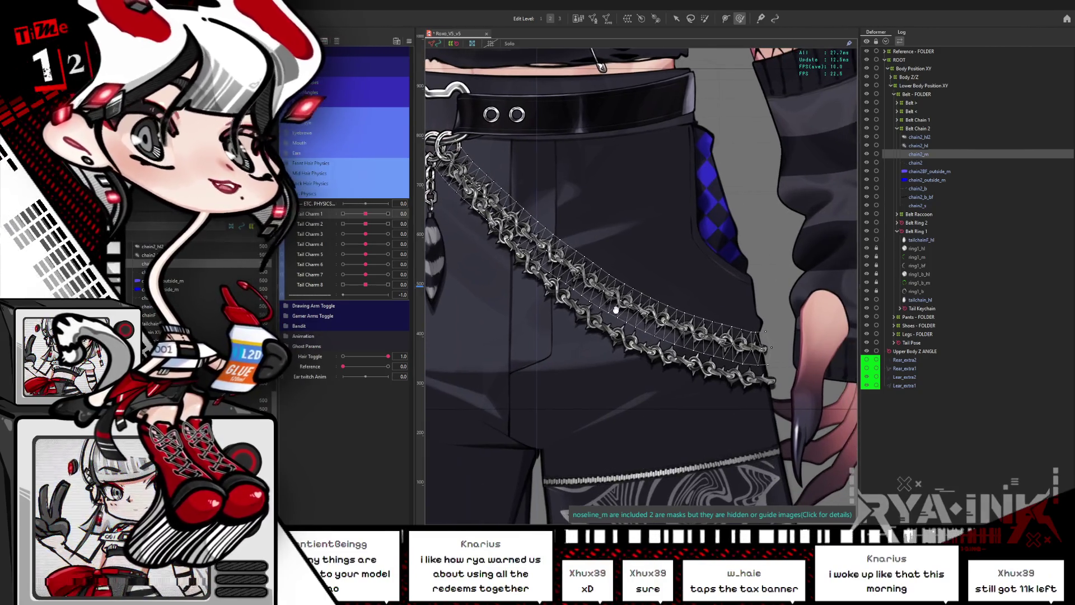
{"action": "left_click_drag", "start_coordinate": [599, 222], "coordinate": [621, 231]}
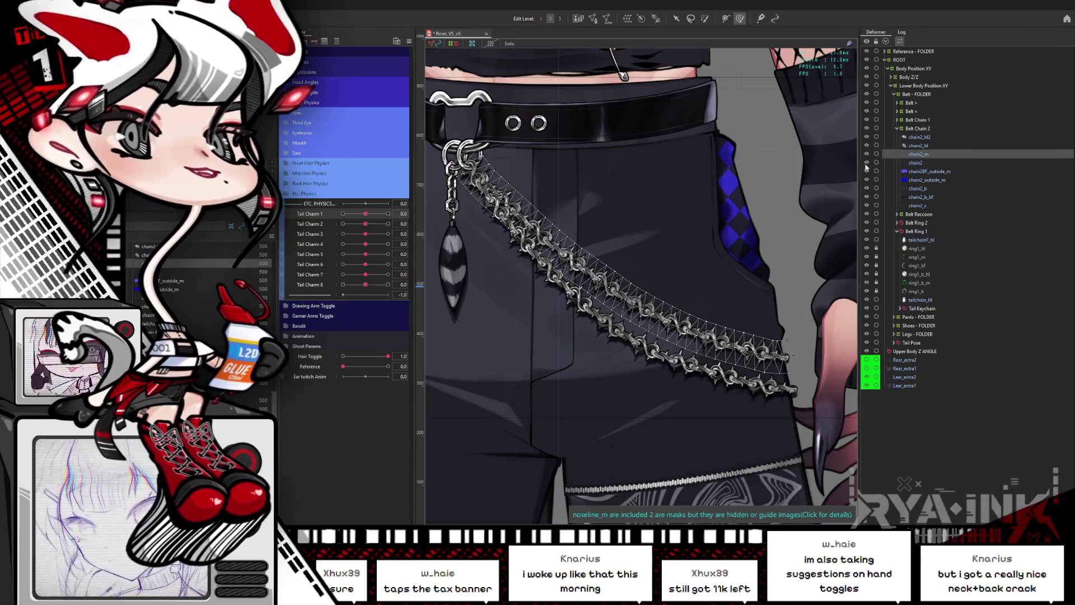
{"action": "left_click", "coordinate": [918, 163], "text": "ctrl"}
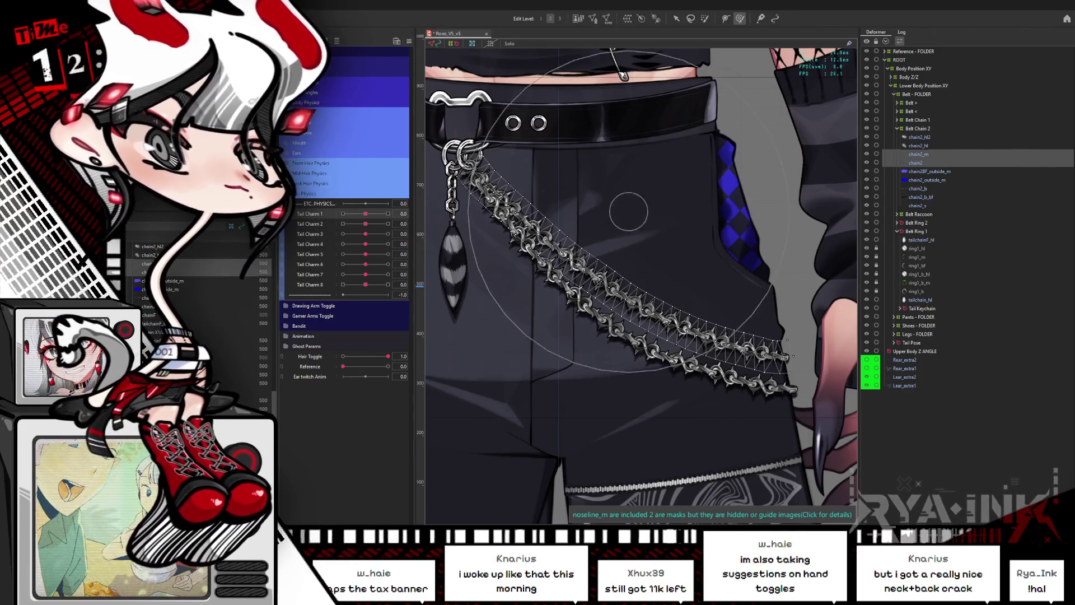
{"action": "left_click", "coordinate": [927, 156]}
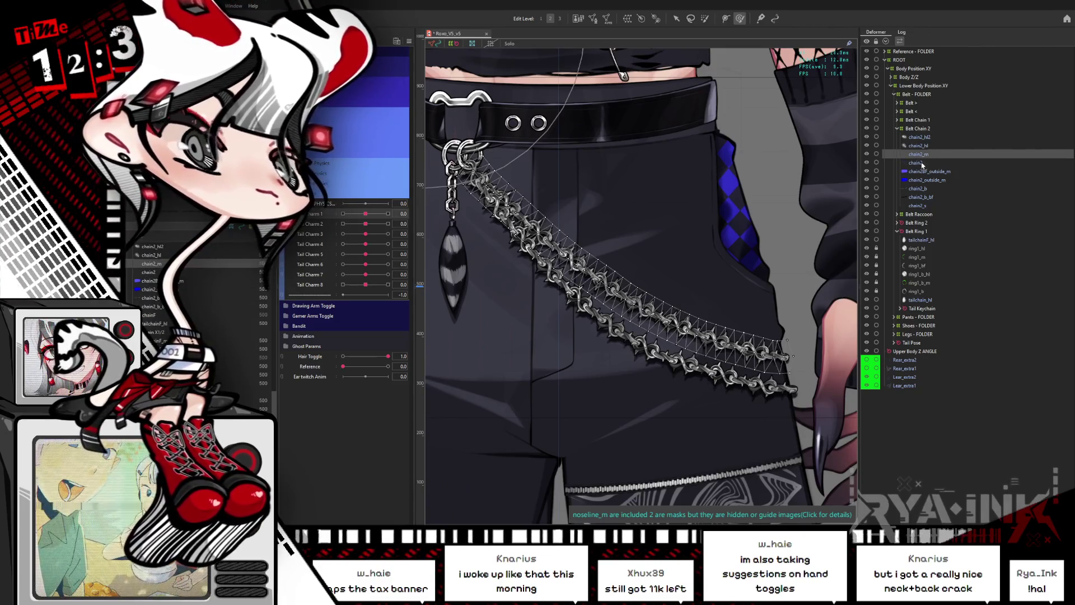
Inspect the chain2BF_outside_m, chain2_b, chain2_b_bf and chain2_s meshes one by one.
{"action": "left_click", "coordinate": [924, 172]}
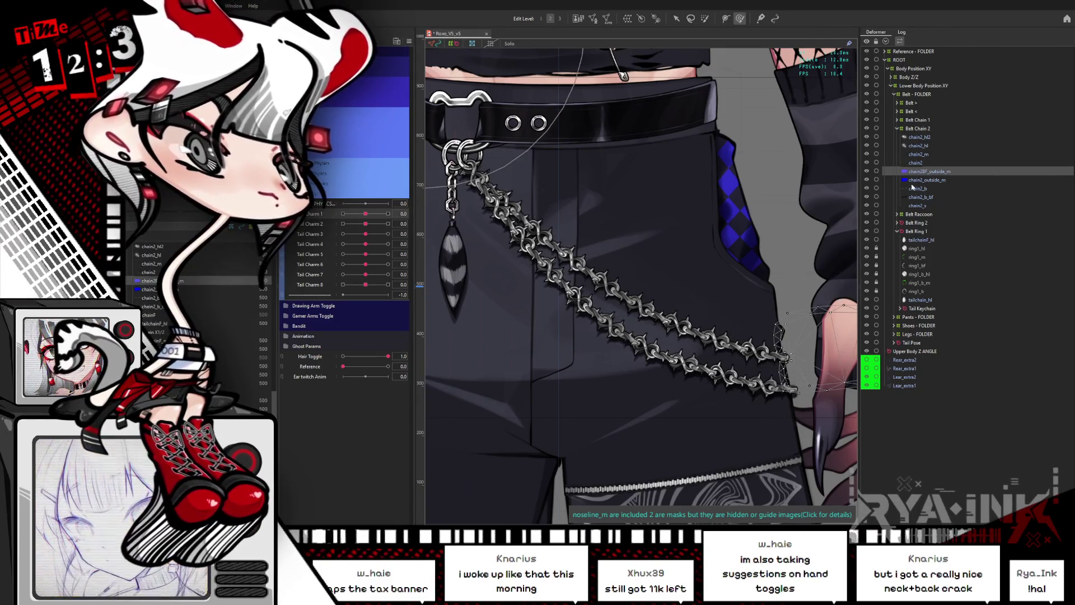
{"action": "scroll", "coordinate": [713, 275], "scroll_direction": "down", "scroll_amount": 2}
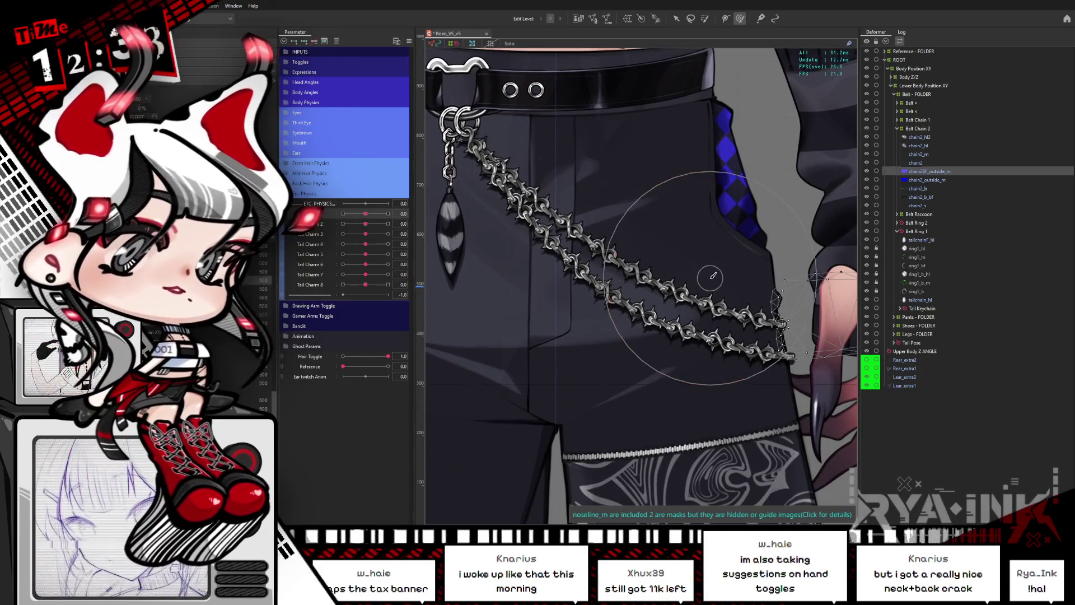
{"action": "scroll", "coordinate": [713, 276], "scroll_direction": "down", "scroll_amount": 3}
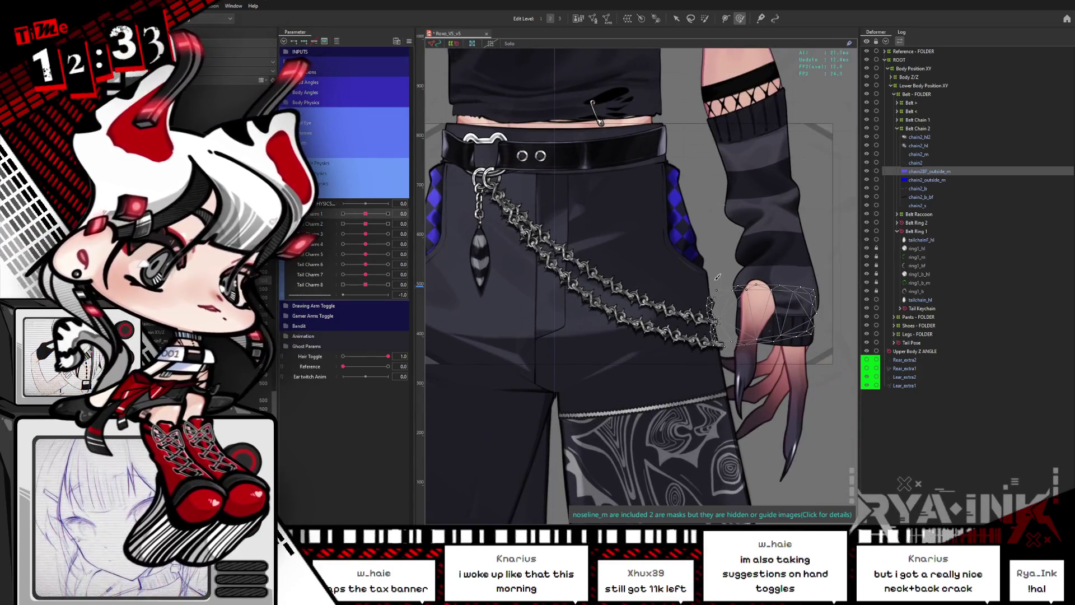
{"action": "scroll", "coordinate": [710, 343], "scroll_direction": "up", "scroll_amount": 3}
{"action": "scroll", "coordinate": [710, 343], "scroll_direction": "up", "scroll_amount": 3}
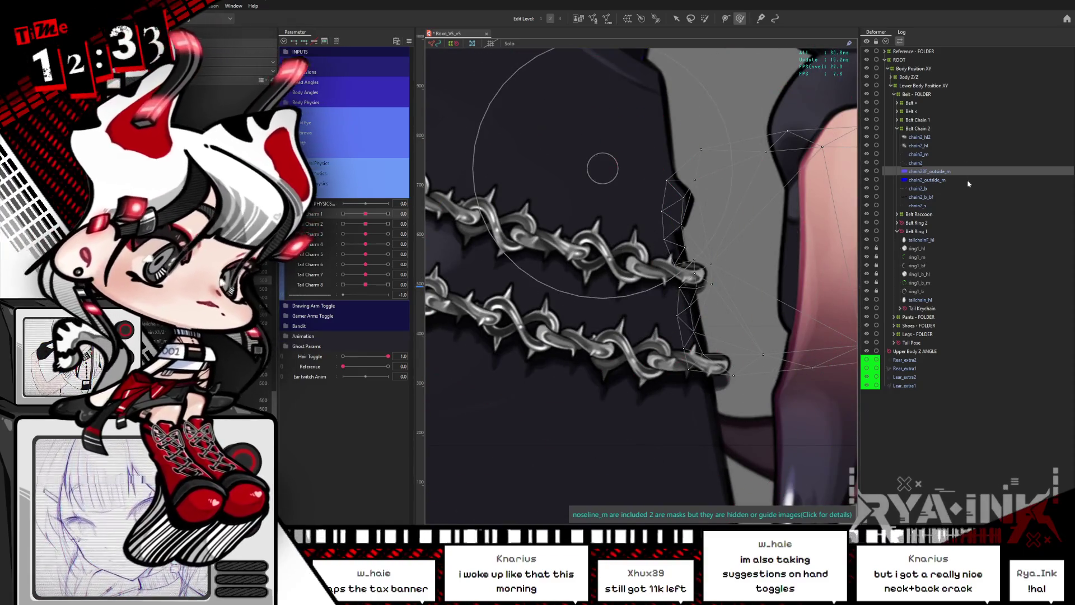
{"action": "left_click", "coordinate": [937, 189]}
{"action": "double_click", "coordinate": [697, 258]}
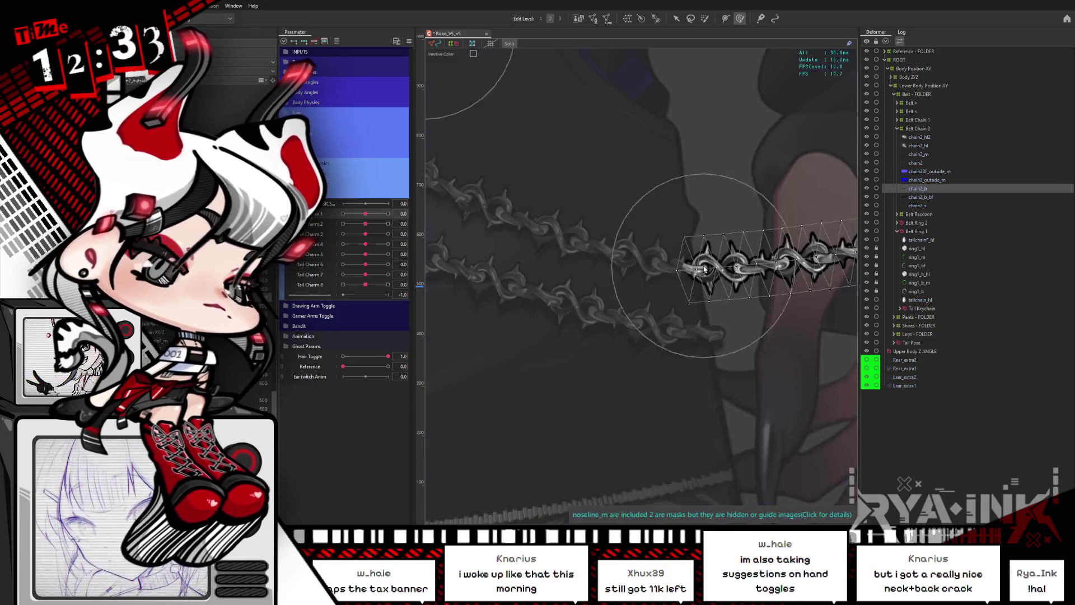
{"action": "scroll", "coordinate": [701, 267], "scroll_direction": "down", "scroll_amount": 2}
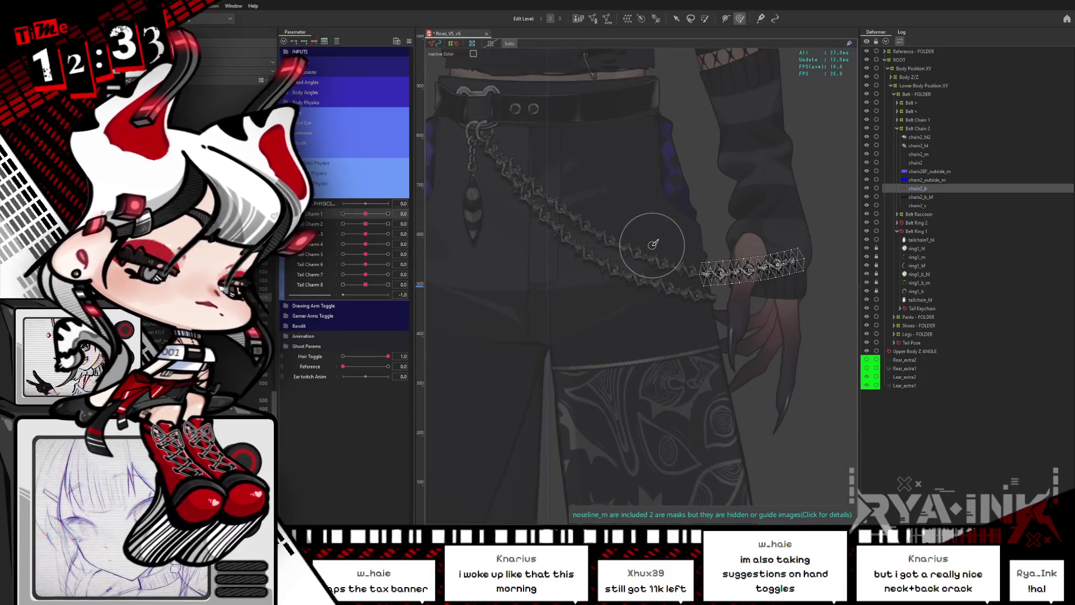
{"action": "left_click", "coordinate": [924, 197]}
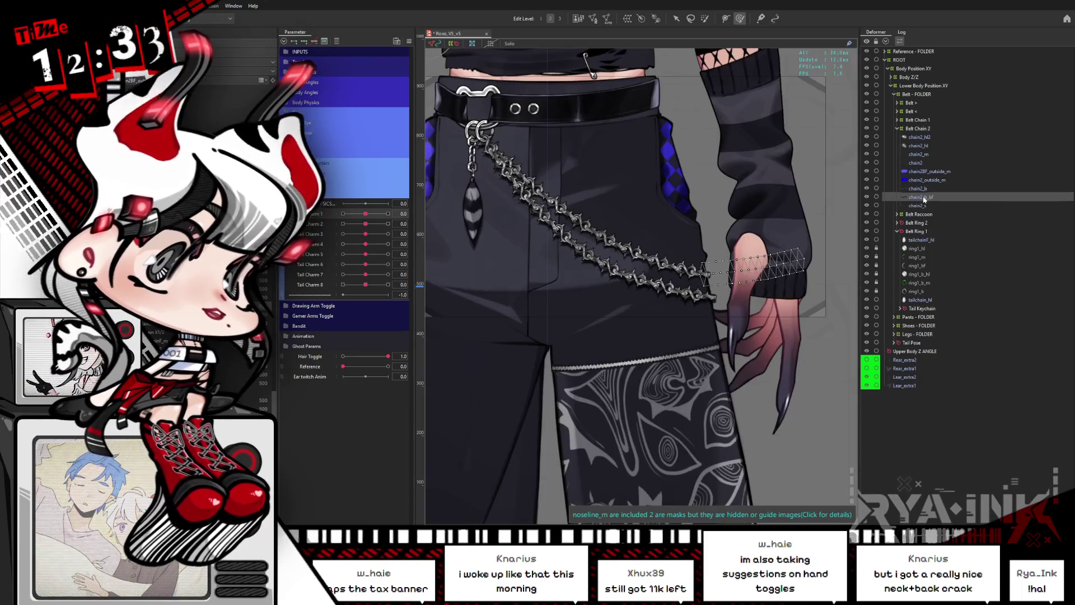
{"action": "left_click", "coordinate": [924, 206]}
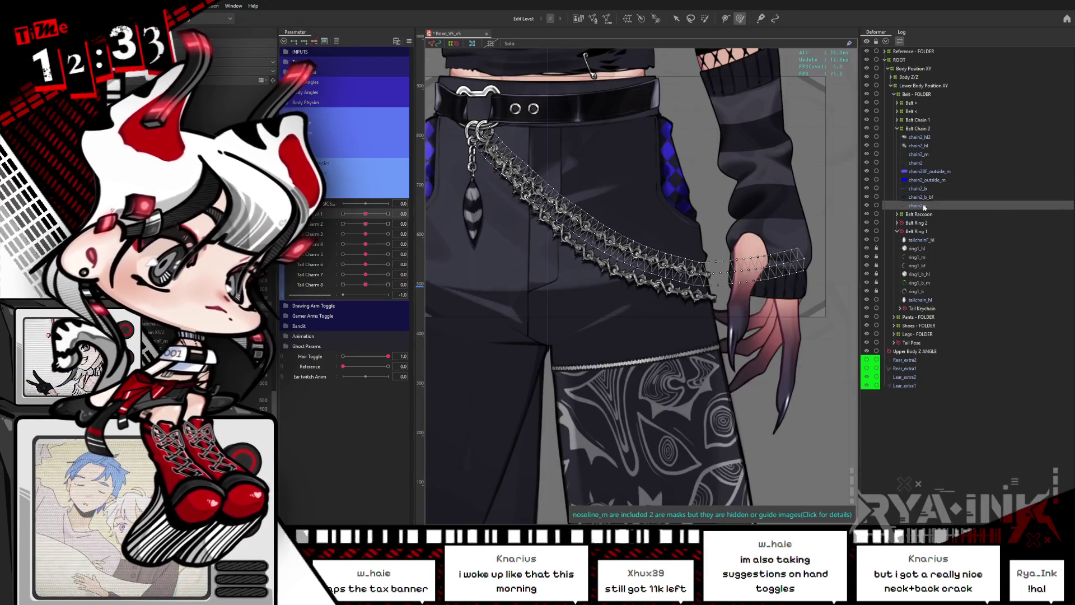
Hide the selection outline, multi-select the chain2 meshes, and toggle Solo on and off.
{"action": "key", "text": "ctrl+h"}
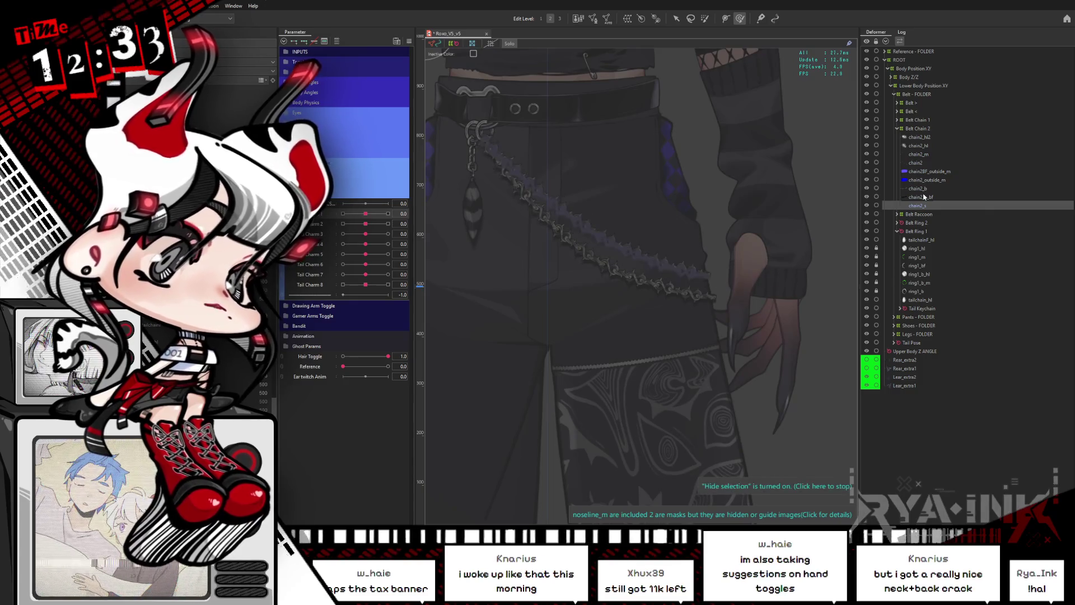
{"action": "left_click", "coordinate": [924, 197], "text": "ctrl"}
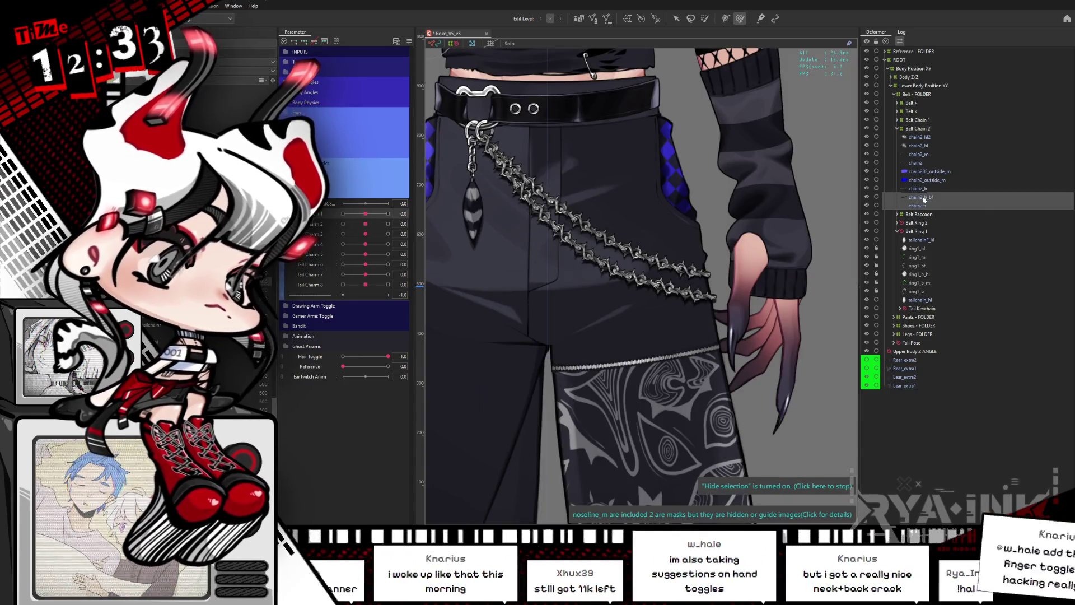
{"action": "left_click", "coordinate": [924, 189], "text": "ctrl"}
{"action": "left_click", "coordinate": [926, 163], "text": "ctrl"}
{"action": "key", "text": "ctrl+shift+h"}
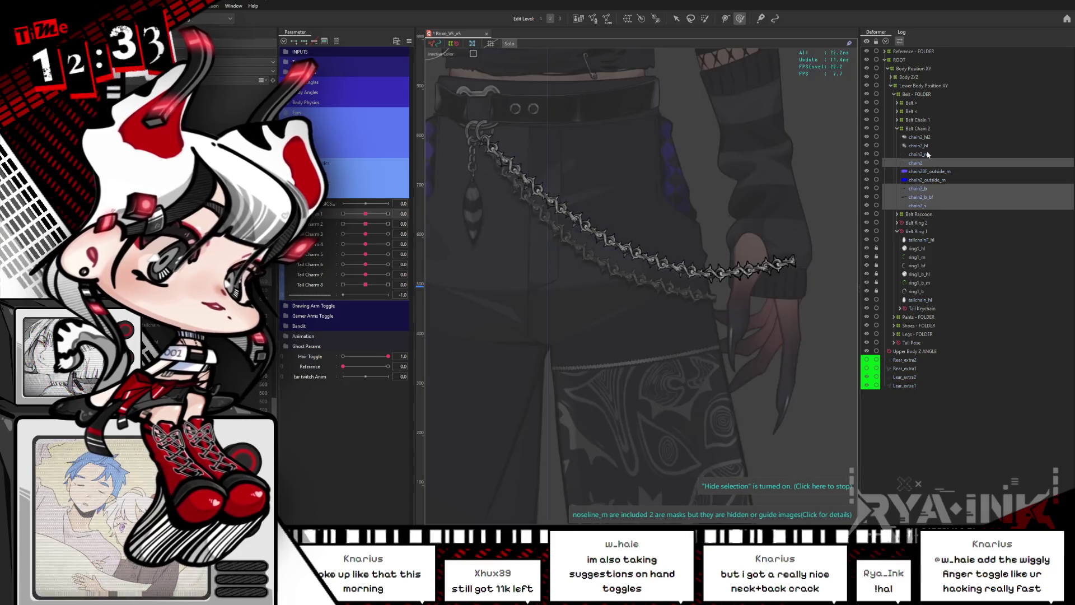
{"action": "left_click", "coordinate": [928, 156], "text": "ctrl"}
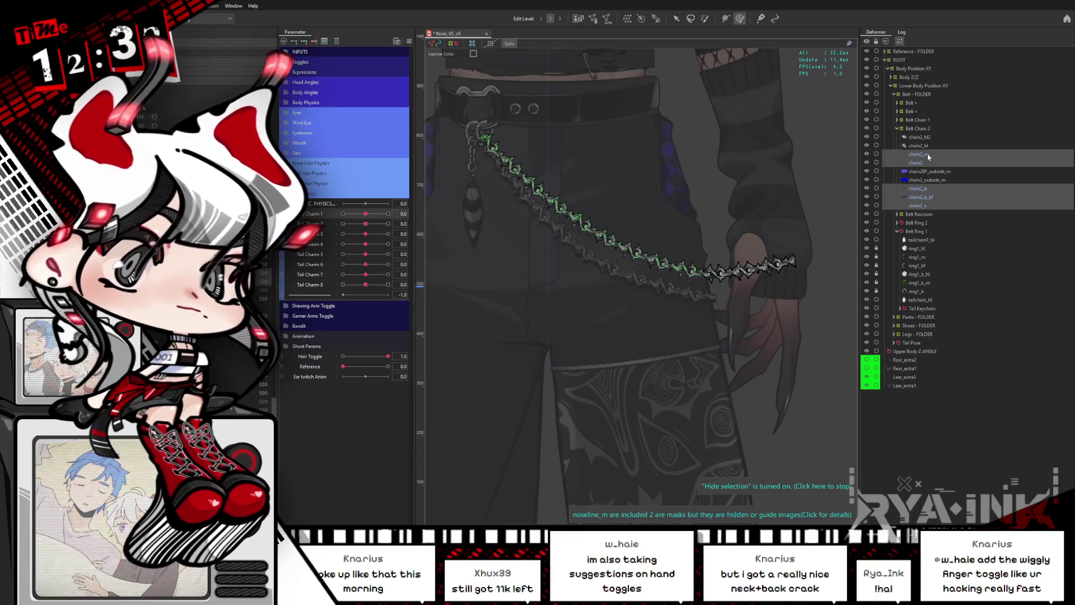
{"action": "key", "text": "ctrl+shift+h"}
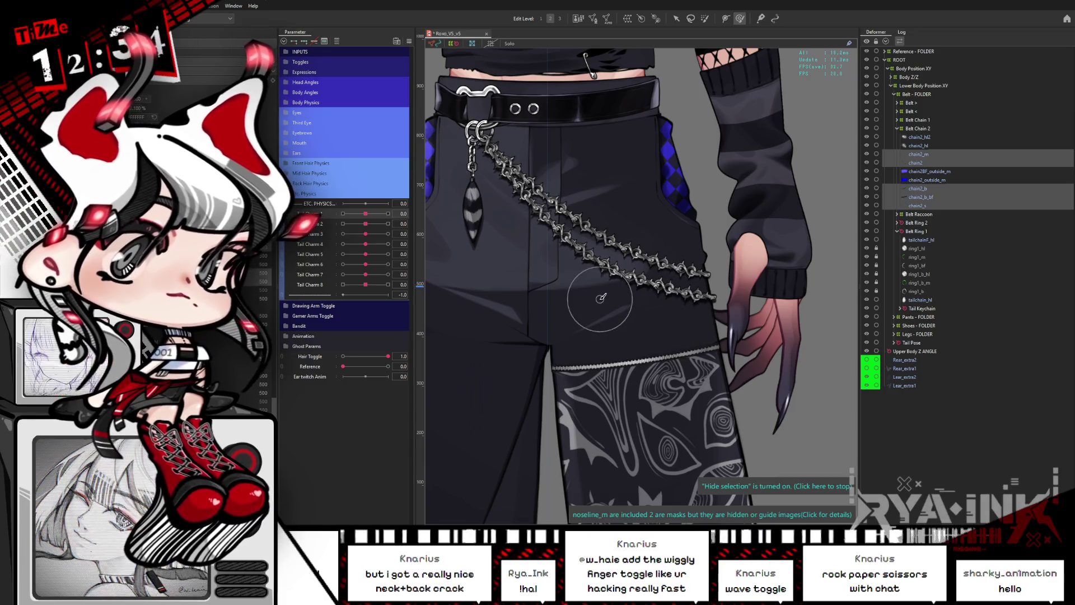
Zoom in on the belt chain with the chain2 mesh wireframes visible.
{"action": "scroll", "coordinate": [601, 297], "scroll_direction": "up", "scroll_amount": 3}
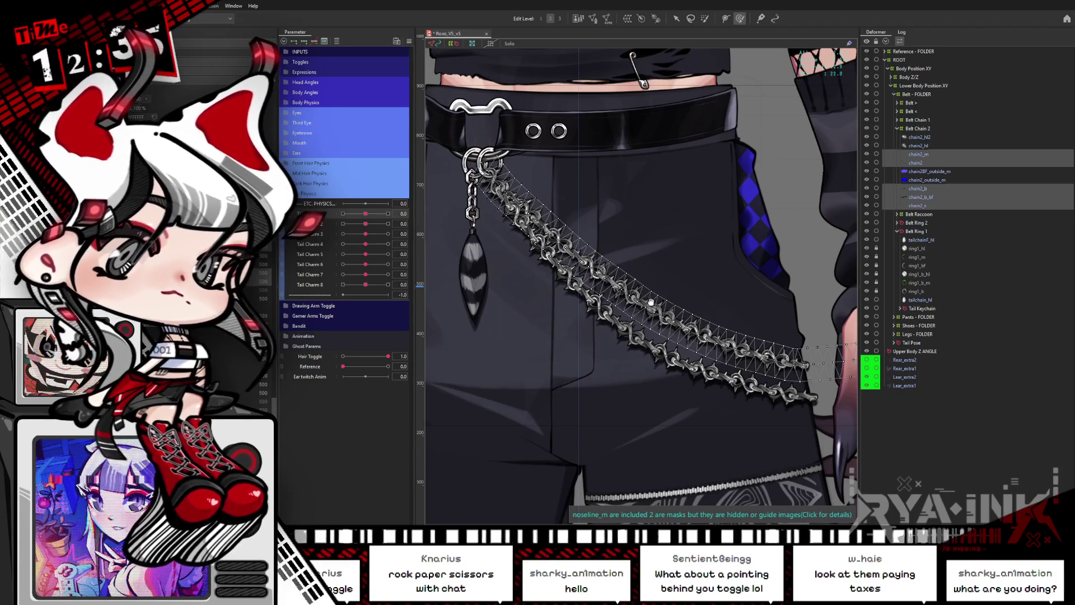
Duplicate the five selected chain2 meshes with Ctrl+D, then clear the selection.
{"action": "left_click_drag", "start_coordinate": [601, 297], "coordinate": [545, 302]}
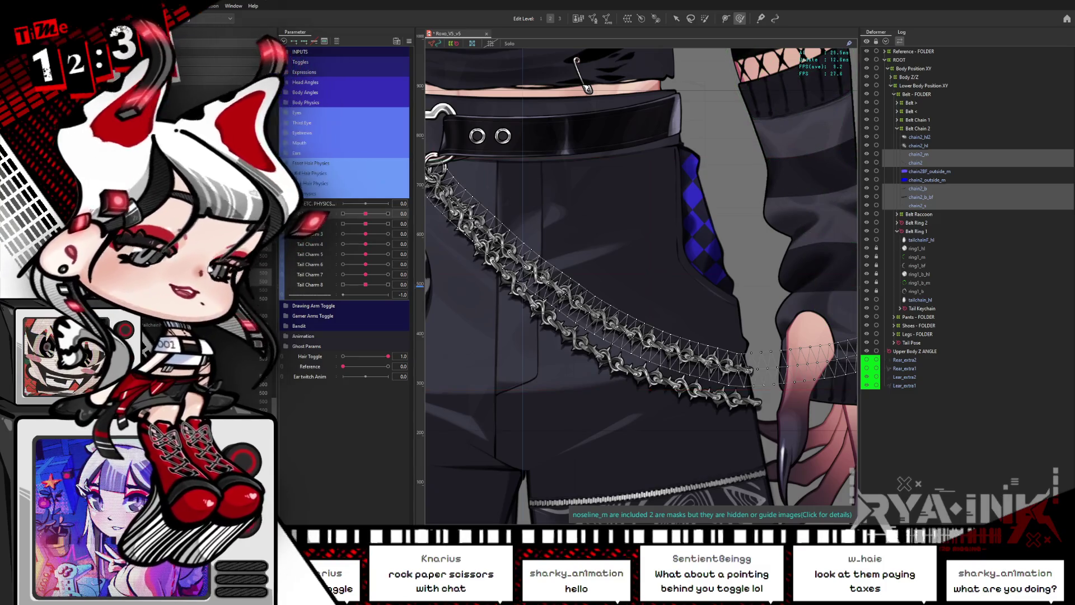
{"action": "key", "text": "ctrl+d"}
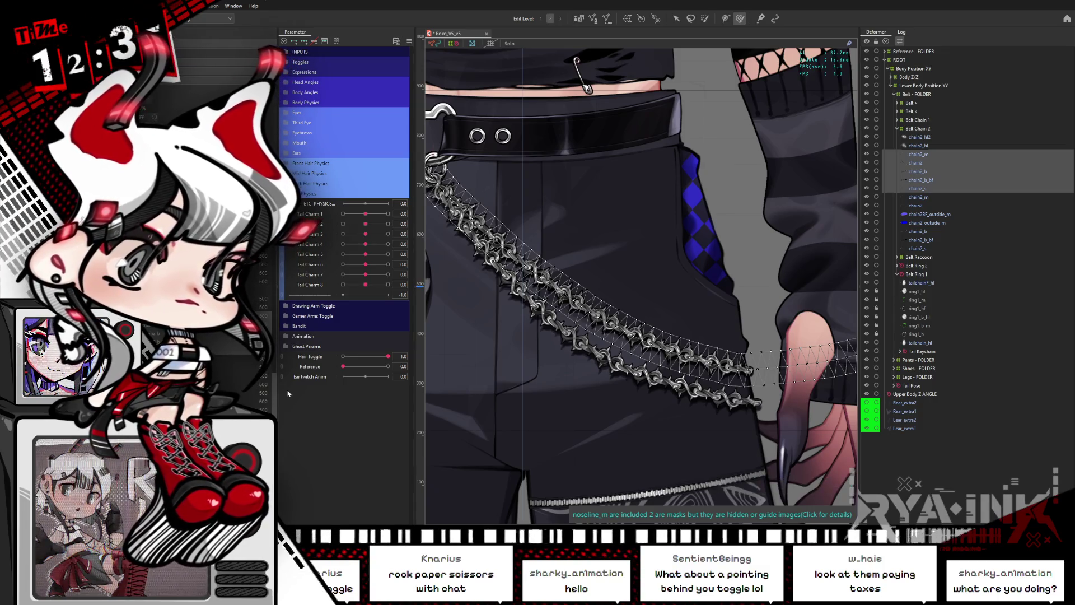
{"action": "left_click", "coordinate": [542, 52]}
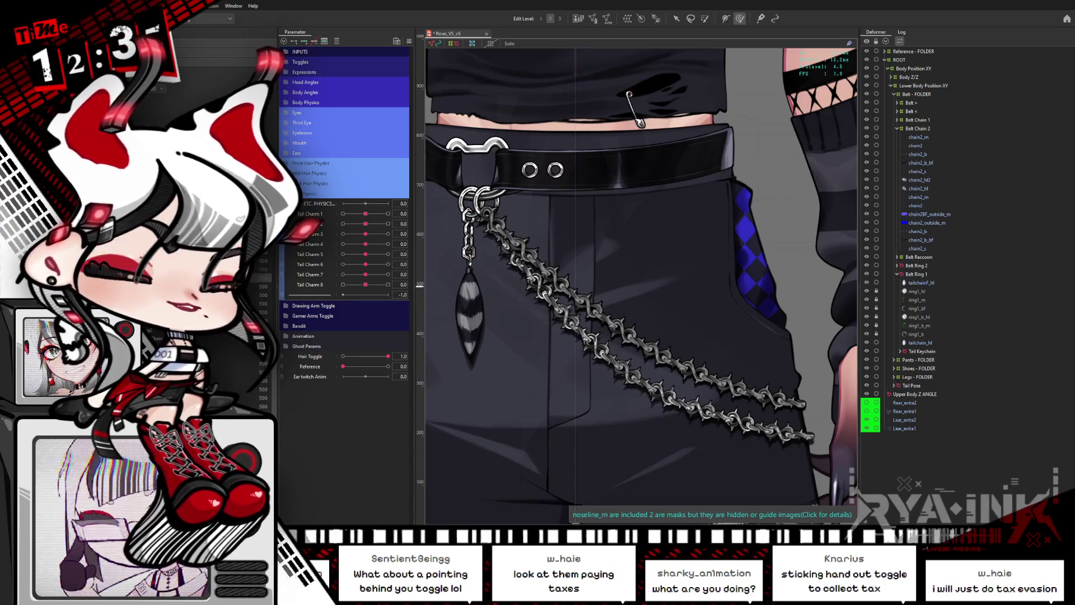
Append _GLUE to the chain2_m, chain2, chain2_b and chain2_b_bf copies in the Deformer list.
{"action": "left_click", "coordinate": [918, 138]}
{"action": "left_click", "coordinate": [916, 171], "text": "shift"}
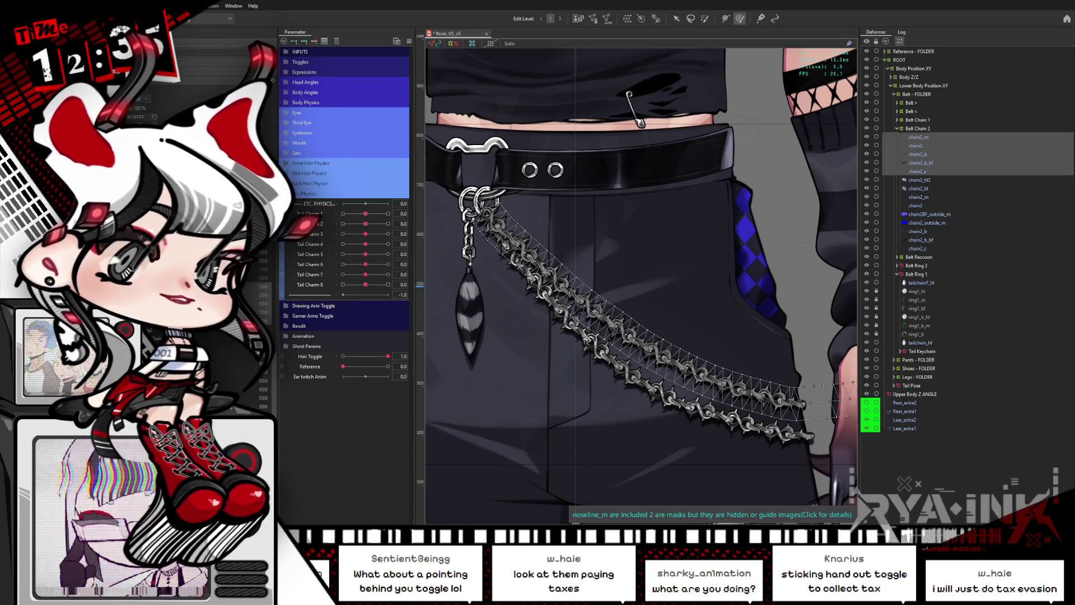
{"action": "left_click", "coordinate": [918, 137]}
{"action": "type", "text": "_GLUE"}
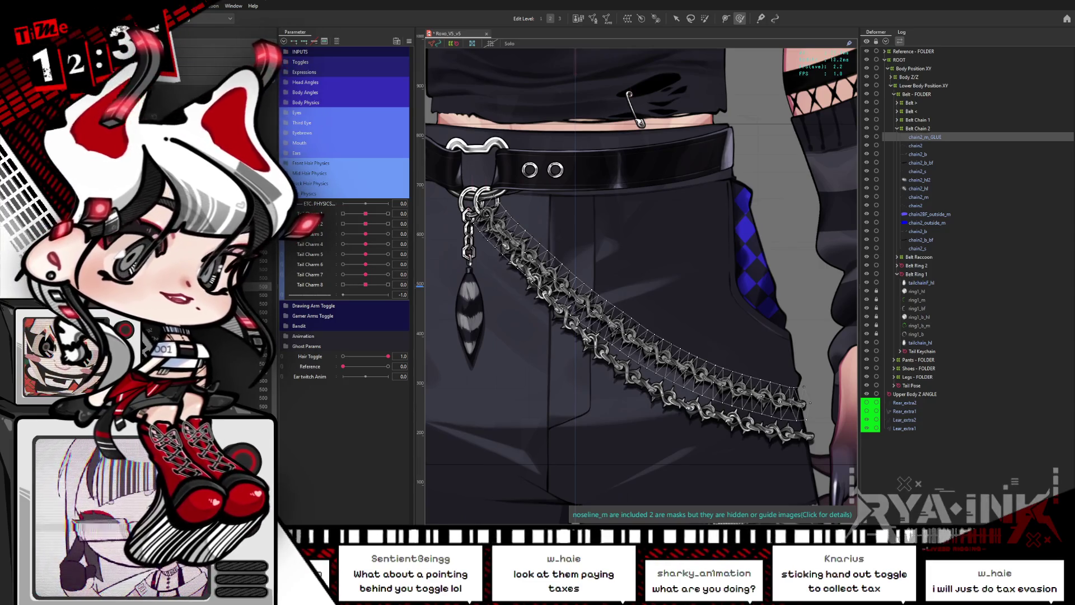
{"action": "left_click", "coordinate": [915, 145]}
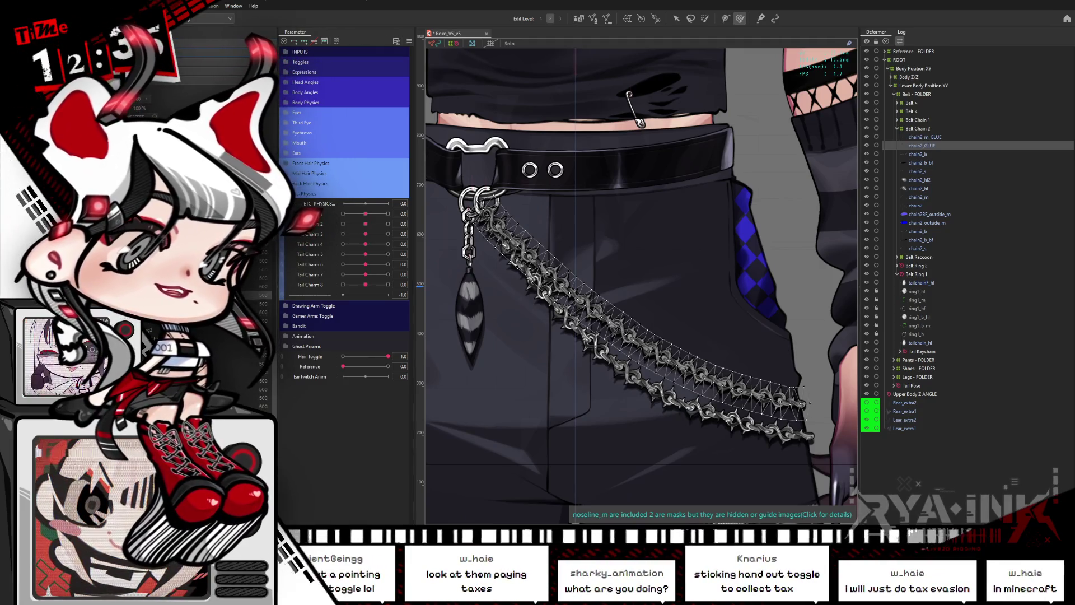
{"action": "left_click", "coordinate": [917, 154]}
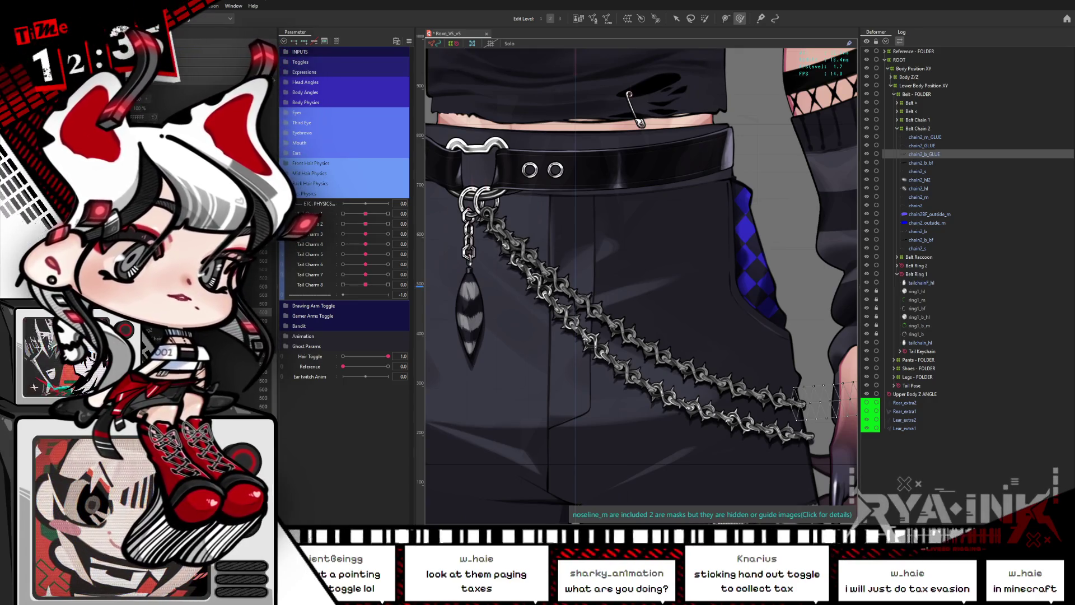
{"action": "left_click", "coordinate": [920, 162]}
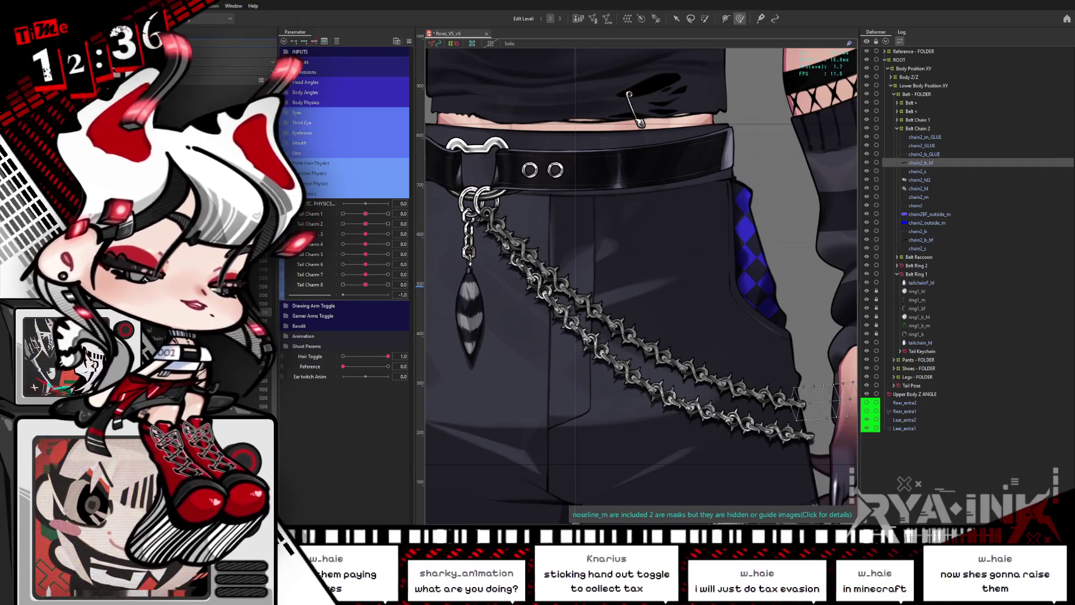
{"action": "type", "text": "_GLUE"}
{"action": "key", "text": "Return"}
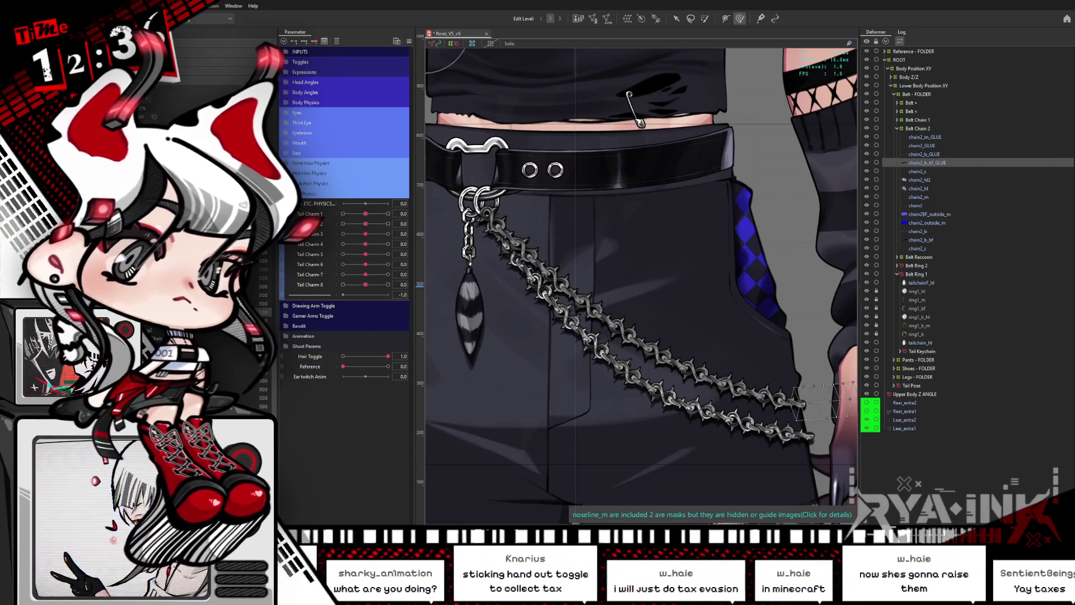
Rename the chain2_s copy to chain2_s_GLUE, then test the weight brush and selection tools on the chain.
{"action": "left_click", "coordinate": [917, 170]}
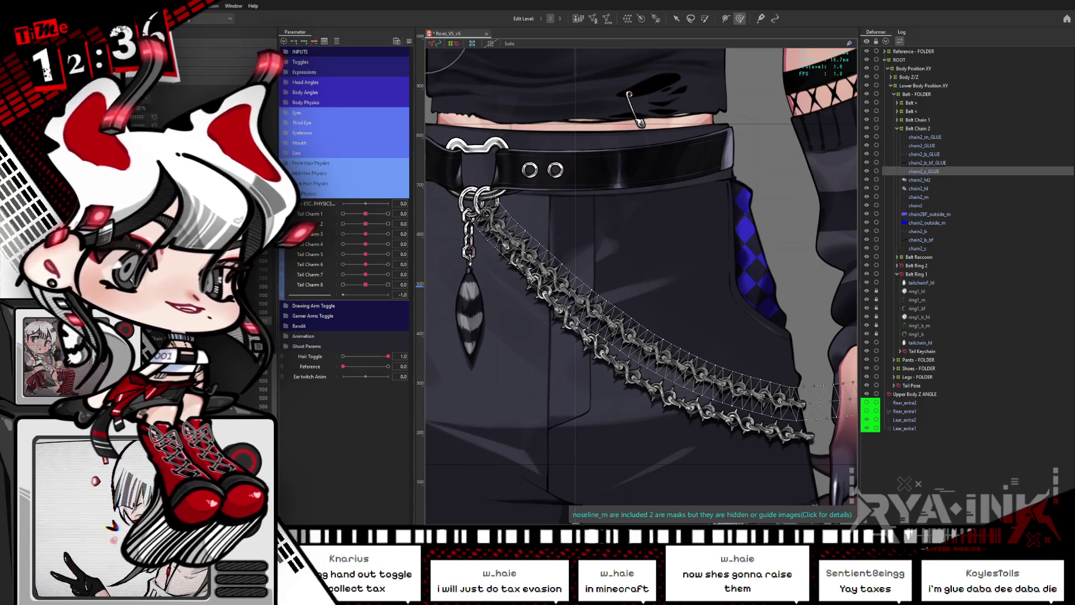
{"action": "left_click", "coordinate": [924, 136], "text": "shift"}
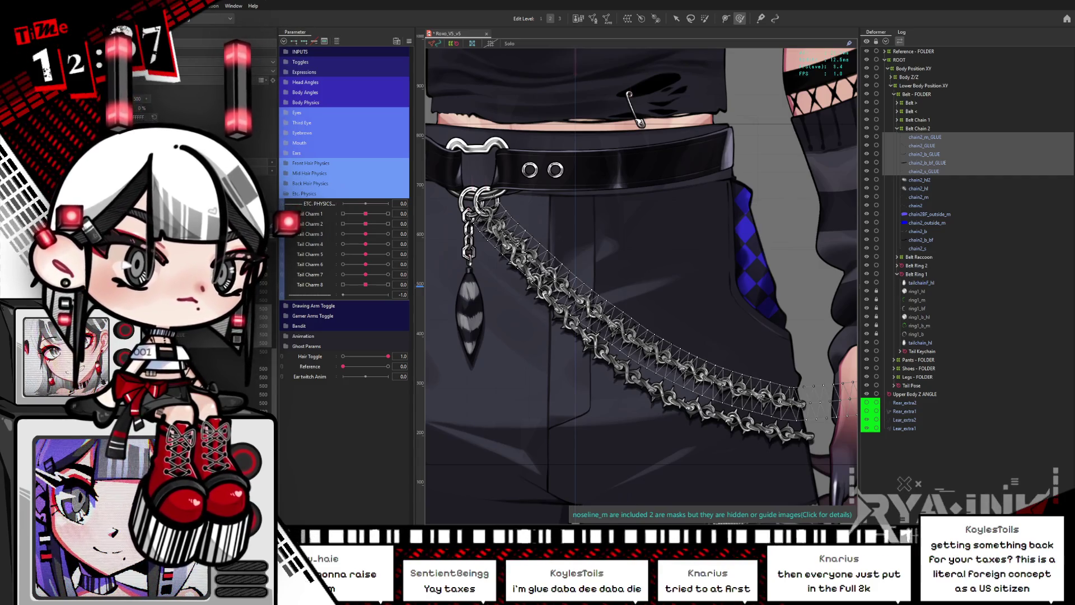
{"action": "mouse_move", "coordinate": [523, 224]}
{"action": "left_mouse_down"}
{"action": "mouse_move", "coordinate": [538, 254]}
{"action": "mouse_move", "coordinate": [567, 245]}
{"action": "left_mouse_up"}
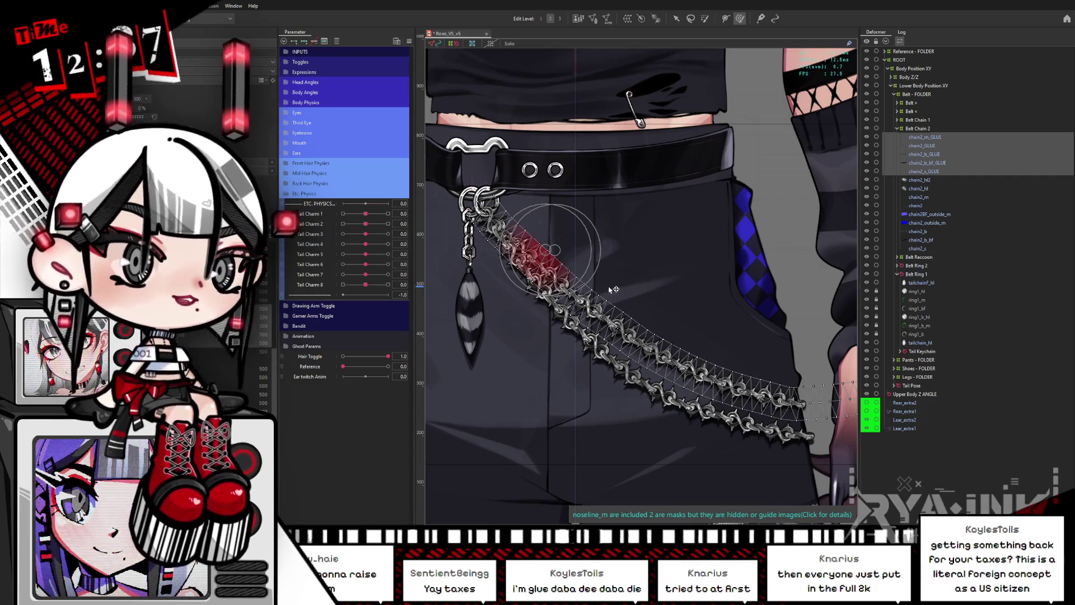
{"action": "key", "text": "v"}
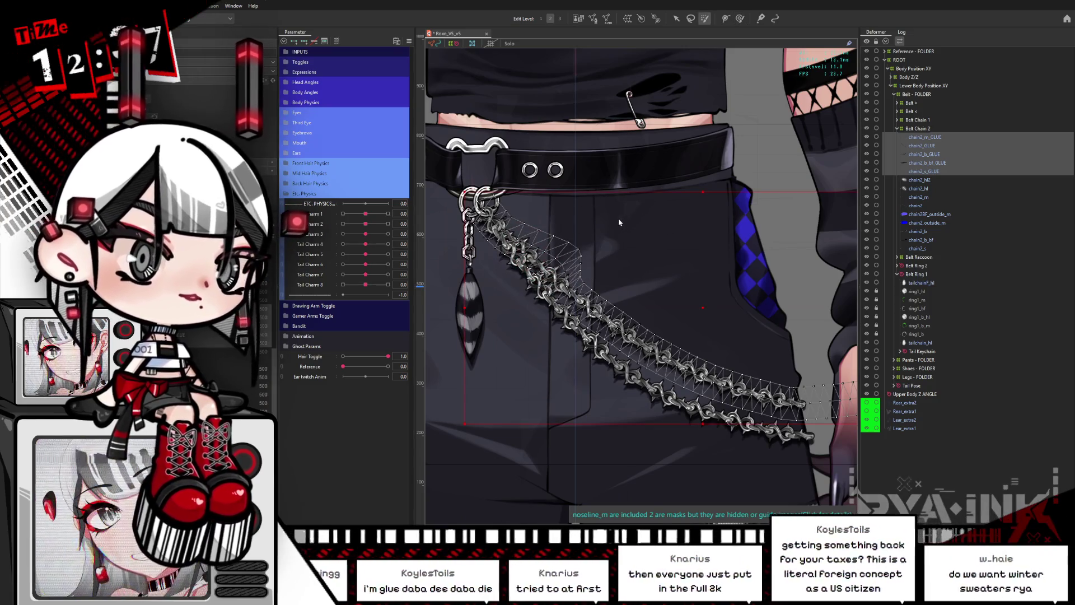
{"action": "key", "text": "b"}
{"action": "key", "text": "v"}
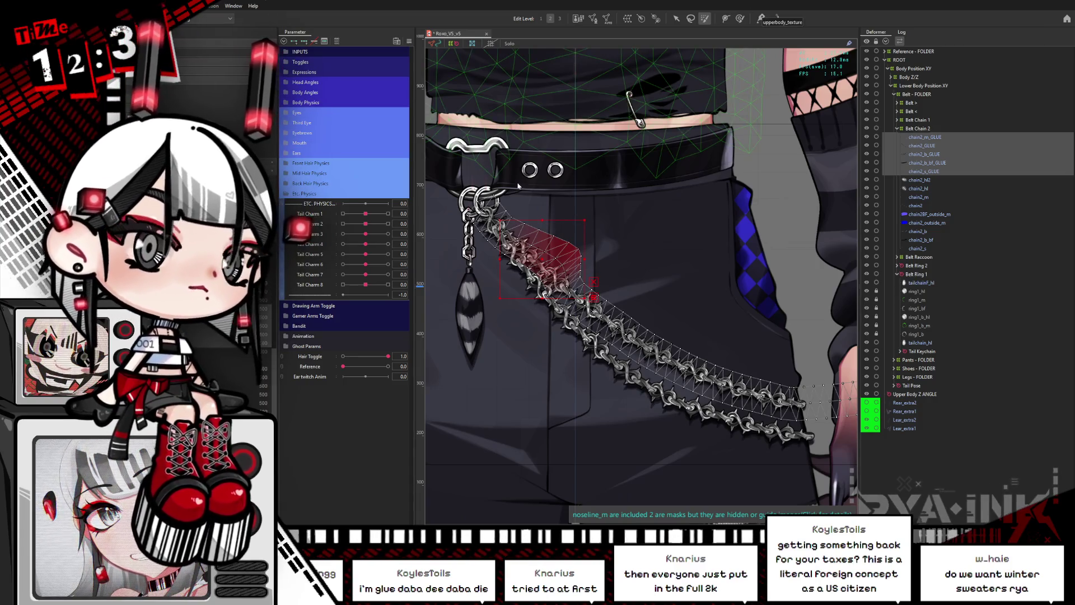
{"action": "key", "text": "Escape"}
{"action": "left_click", "coordinate": [913, 199]}
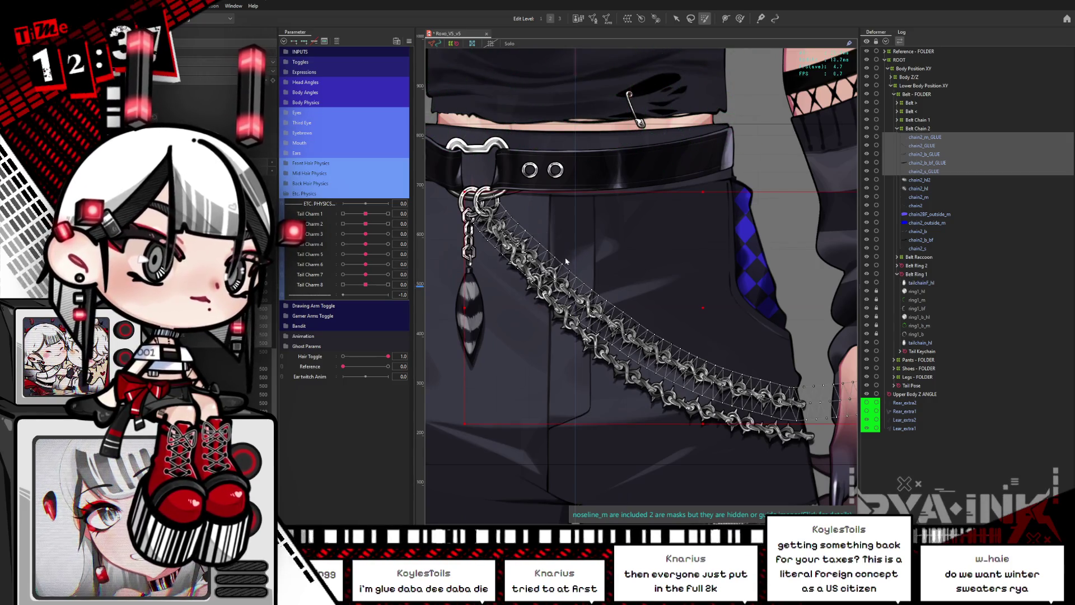
{"action": "left_click_drag", "start_coordinate": [572, 267], "coordinate": [568, 264]}
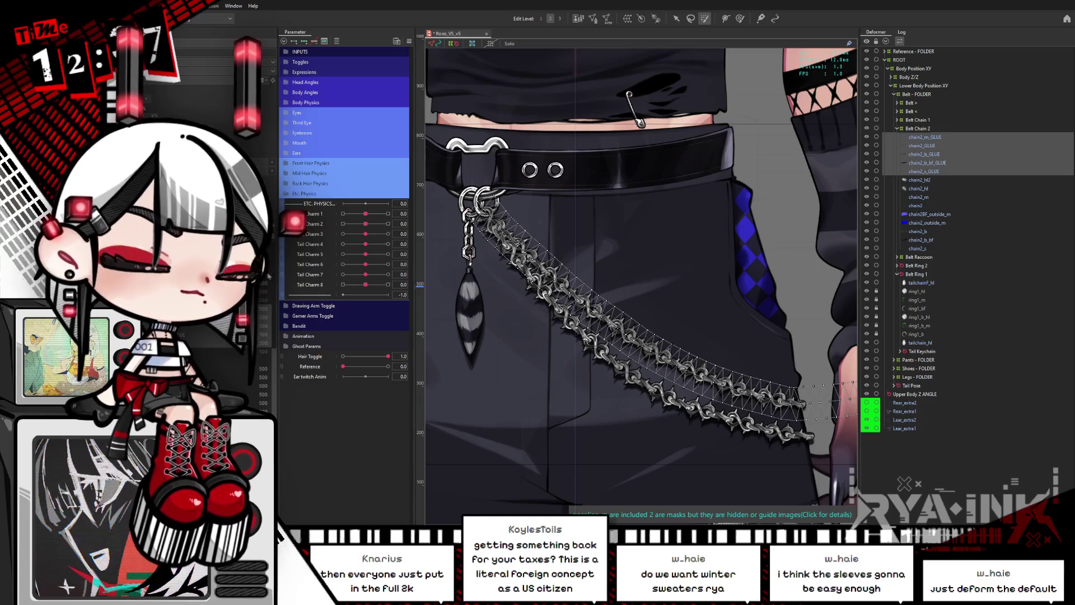
{"action": "left_click", "coordinate": [925, 137]}
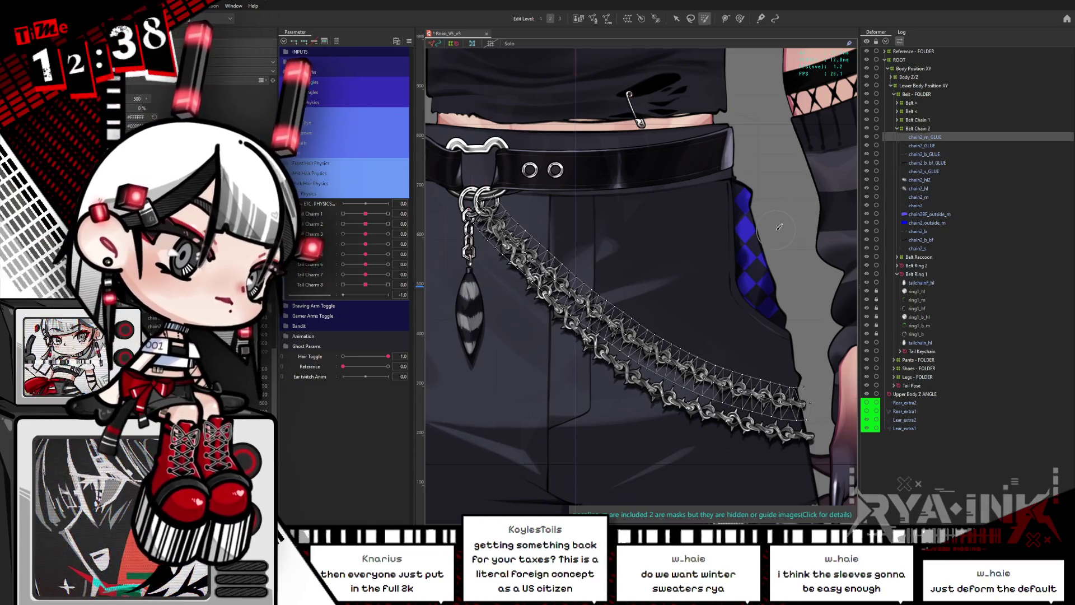
Open mesh editing on chain2_m and chain2, selecting all their vertices before confirming.
{"action": "scroll", "coordinate": [736, 259], "scroll_direction": "down", "scroll_amount": 3}
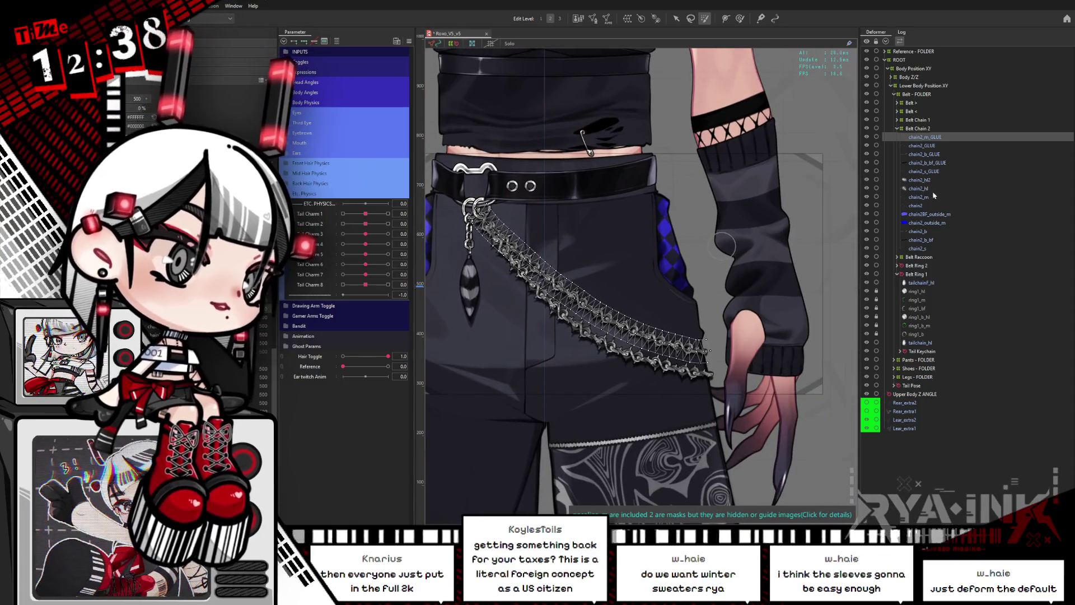
{"action": "left_click", "coordinate": [927, 197]}
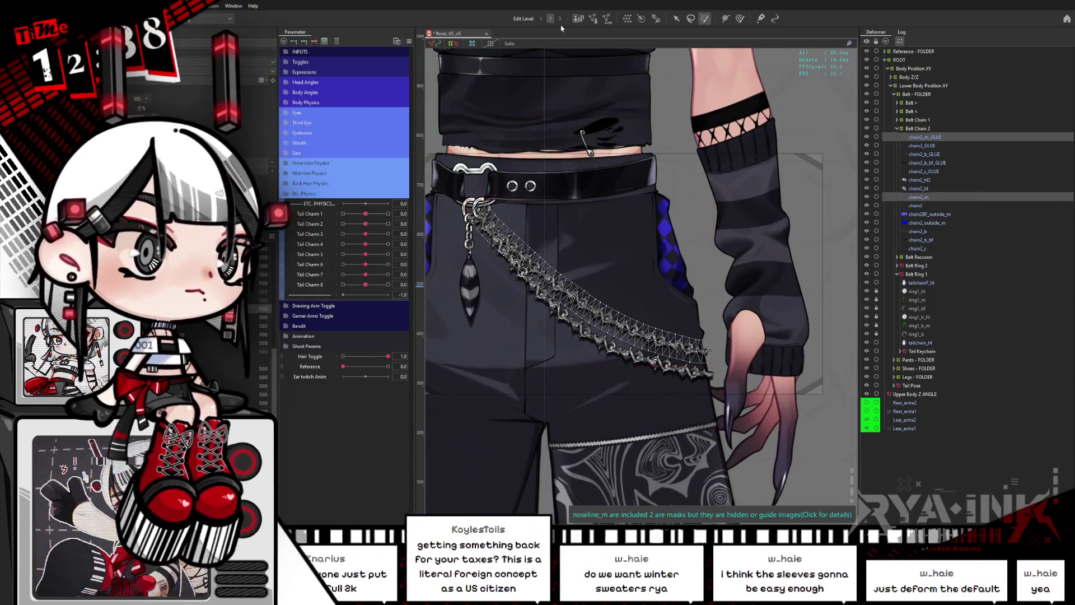
{"action": "left_click", "coordinate": [594, 19]}
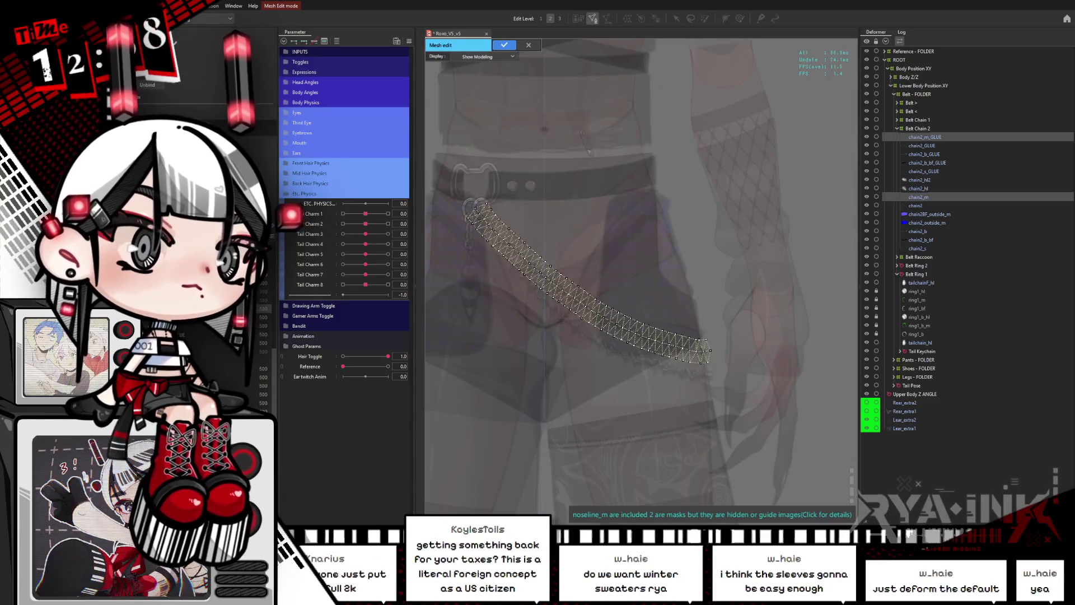
{"action": "left_click_drag", "start_coordinate": [451, 168], "coordinate": [720, 372]}
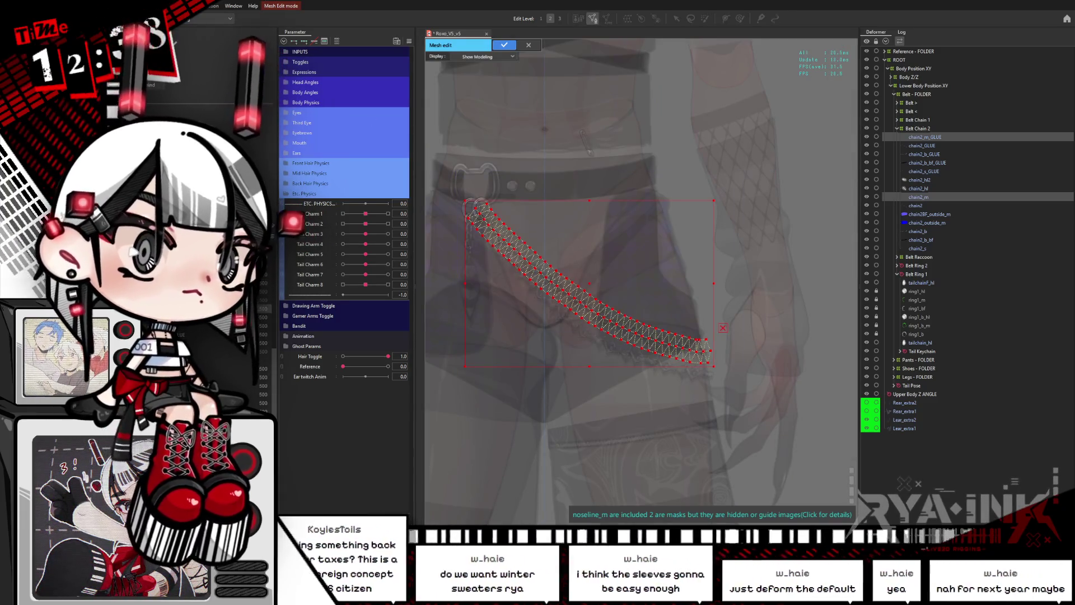
{"action": "left_click", "coordinate": [504, 45]}
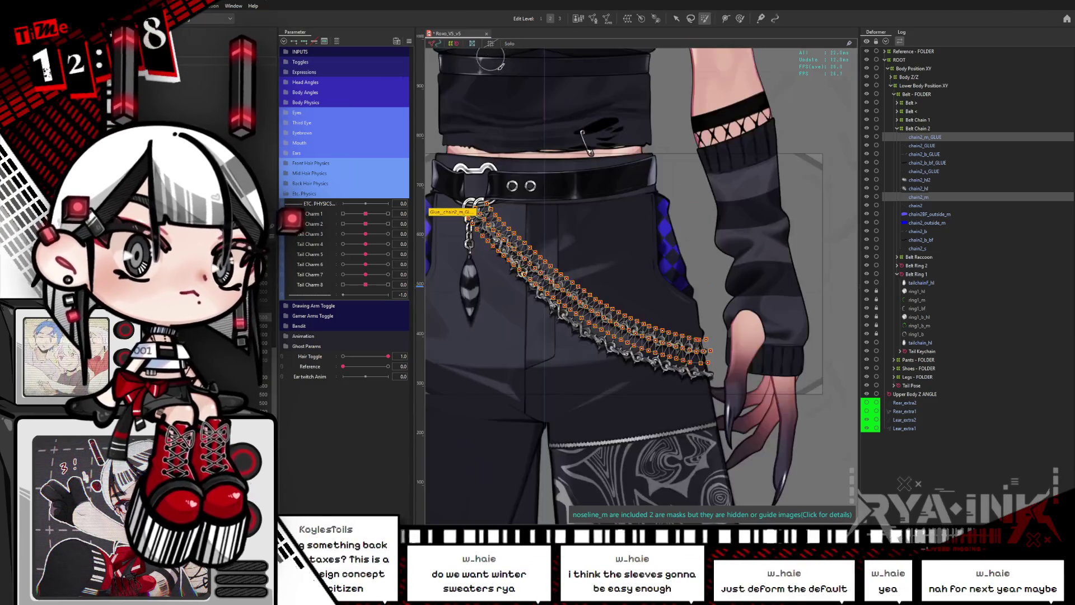
{"action": "left_click", "coordinate": [926, 145]}
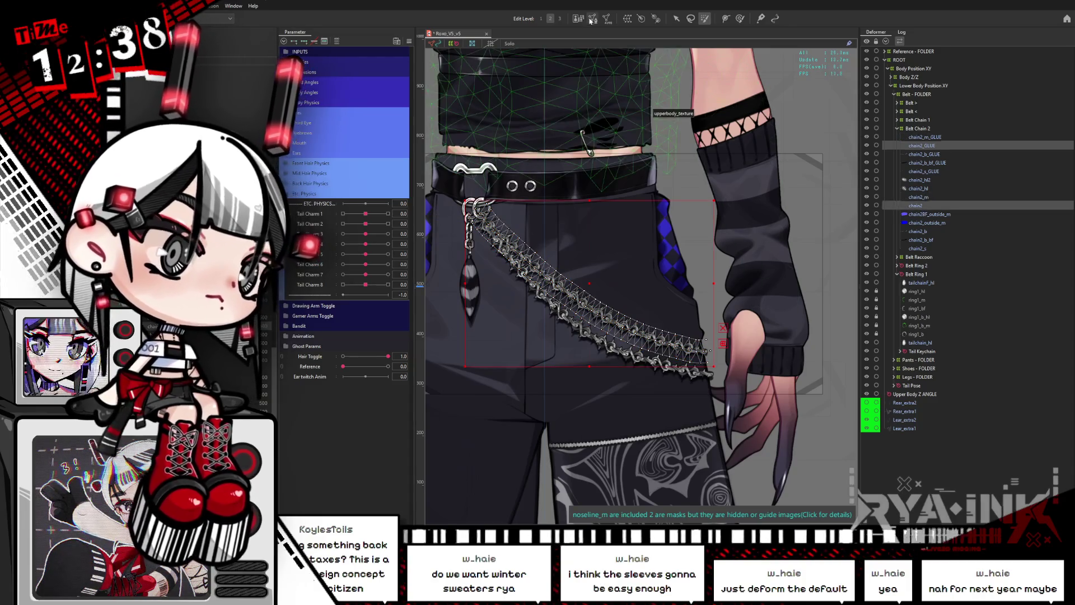
{"action": "double_click", "coordinate": [498, 165]}
{"action": "left_click_drag", "start_coordinate": [454, 168], "coordinate": [802, 435]}
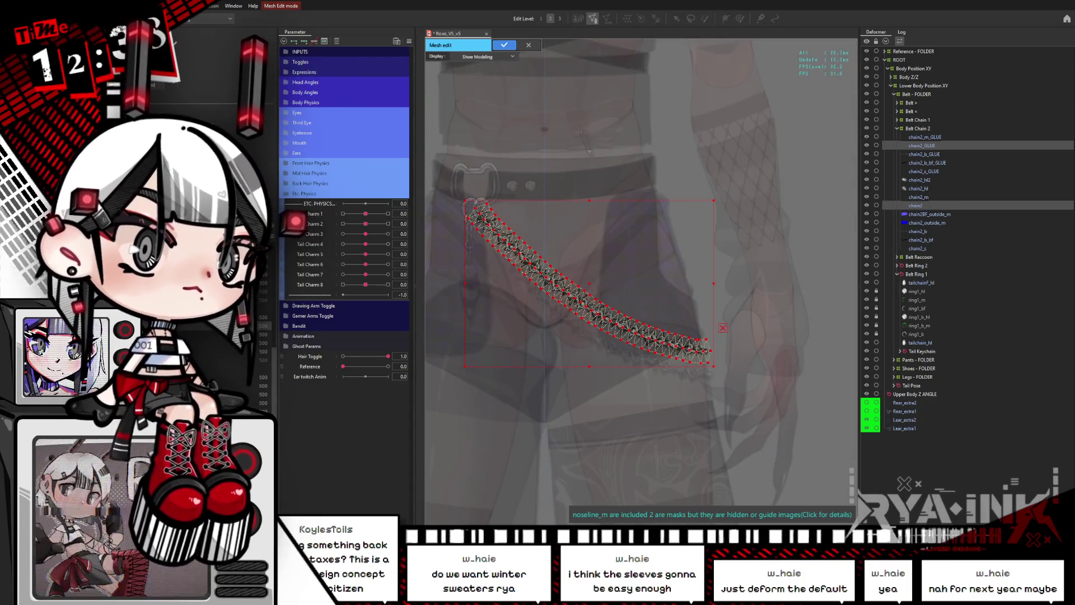
{"action": "left_click", "coordinate": [504, 45]}
Mesh-edit chain2_b and chain2_b_bf_GLUE, then add chain2_s_GLUE and apply glue with Ctrl+E.
{"action": "left_click", "coordinate": [942, 155]}
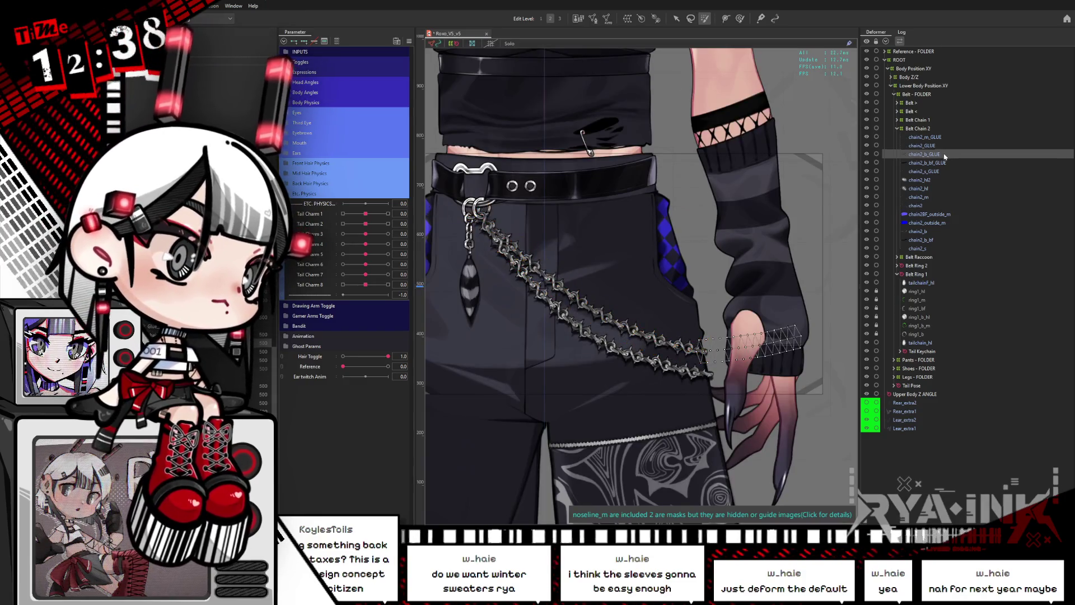
{"action": "left_click", "coordinate": [918, 231]}
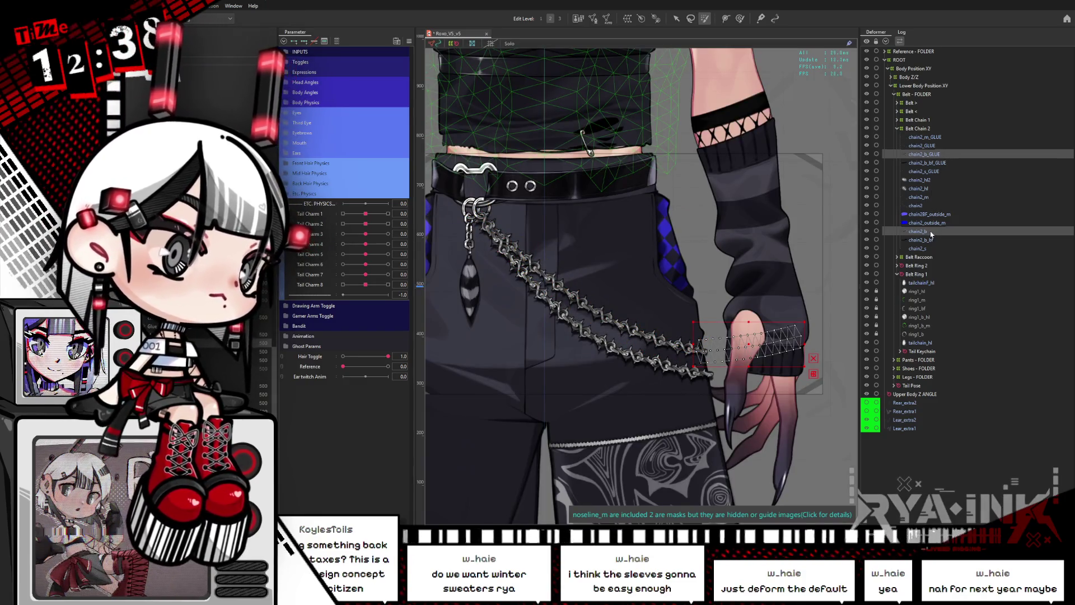
{"action": "left_click", "coordinate": [593, 19]}
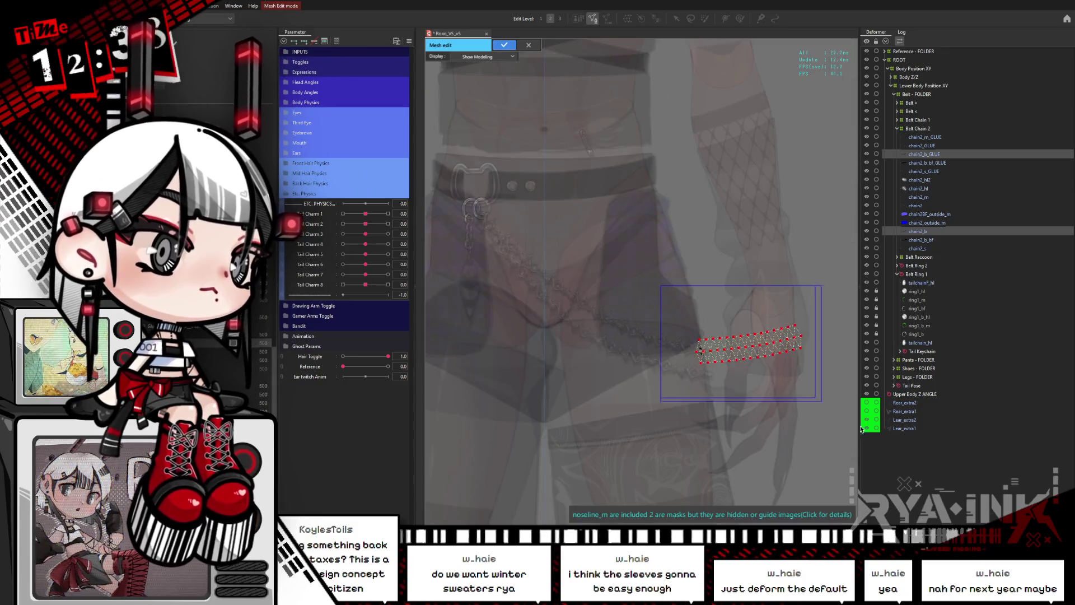
{"action": "left_click", "coordinate": [503, 45]}
{"action": "left_click", "coordinate": [933, 163]}
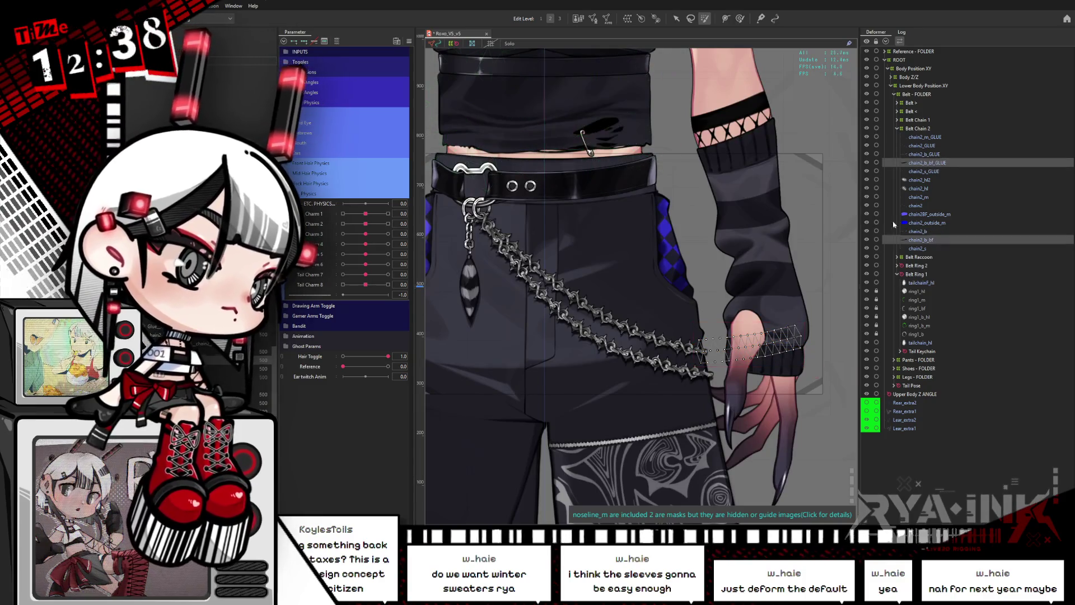
{"action": "left_click", "coordinate": [593, 18]}
{"action": "left_click_drag", "start_coordinate": [676, 279], "coordinate": [841, 402]}
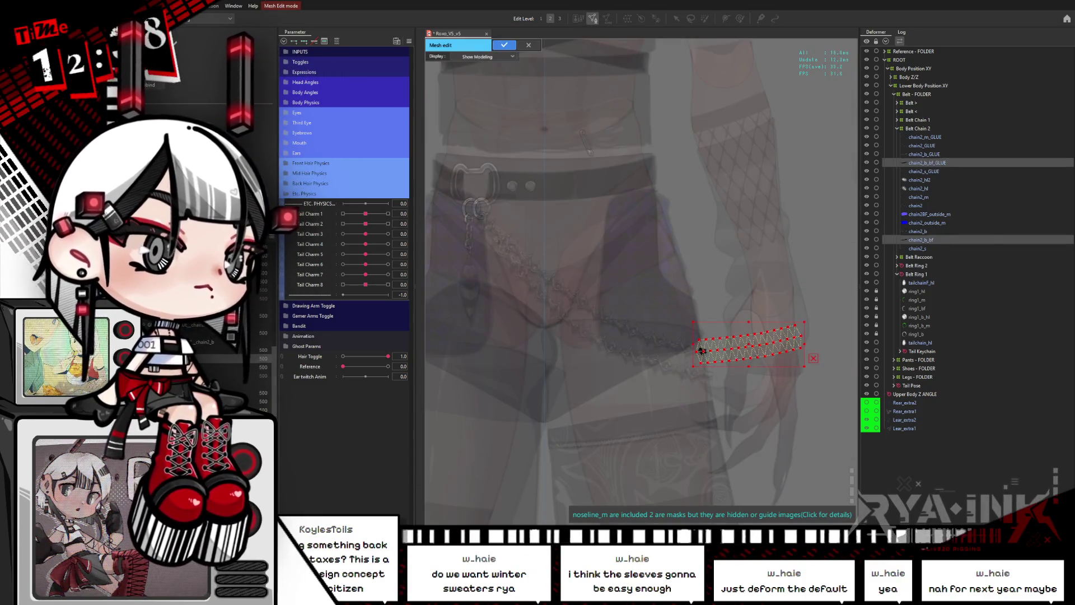
{"action": "left_click", "coordinate": [504, 45]}
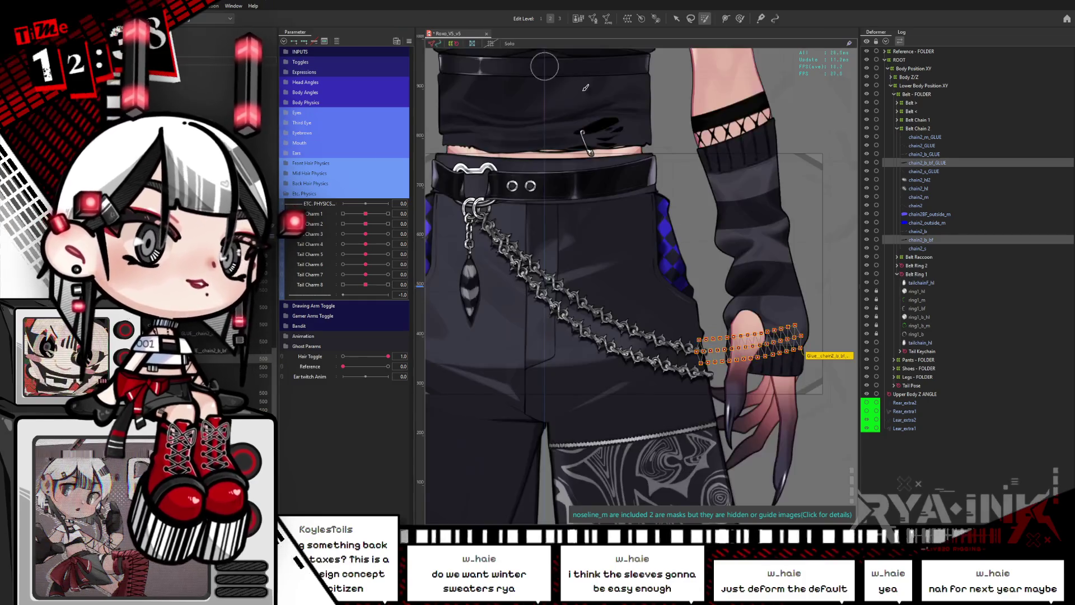
{"action": "left_click", "coordinate": [924, 171]}
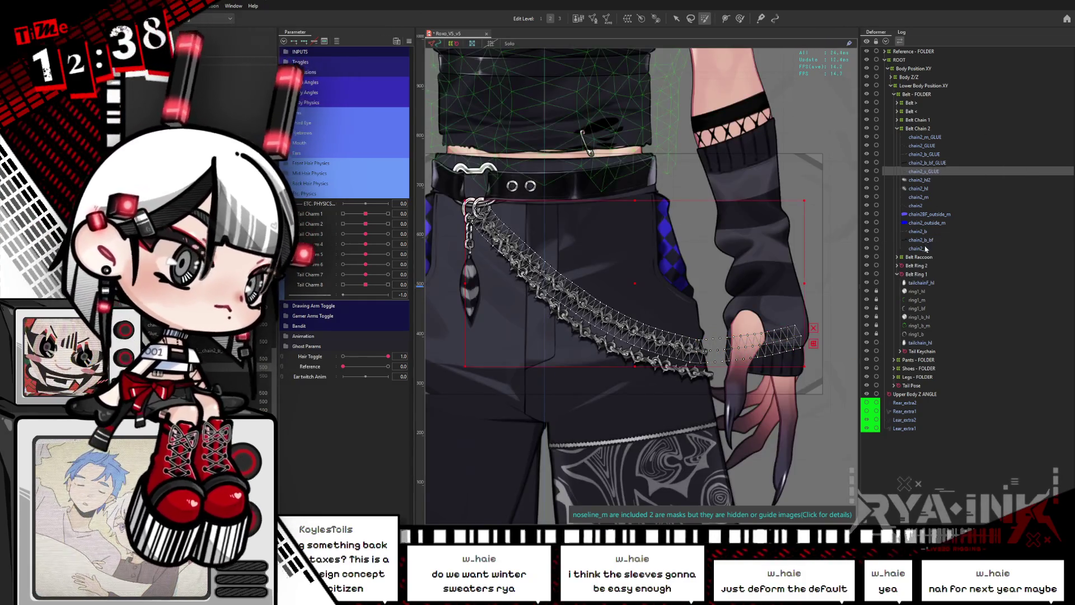
{"action": "key", "text": "ctrl+e"}
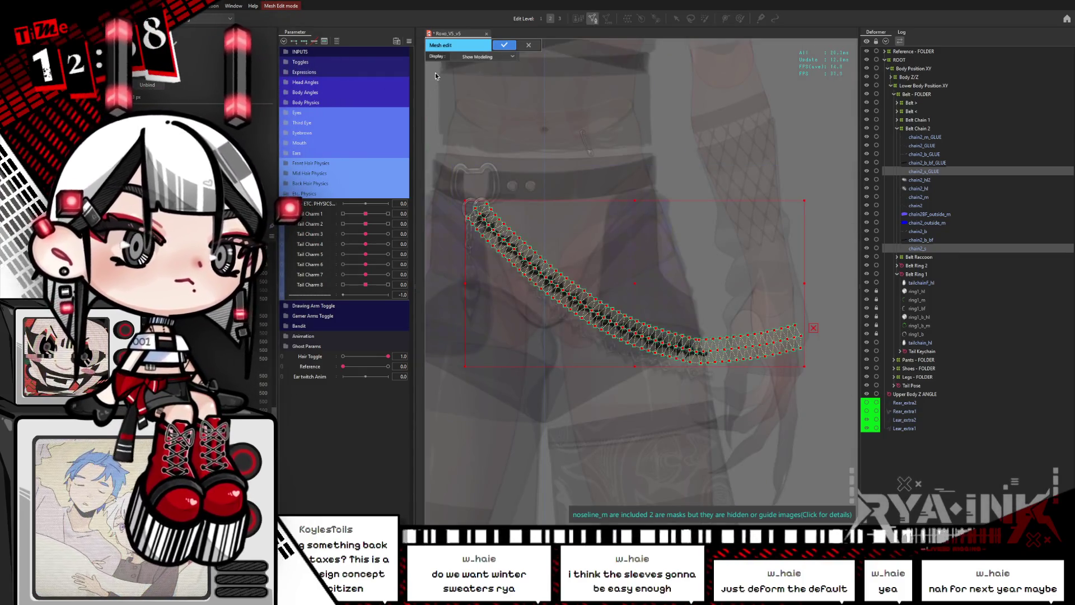
{"action": "left_click", "coordinate": [505, 46]}
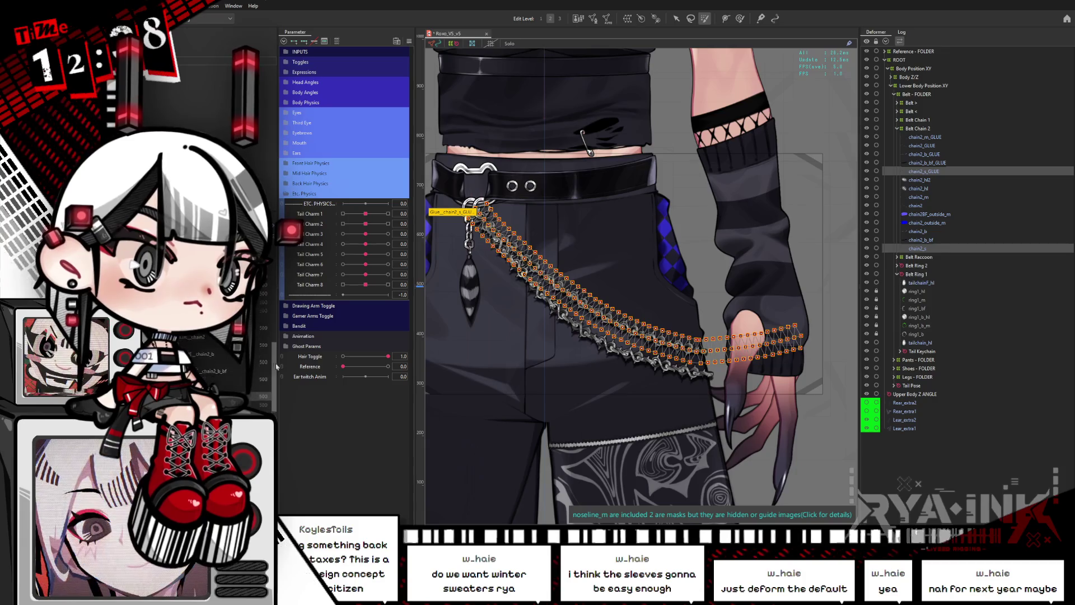
Go through the chain's glue objects and rename the chain2_m glue Glue_Chain_Top_1.
{"action": "left_click", "coordinate": [205, 376]}
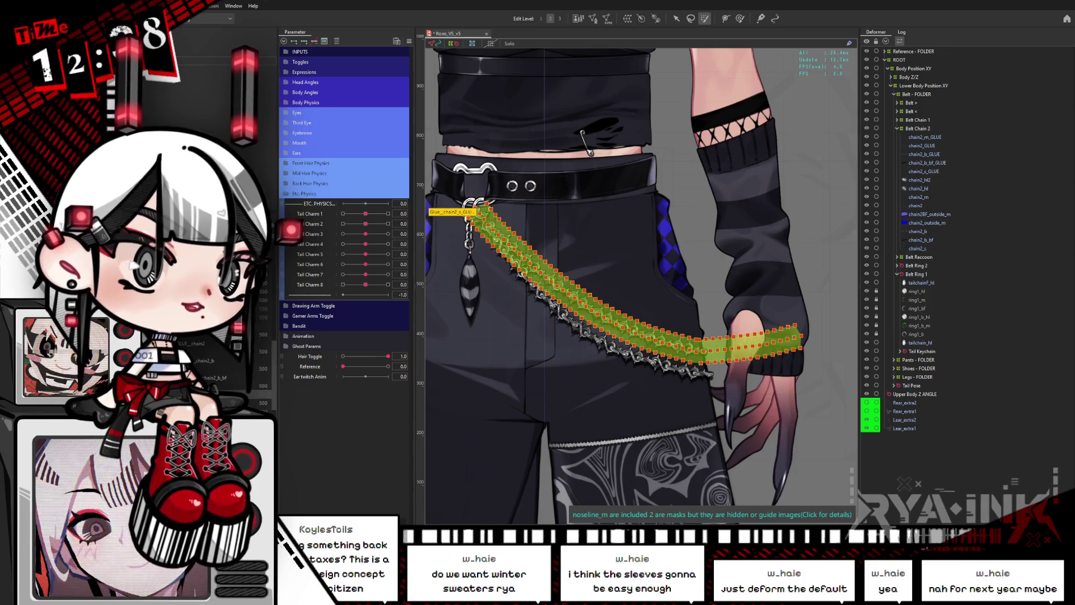
{"action": "left_click", "coordinate": [200, 343]}
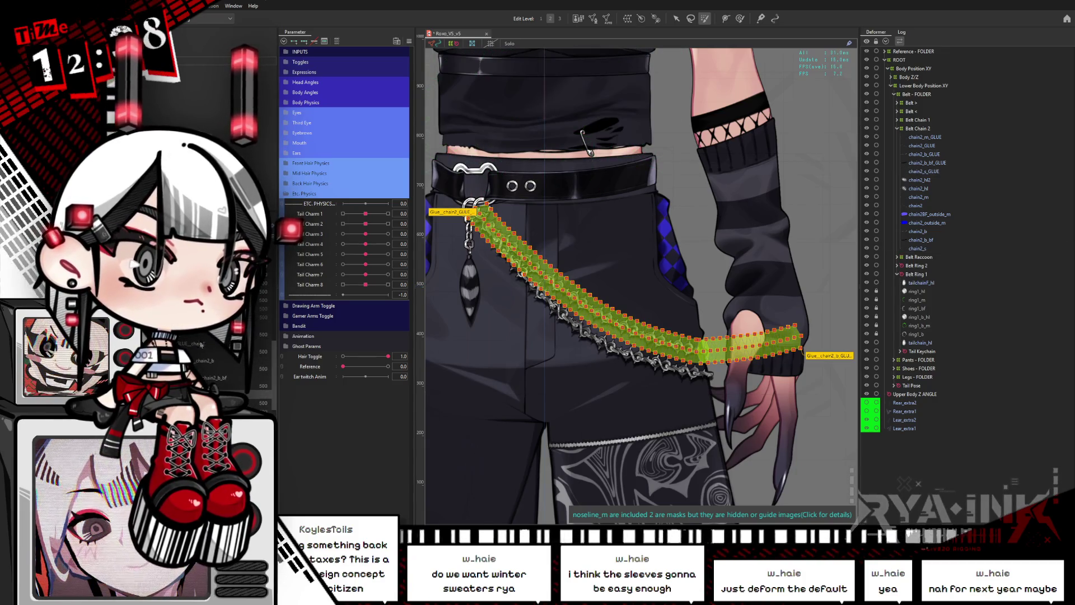
{"action": "left_click", "coordinate": [199, 358]}
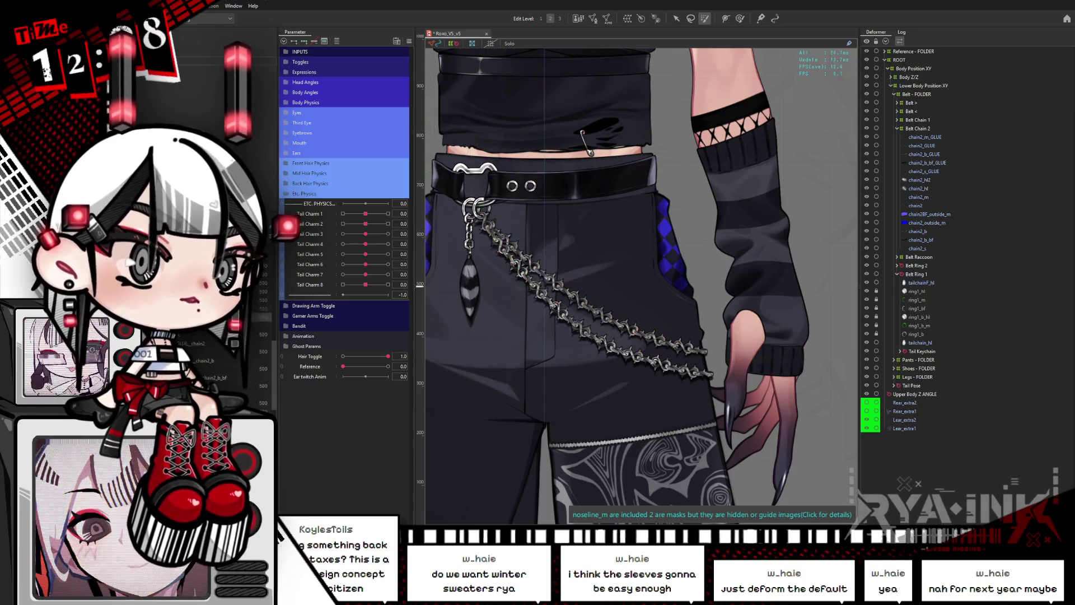
{"action": "left_click", "coordinate": [199, 360]}
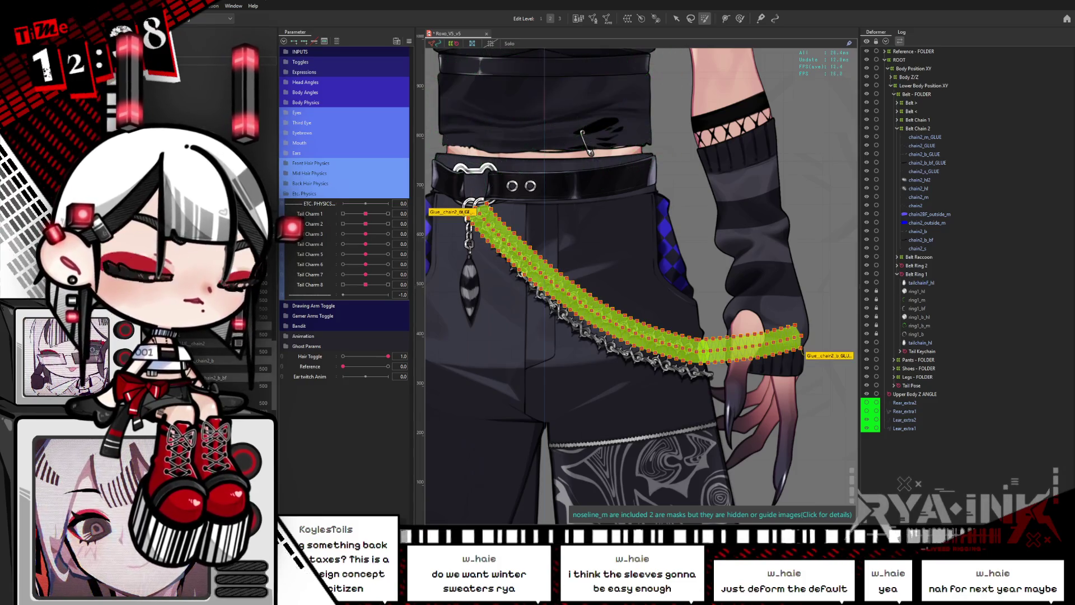
{"action": "left_click", "coordinate": [194, 351]}
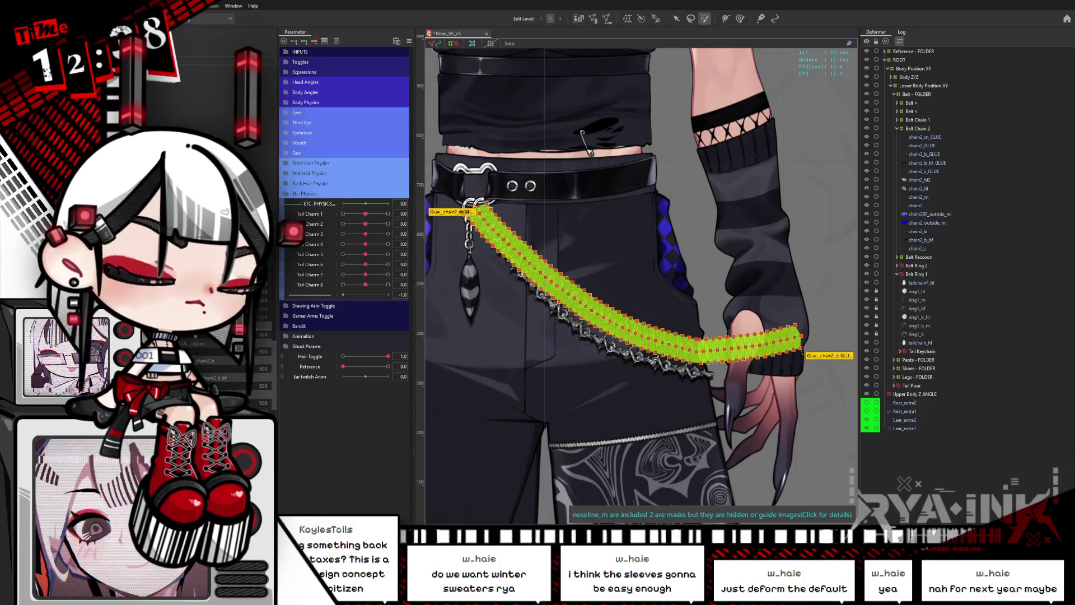
{"action": "left_click", "coordinate": [199, 335]}
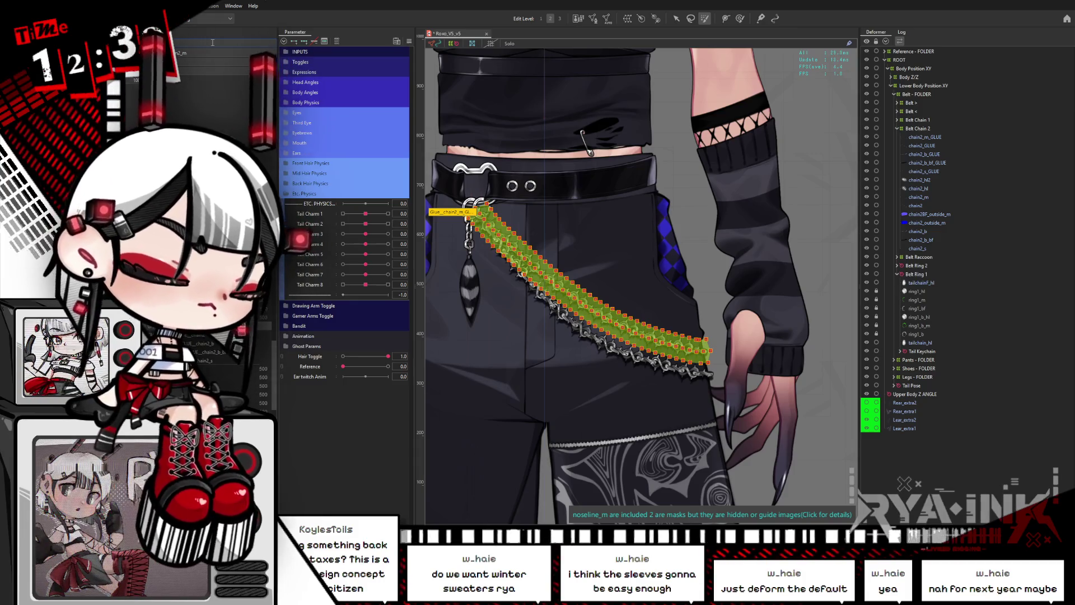
{"action": "double_click", "coordinate": [212, 52]}
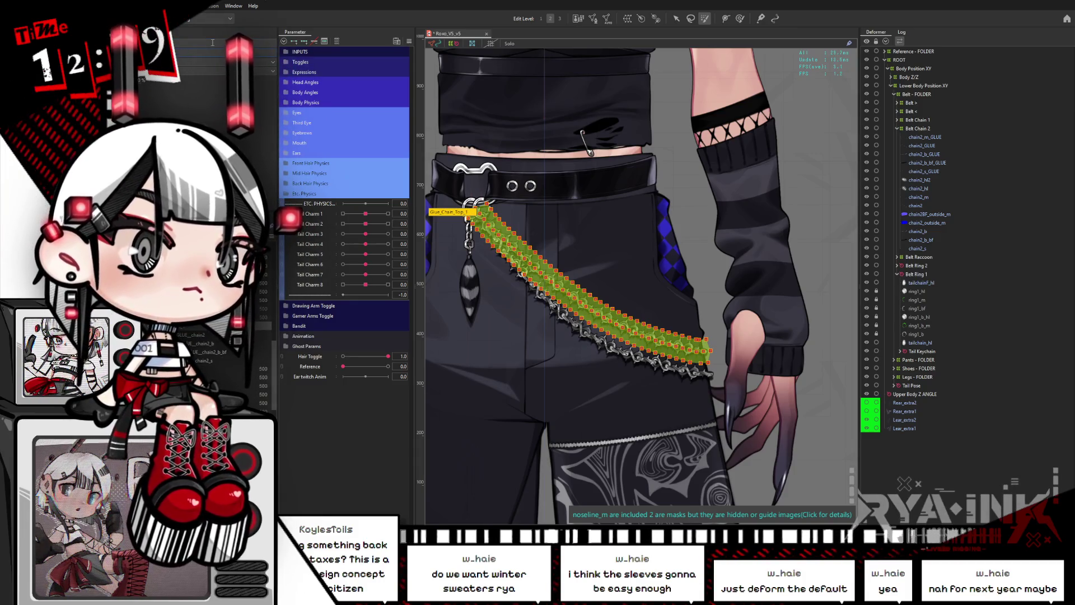
{"action": "key", "text": "ctrl+v"}
{"action": "key", "text": "Return"}
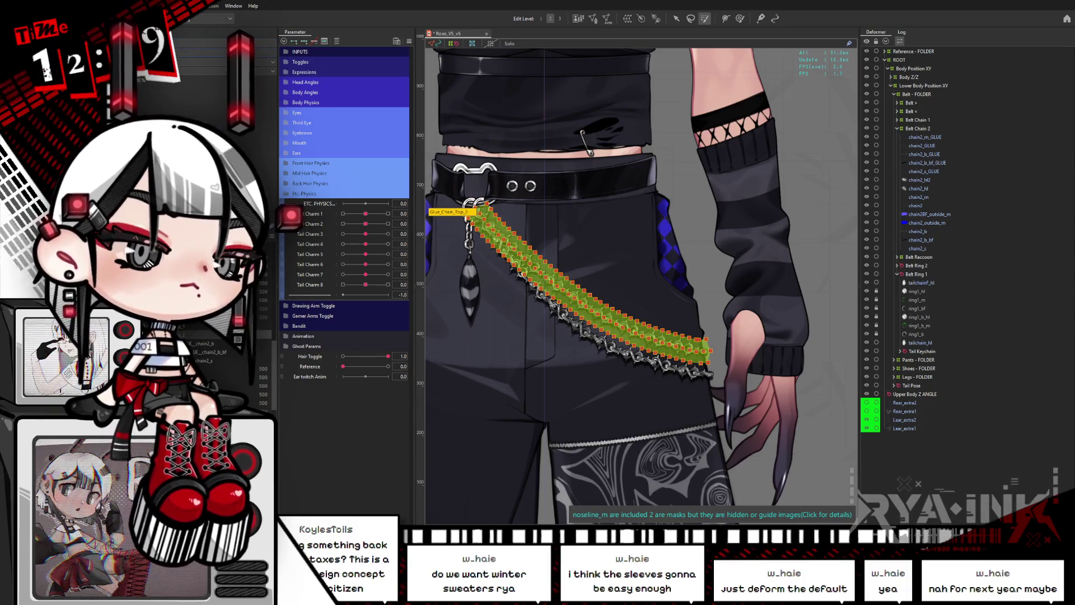
Name the remaining chain glues Glue_Chain_Top_3, Glue_Chain_Top_4 and Glue_Chain_Top_5.
{"action": "left_click", "coordinate": [206, 346]}
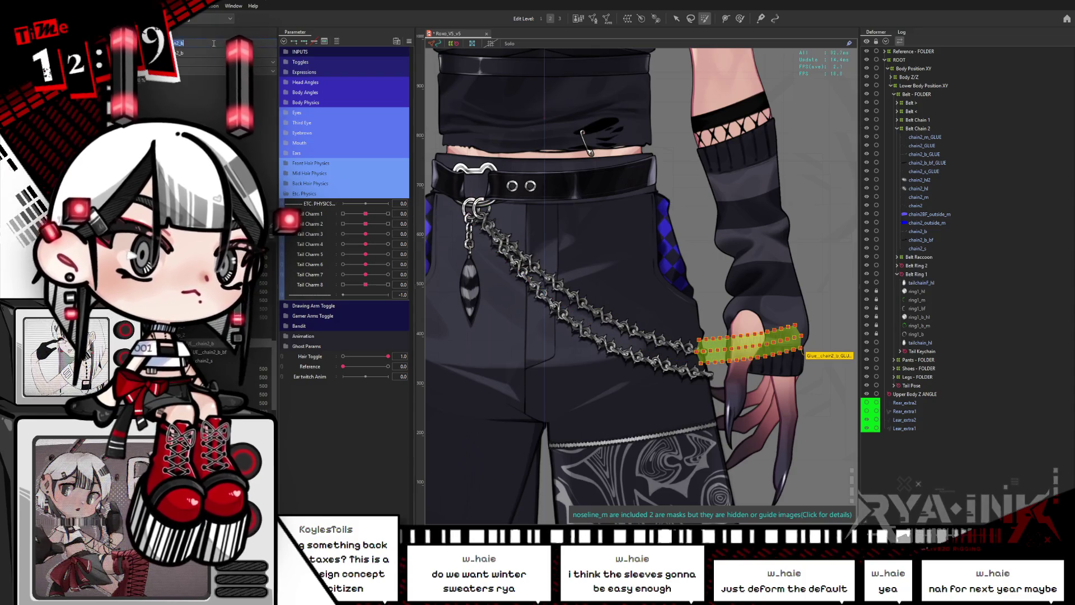
{"action": "key", "text": "Return"}
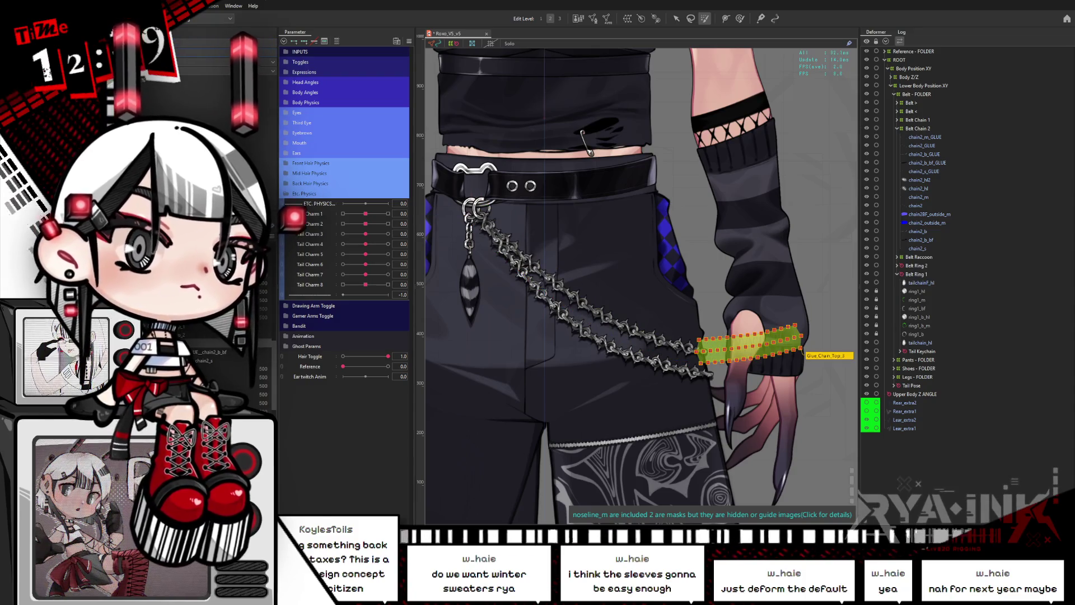
{"action": "key", "text": "ctrl+z"}
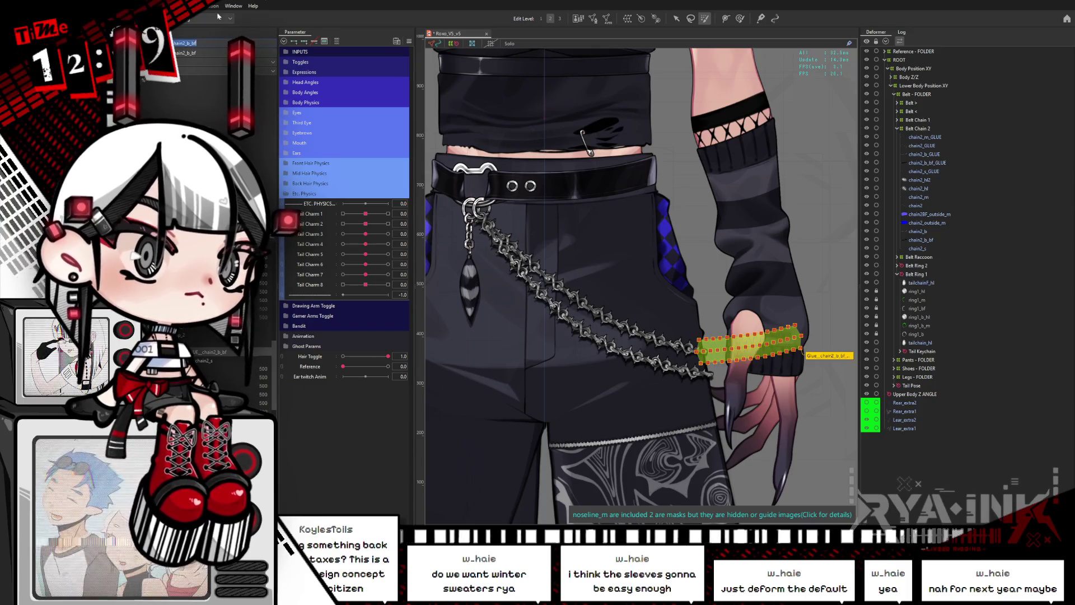
{"action": "key", "text": "ctrl+y"}
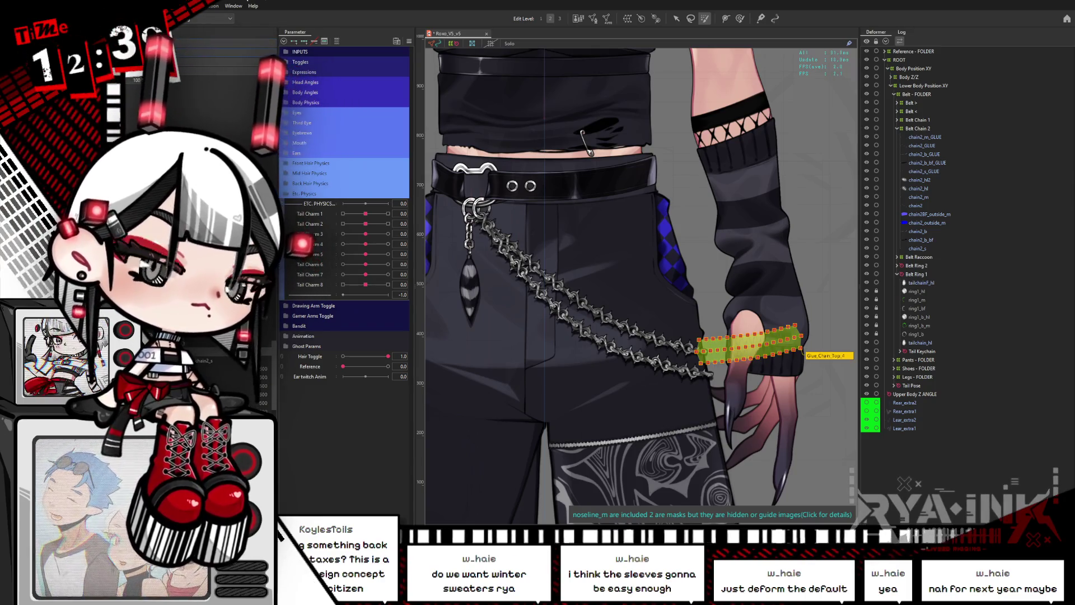
{"action": "key", "text": "ctrl+z"}
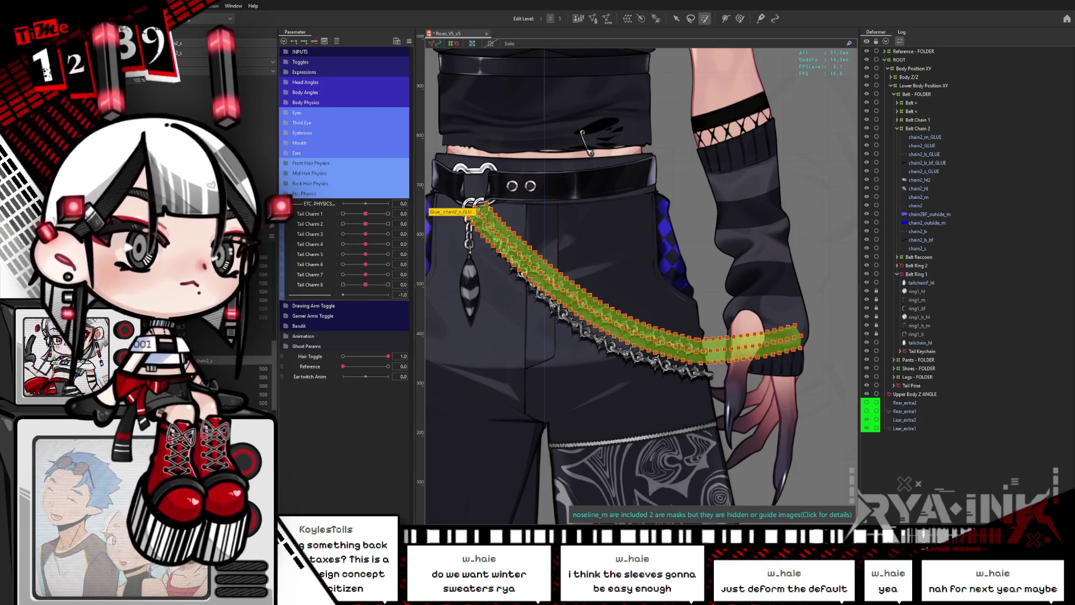
{"action": "key", "text": "ctrl+y"}
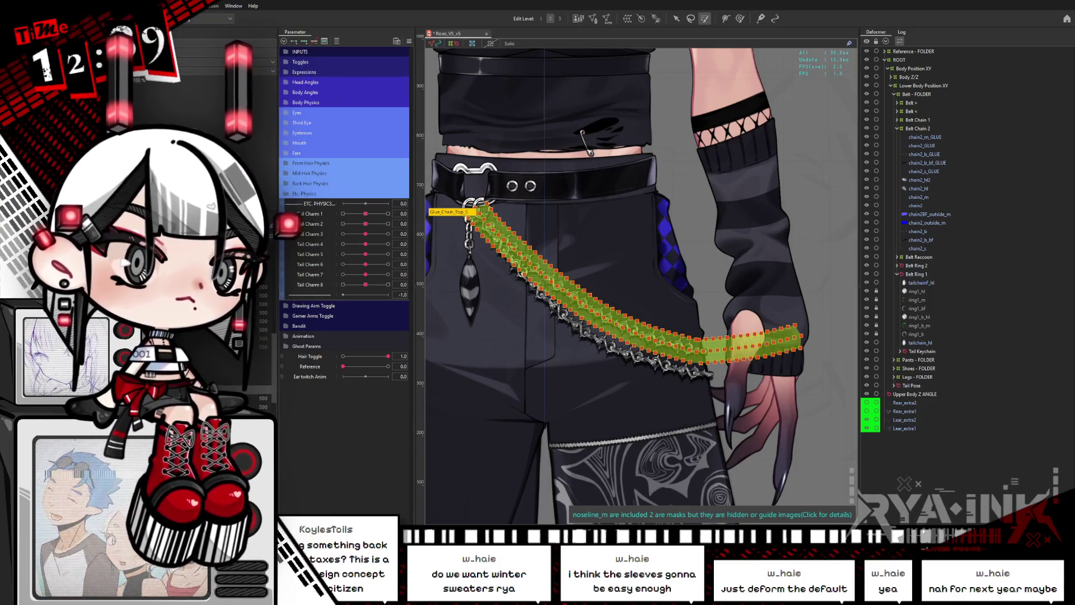
Highlight the whole belt-chain glue, then hide its overlay with Ctrl+H.
{"action": "key", "text": "b"}
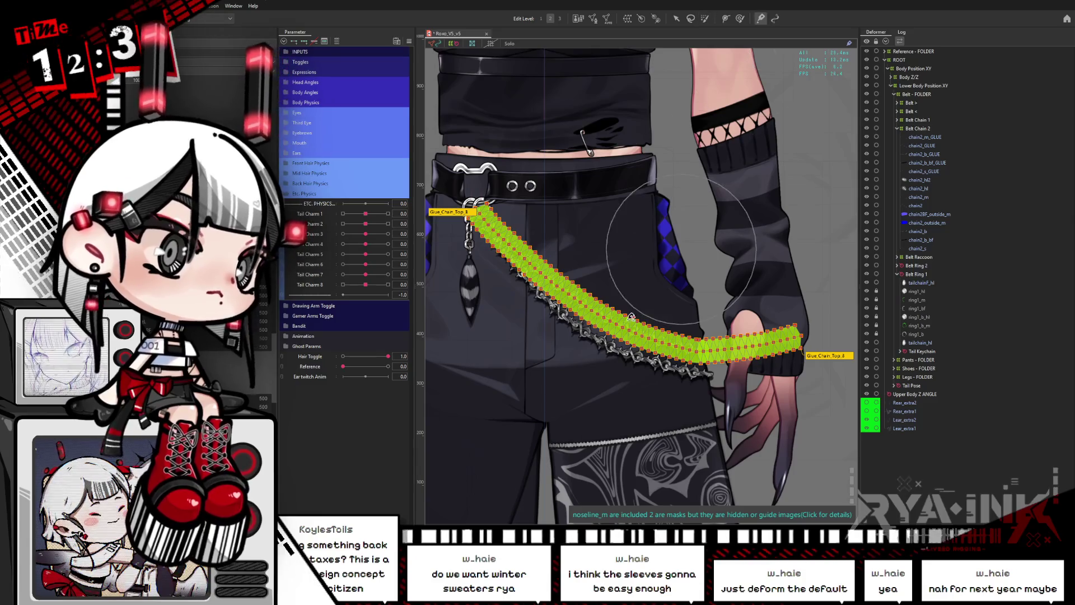
{"action": "mouse_move", "coordinate": [703, 313]}
{"action": "left_mouse_down"}
{"action": "mouse_move", "coordinate": [721, 320]}
{"action": "mouse_move", "coordinate": [717, 286]}
{"action": "left_mouse_up"}
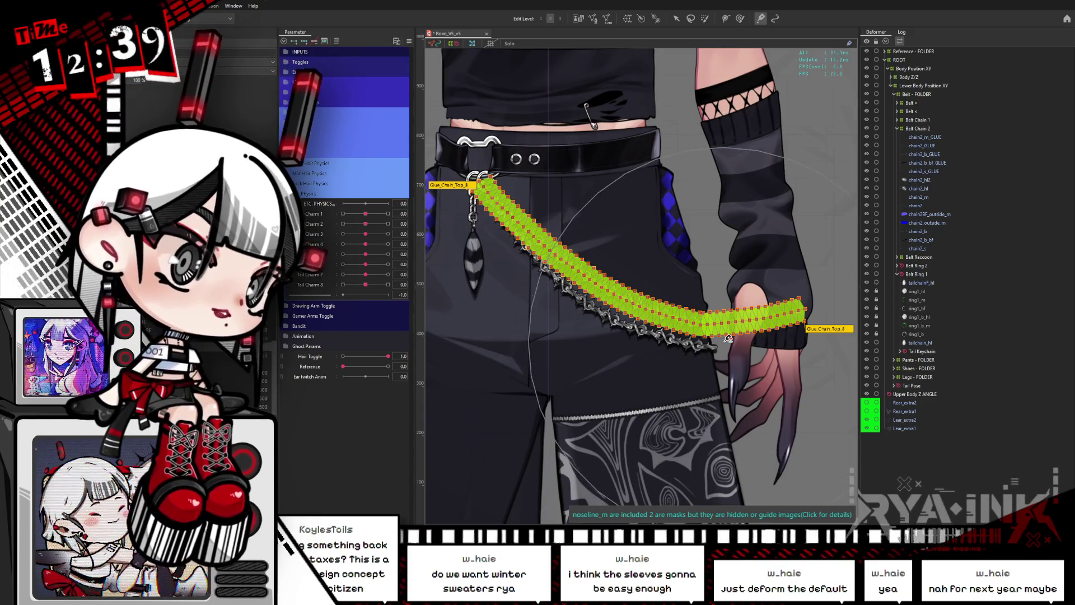
{"action": "key", "text": "ctrl+h"}
{"action": "left_click_drag", "start_coordinate": [729, 335], "coordinate": [705, 306]}
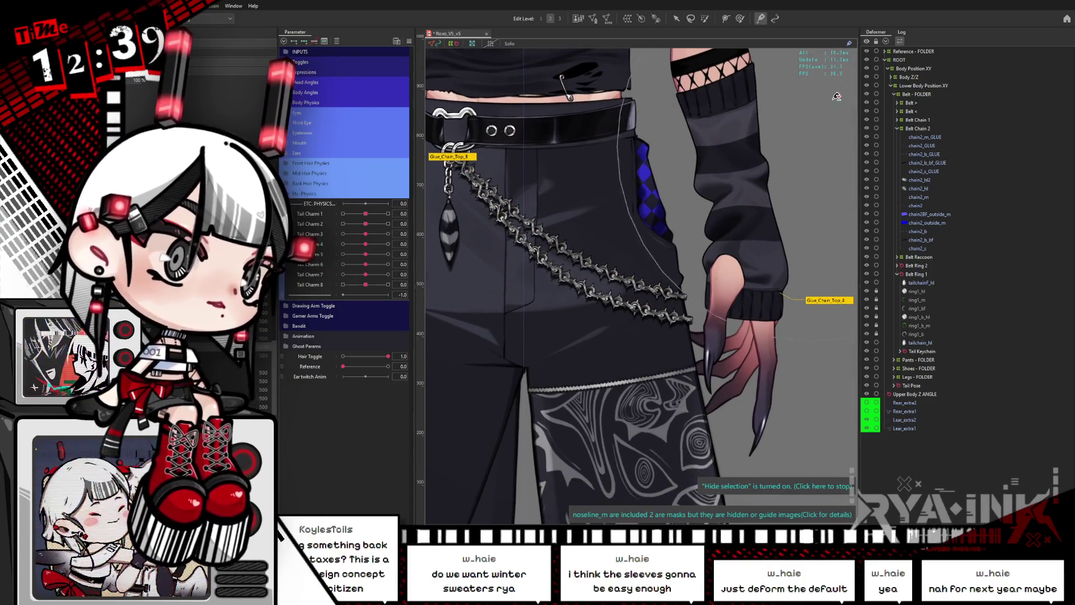
Collapse Belt Chain 2, expand Belt Chain 1 and unlock its chain1 meshes.
{"action": "left_click", "coordinate": [923, 171]}
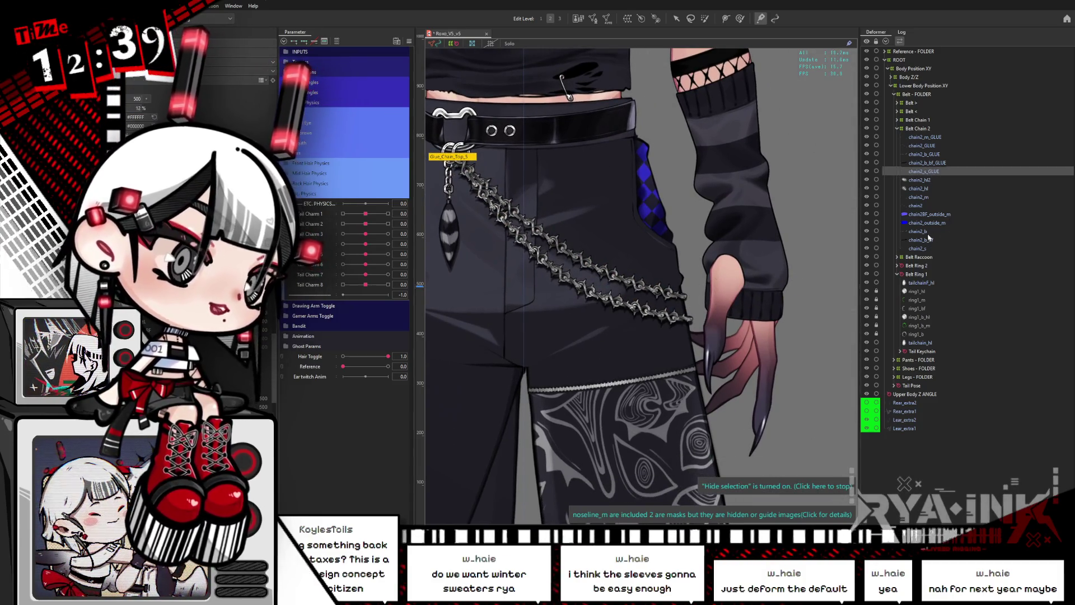
{"action": "left_click", "coordinate": [897, 128]}
{"action": "left_click", "coordinate": [897, 120]}
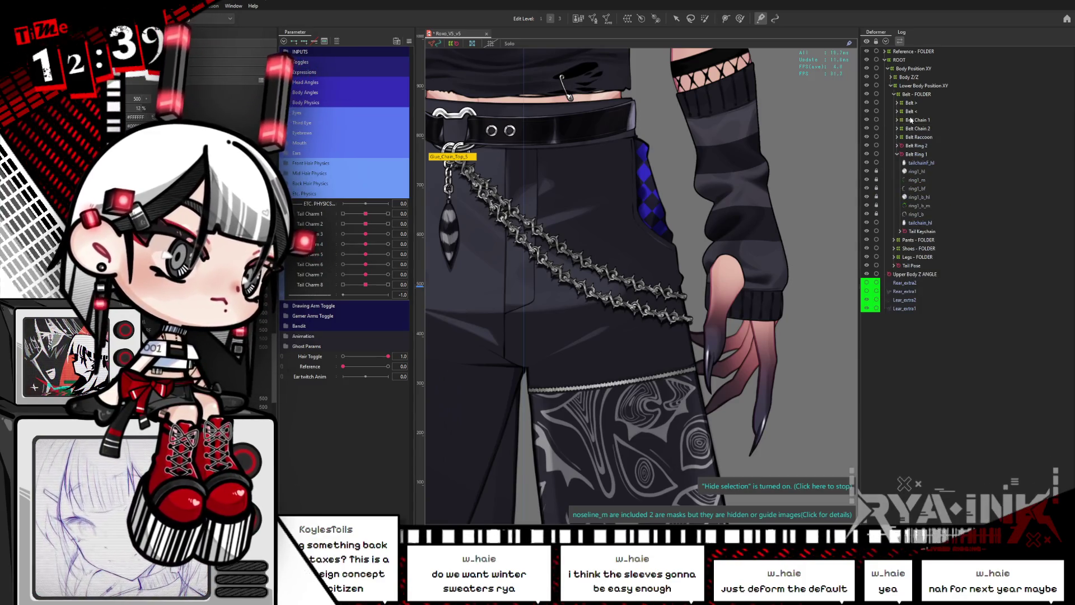
{"action": "left_click", "coordinate": [913, 120]}
{"action": "right_click", "coordinate": [927, 120]}
{"action": "left_click", "coordinate": [970, 124]}
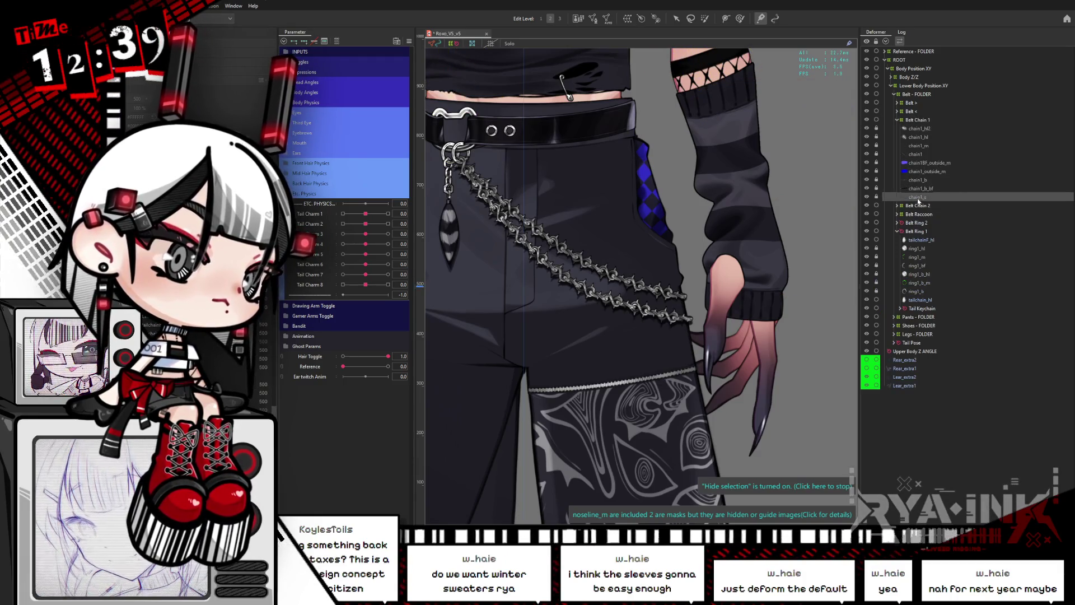
{"action": "left_click_drag", "start_coordinate": [877, 197], "coordinate": [878, 137]}
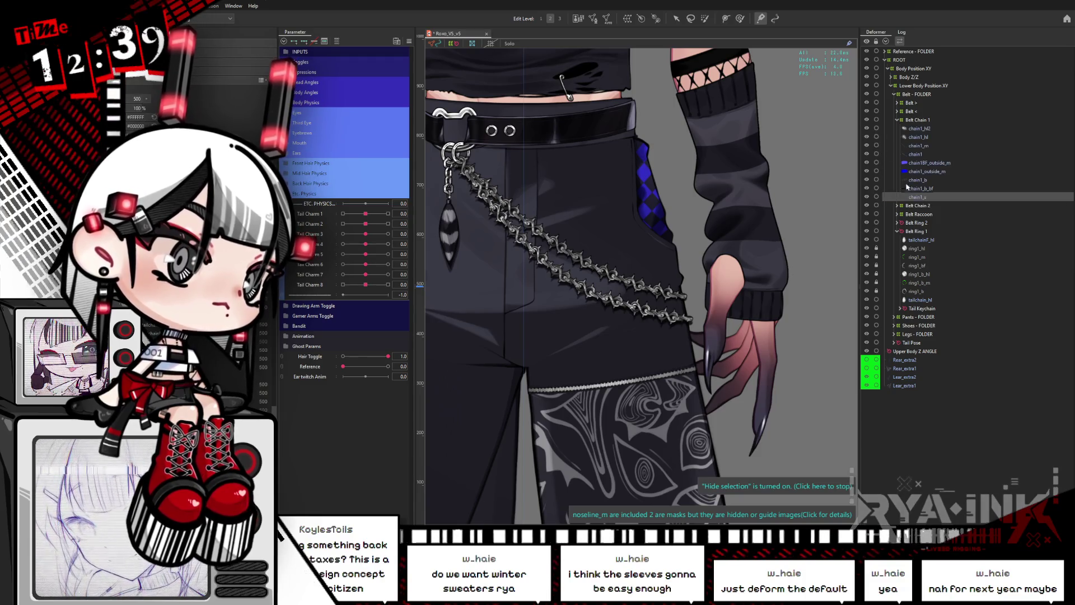
Duplicate chain1_m, chain1, chain1_b, chain1_b_bf and chain1_s, then move the copies above chain1_hl2 and chain1_hl.
{"action": "left_click", "coordinate": [916, 197]}
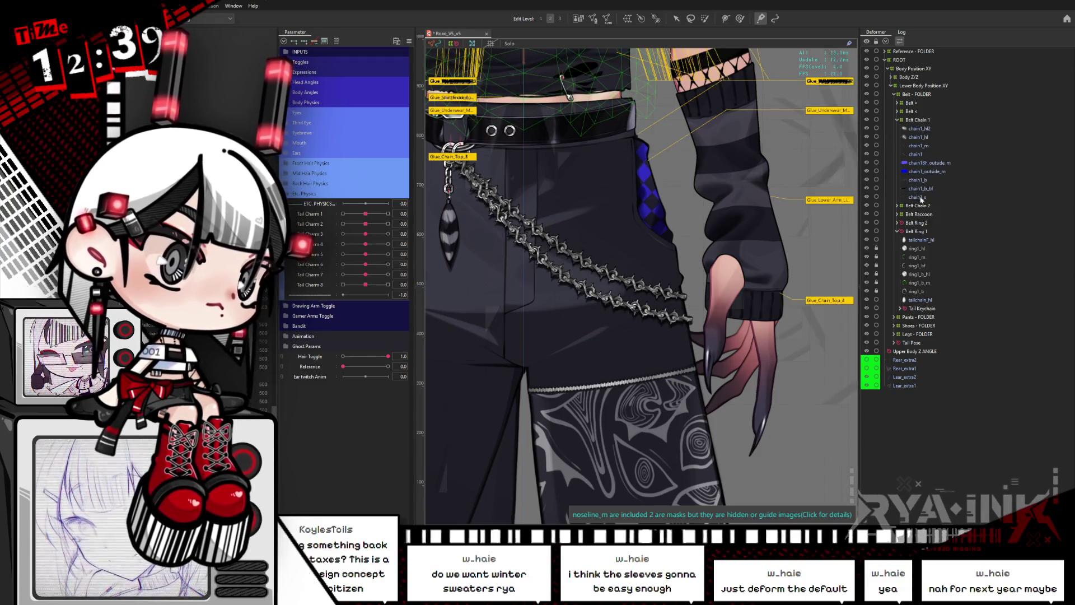
{"action": "left_click", "coordinate": [919, 196]}
{"action": "left_click", "coordinate": [918, 189], "text": "ctrl"}
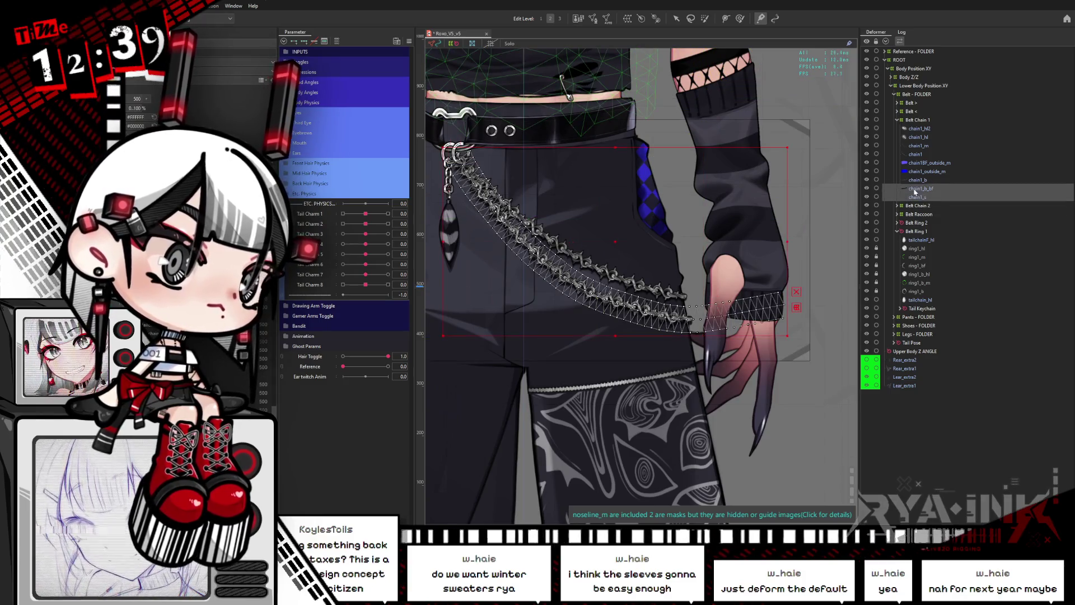
{"action": "left_click", "coordinate": [925, 179], "text": "ctrl"}
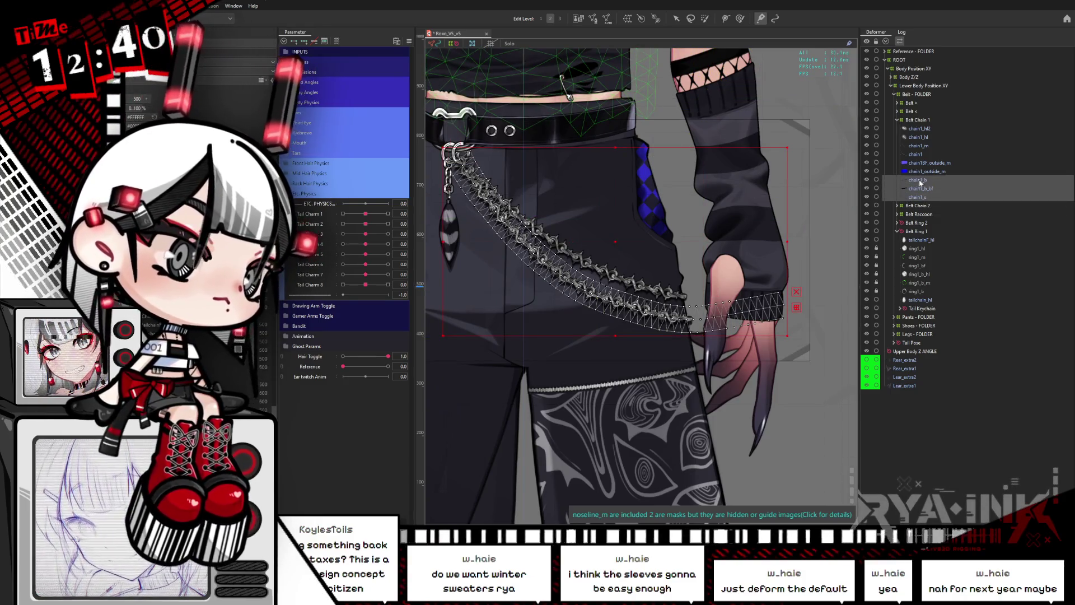
{"action": "left_click", "coordinate": [922, 155], "text": "ctrl"}
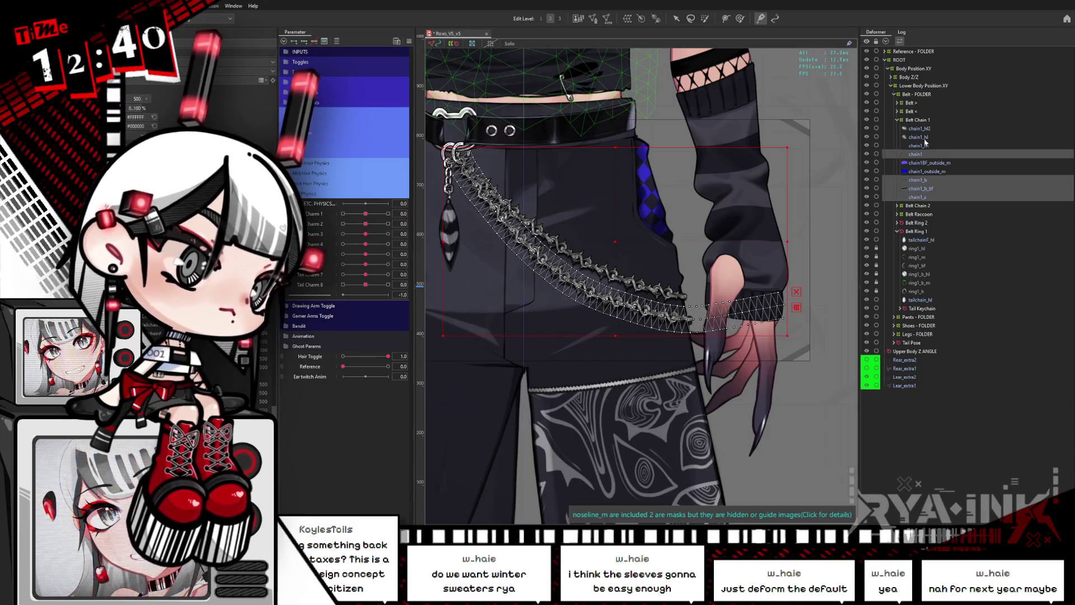
{"action": "left_click", "coordinate": [926, 147], "text": "ctrl"}
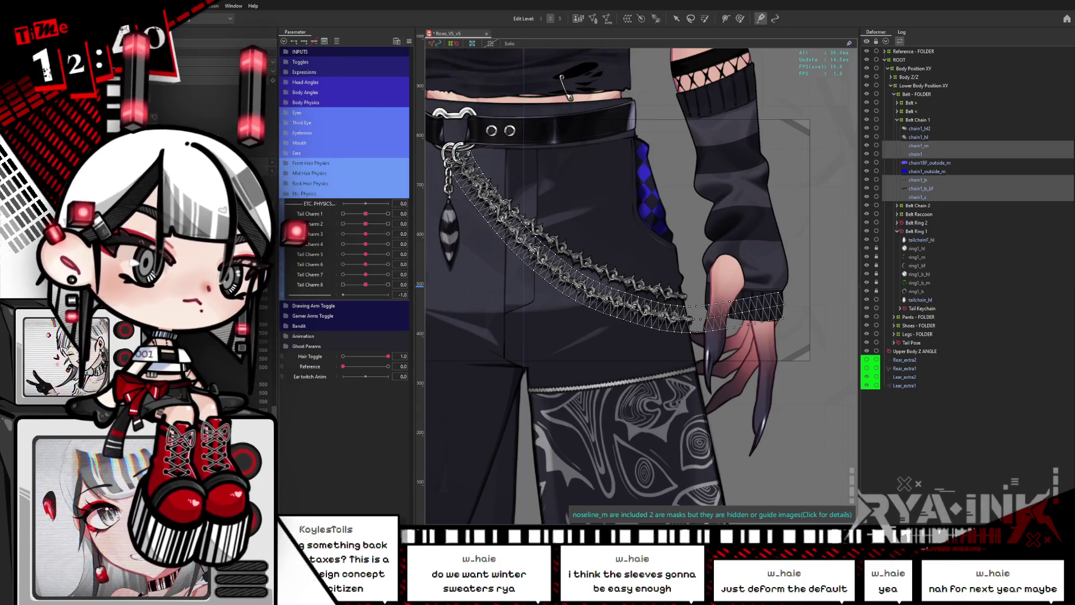
{"action": "key", "text": "ctrl+d"}
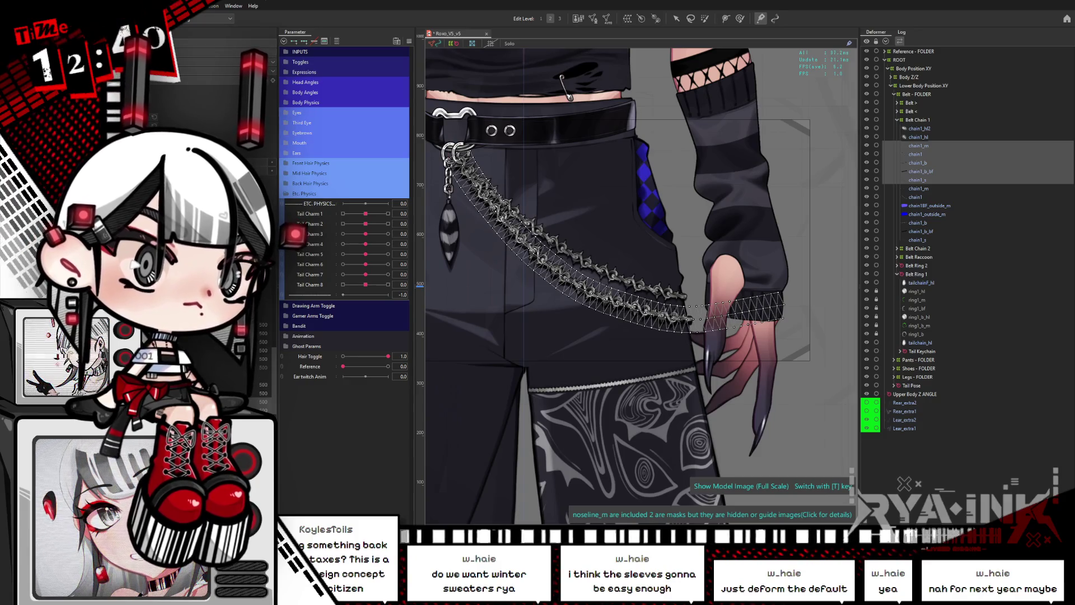
{"action": "key", "text": "ctrl+Up"}
{"action": "key", "text": "ctrl+Up"}
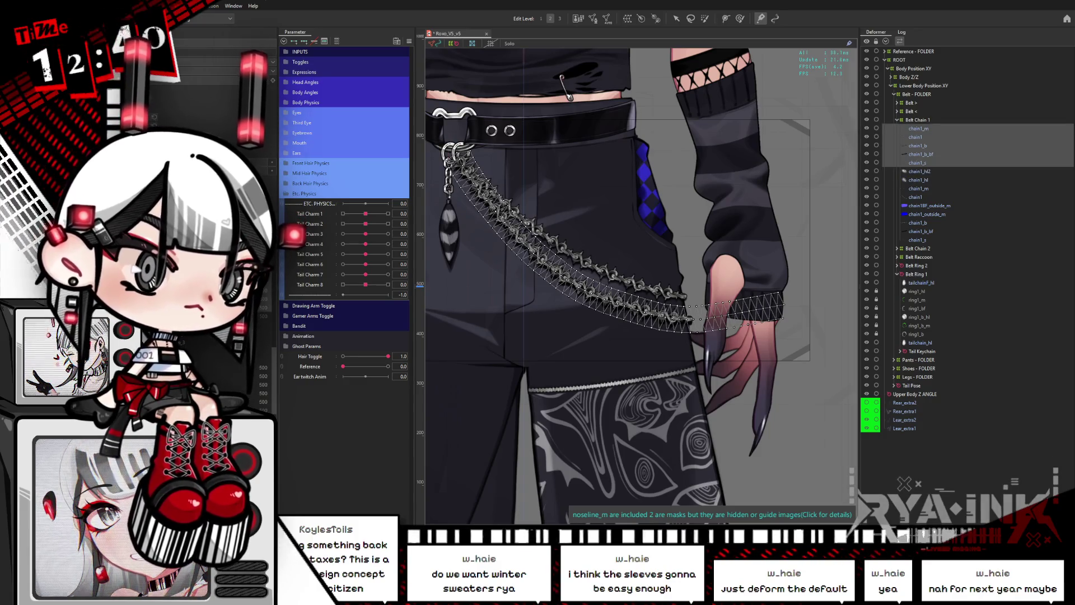
Rename the first three copies to chain1_m_GLUE, chain1_GLUE and chain1_b_GLUE.
{"action": "left_click", "coordinate": [542, 286]}
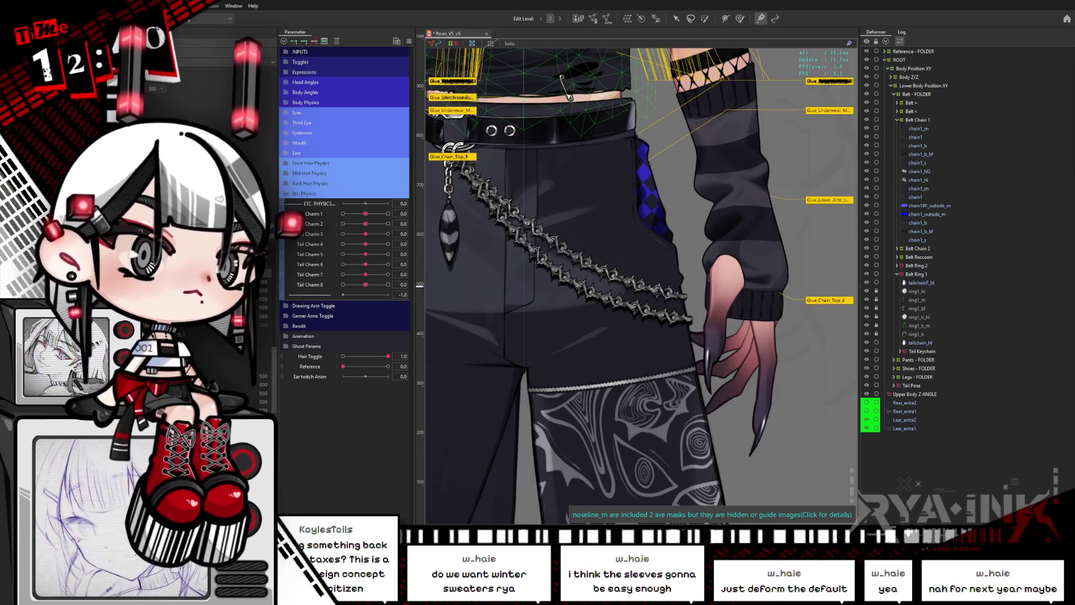
{"action": "left_click", "coordinate": [560, 263]}
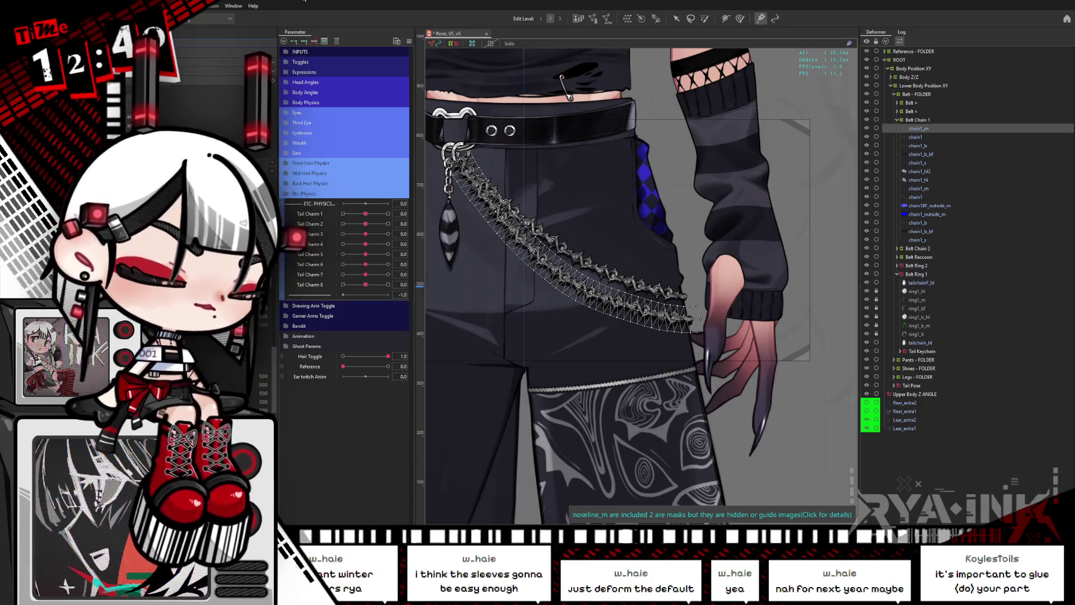
{"action": "type", "text": "_GLUE"}
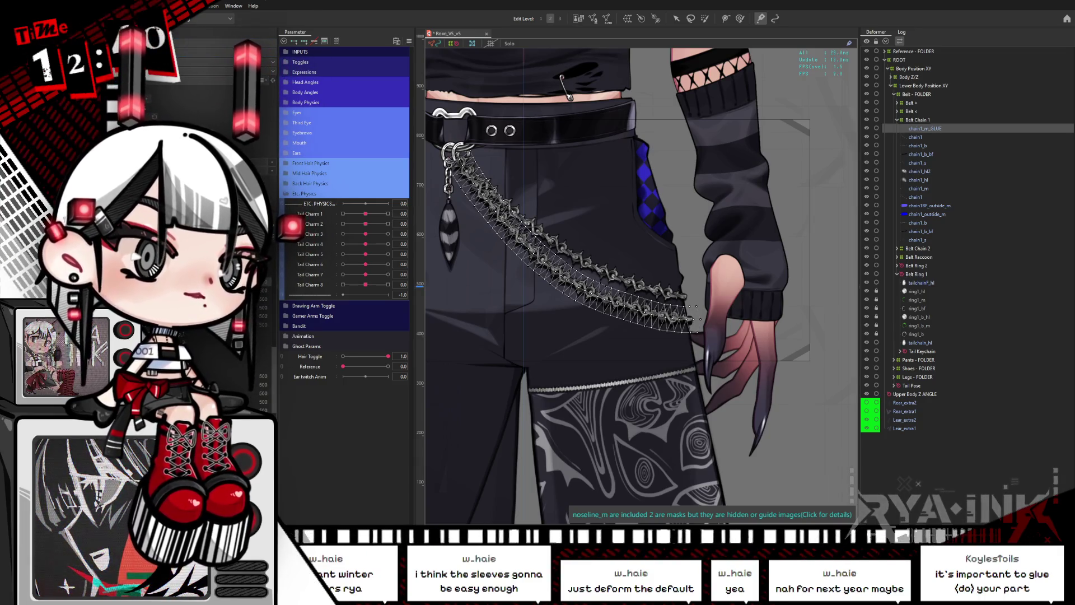
{"action": "key", "text": "Down"}
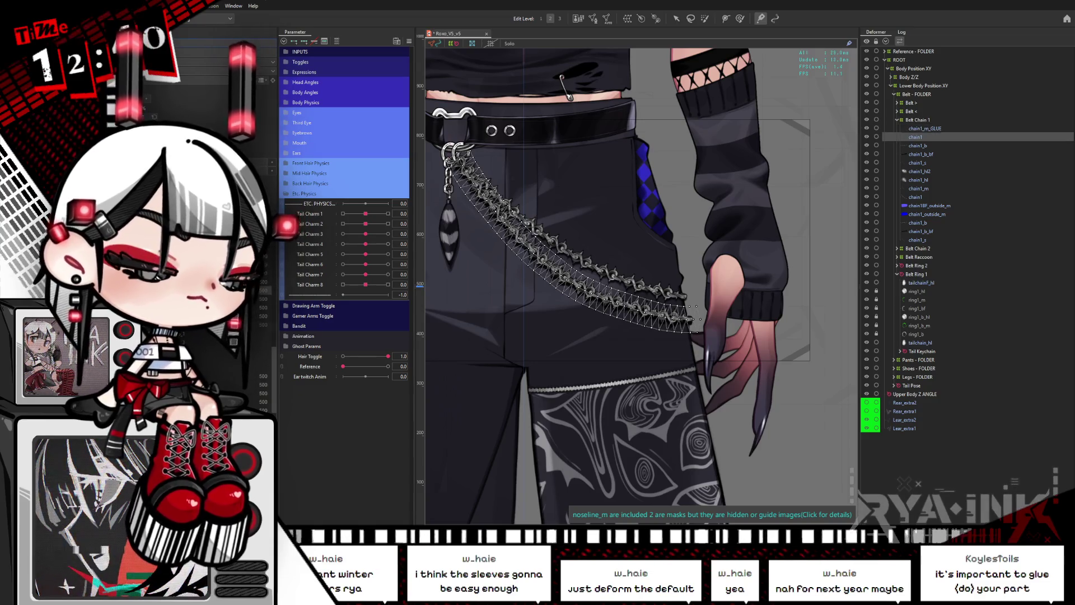
{"action": "type", "text": "_GLUE"}
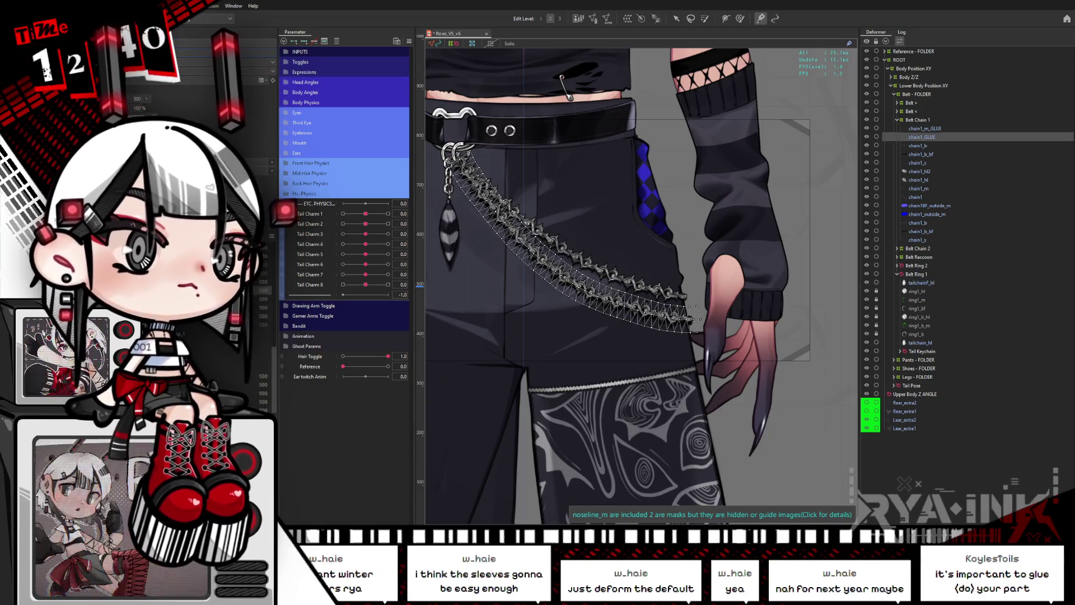
{"action": "key", "text": "Down"}
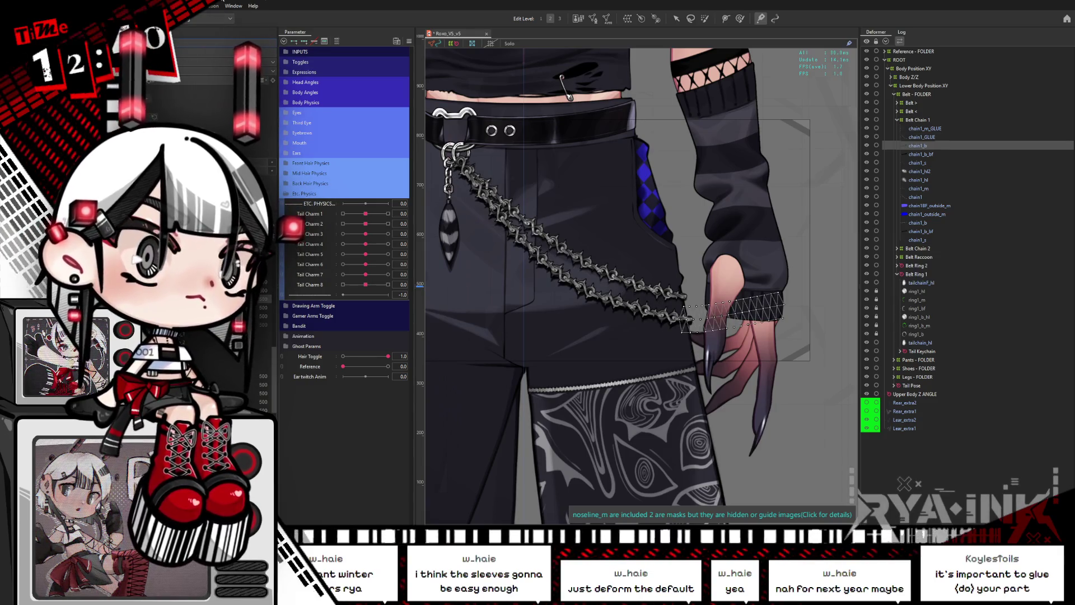
{"action": "type", "text": "_GLUE"}
Rename the last copies chain1_b_bf2_GLUE and chain1_s_GLUE, then select all five _GLUE rows.
{"action": "key", "text": "Down"}
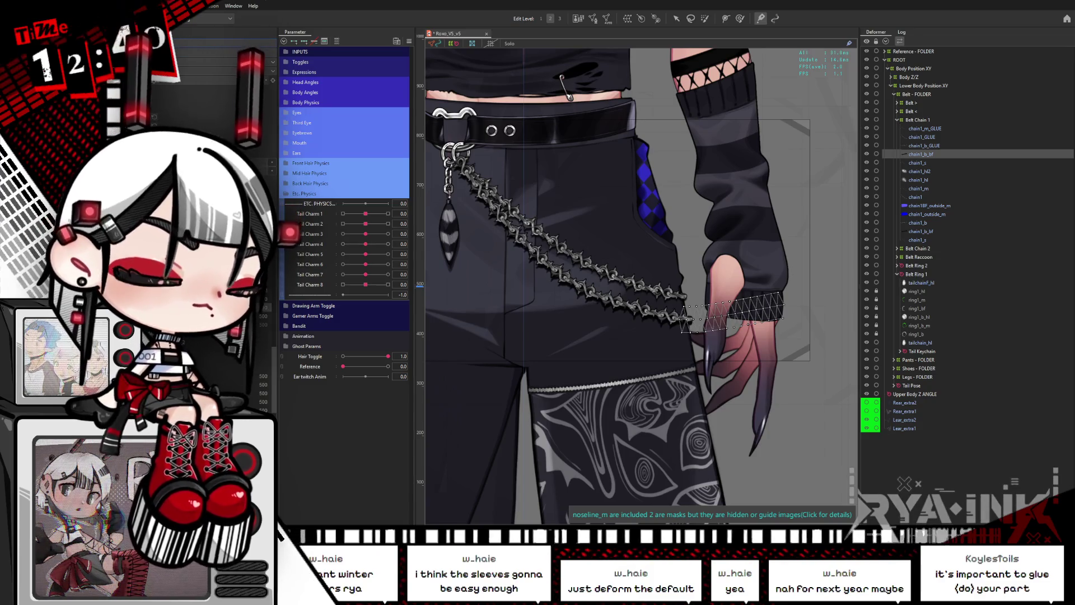
{"action": "type", "text": "2_GLUE"}
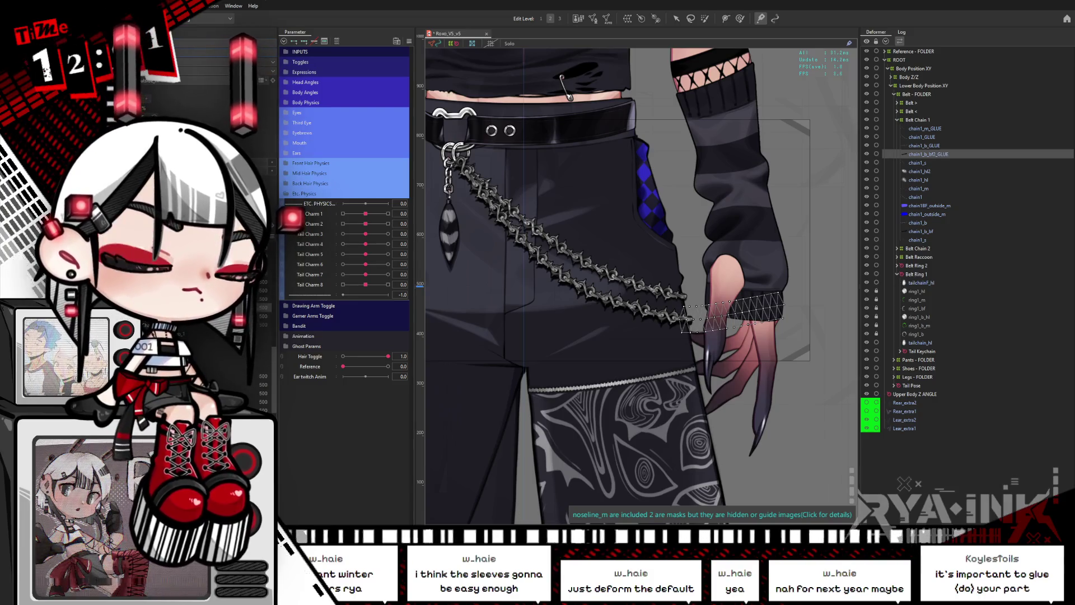
{"action": "left_click", "coordinate": [916, 163]}
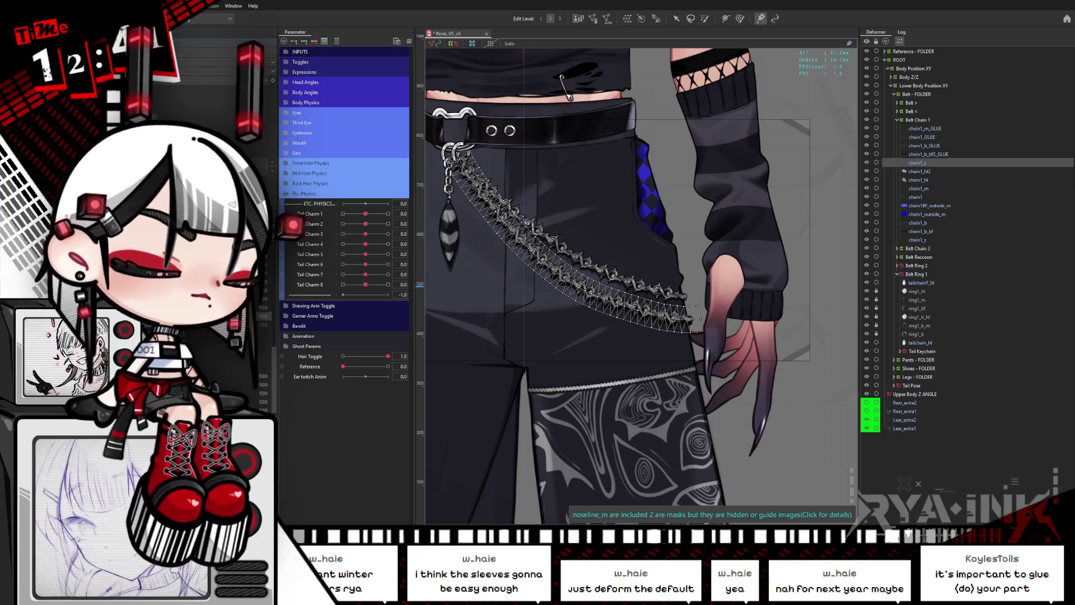
{"action": "type", "text": "_GLUE"}
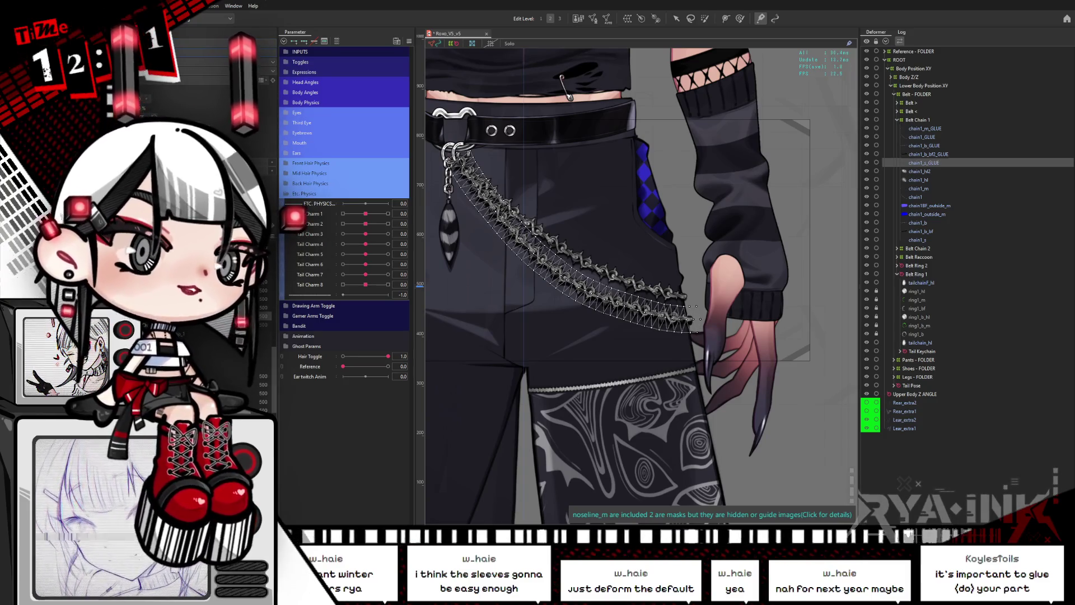
{"action": "left_click", "coordinate": [925, 128], "text": "shift"}
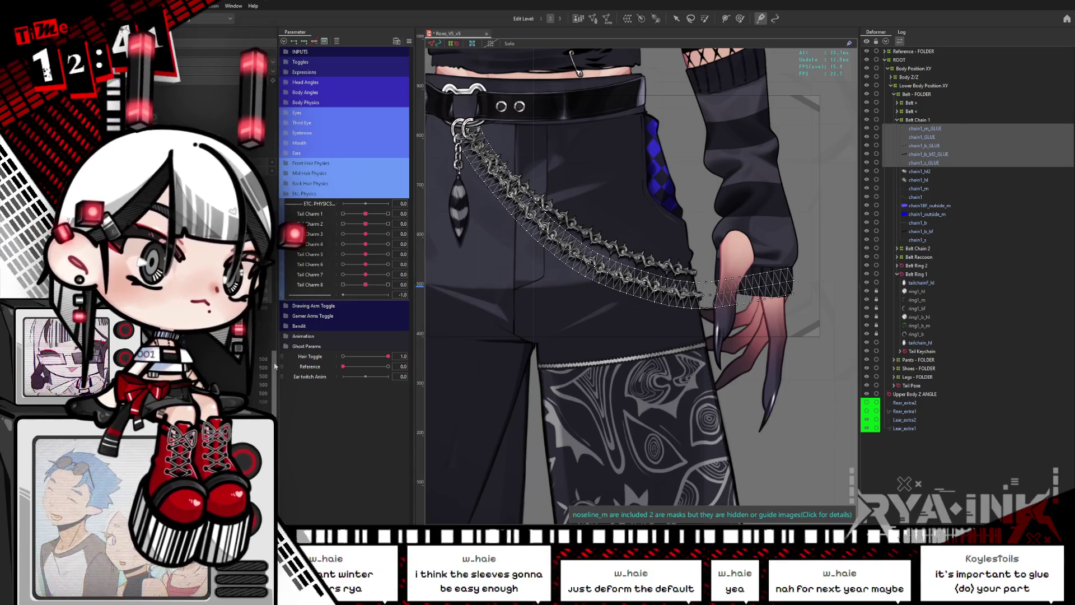
Mesh-edit the chain1_m and chain1 meshes with their _GLUE copies, selecting all vertices.
{"action": "left_click", "coordinate": [939, 130]}
{"action": "left_click", "coordinate": [918, 189]}
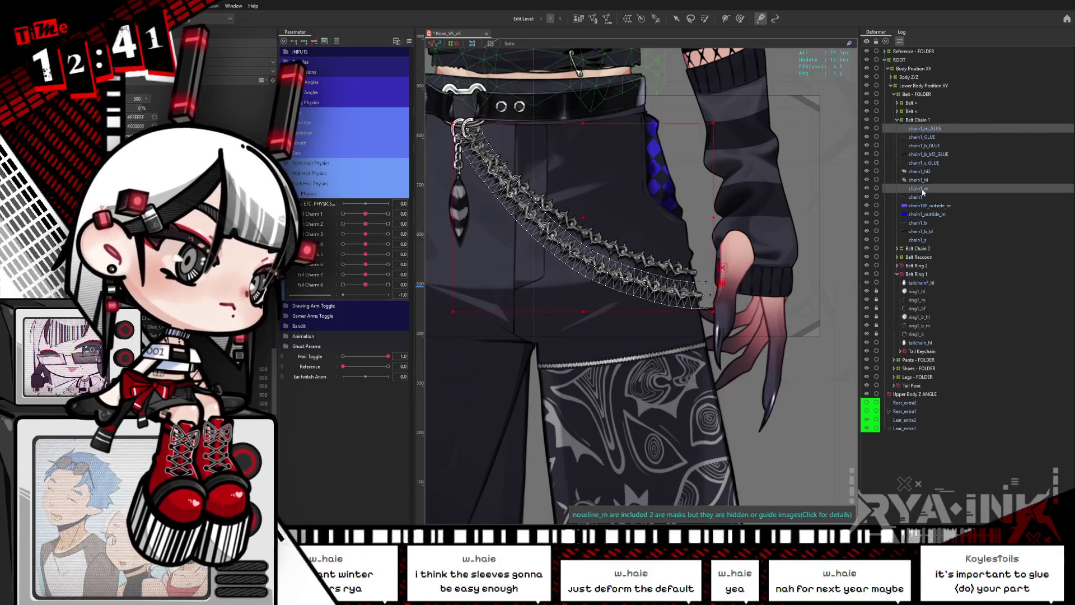
{"action": "left_click", "coordinate": [593, 18]}
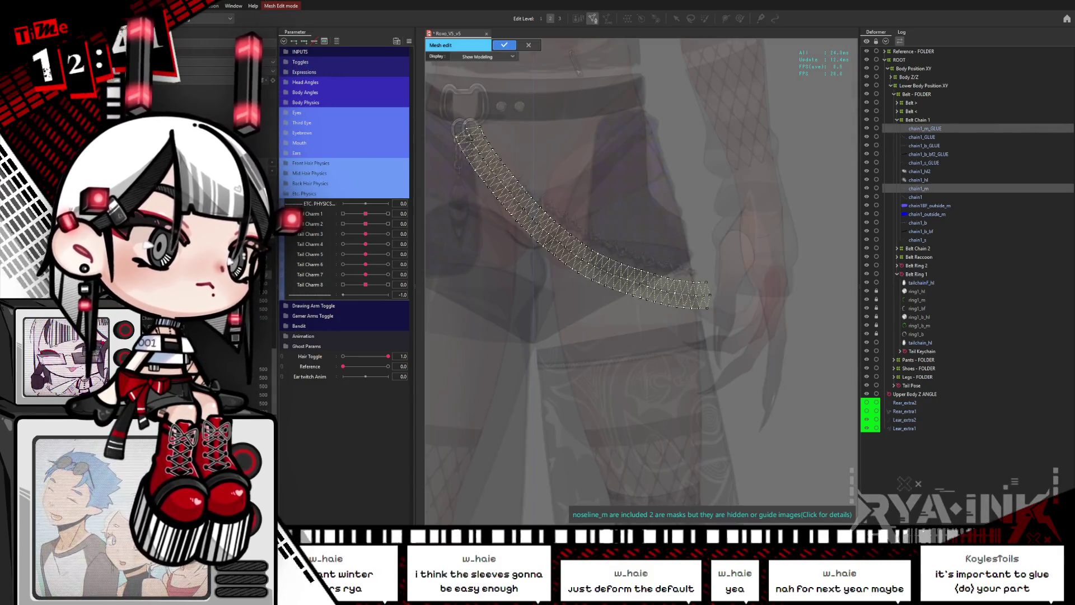
{"action": "left_click_drag", "start_coordinate": [749, 84], "coordinate": [430, 362]}
{"action": "left_click", "coordinate": [504, 45]}
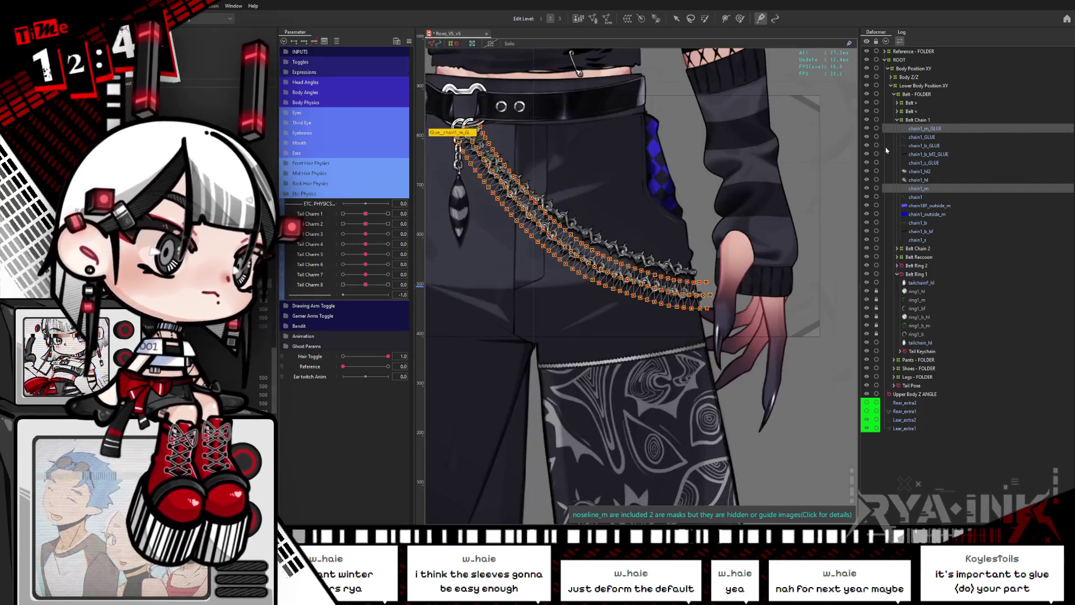
{"action": "left_click", "coordinate": [927, 137]}
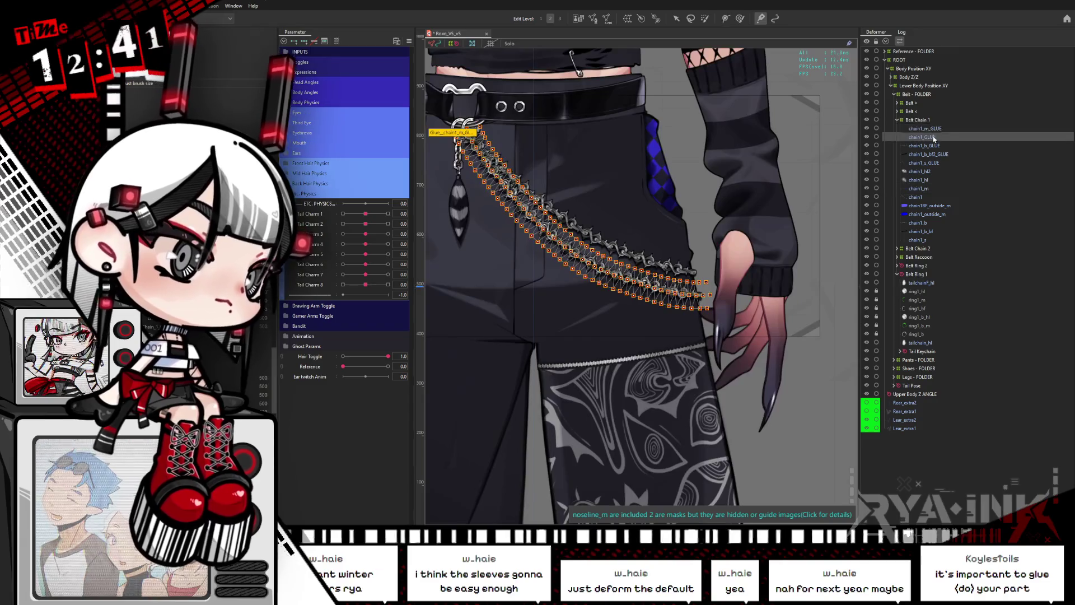
{"action": "left_click", "coordinate": [918, 197]}
{"action": "left_click", "coordinate": [592, 18]}
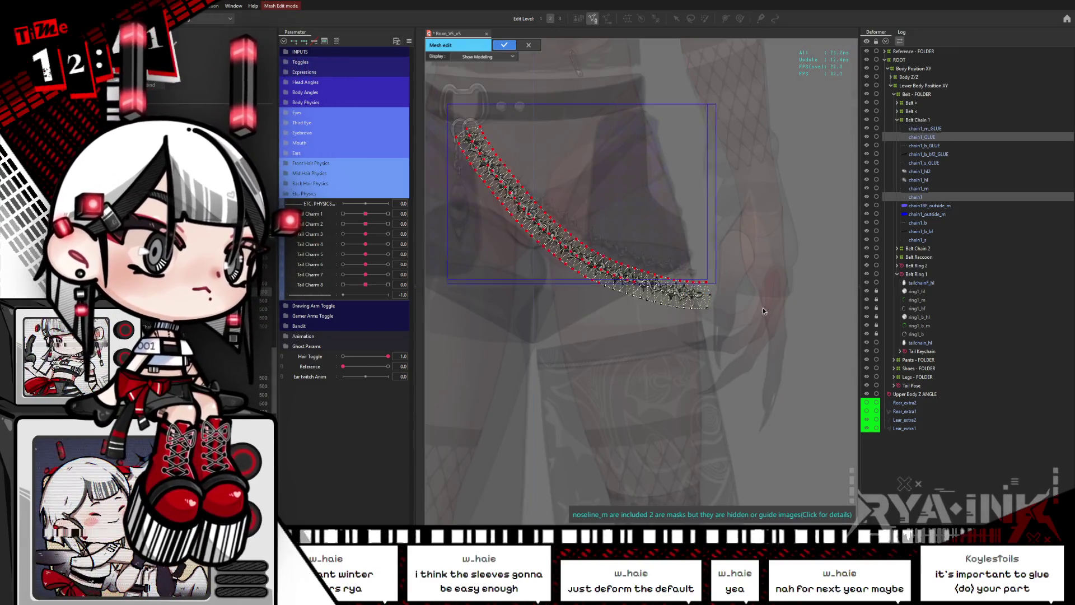
{"action": "key", "text": "ctrl+a"}
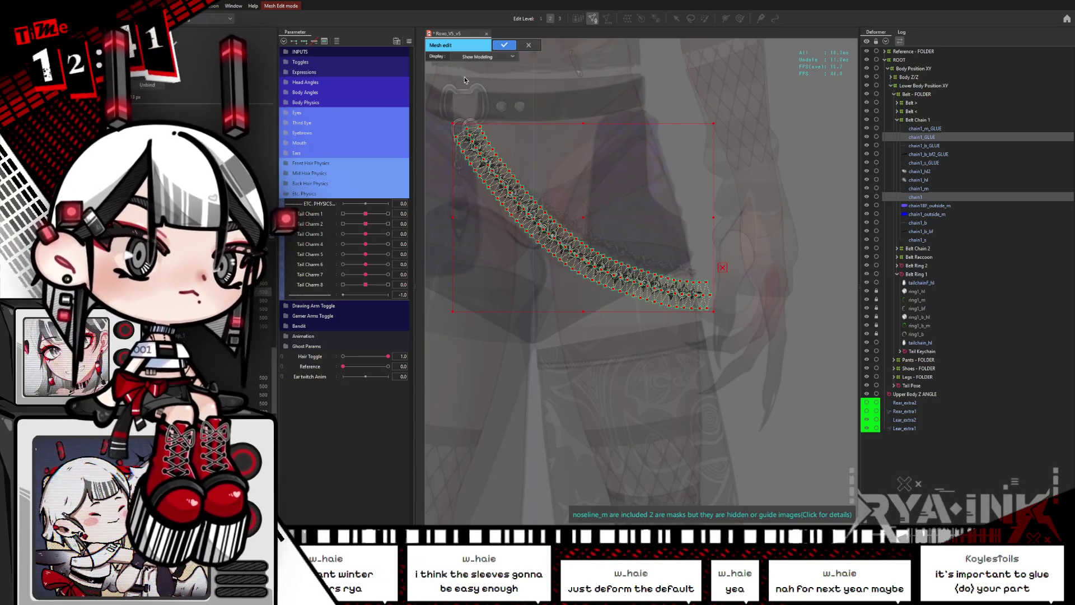
{"action": "left_click", "coordinate": [504, 45]}
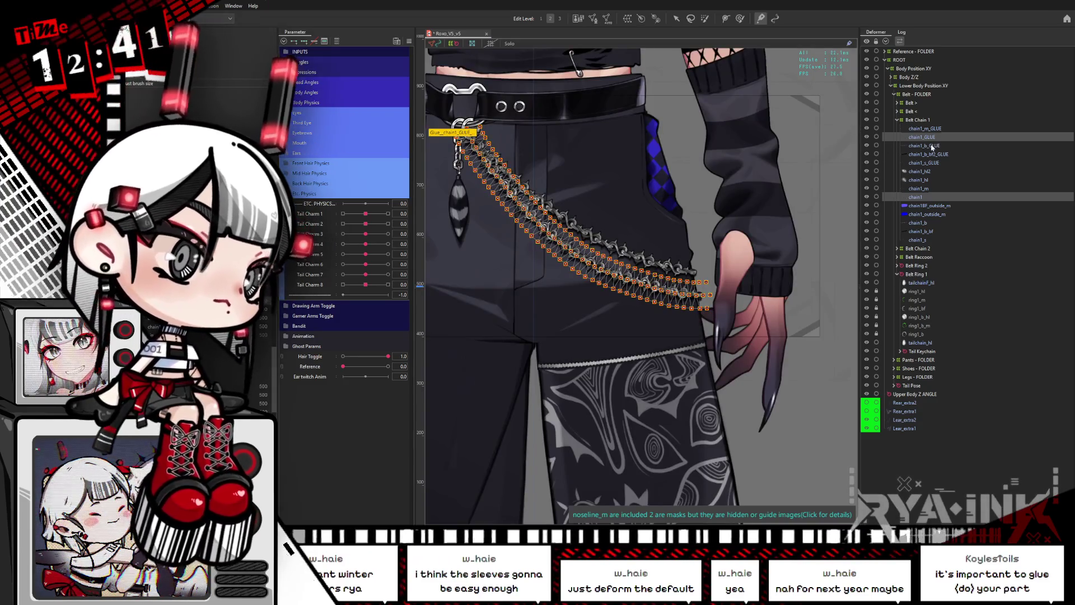
Mesh-edit the chain1_b and chain1_b_bf meshes together with their _GLUE copies.
{"action": "left_click", "coordinate": [933, 146]}
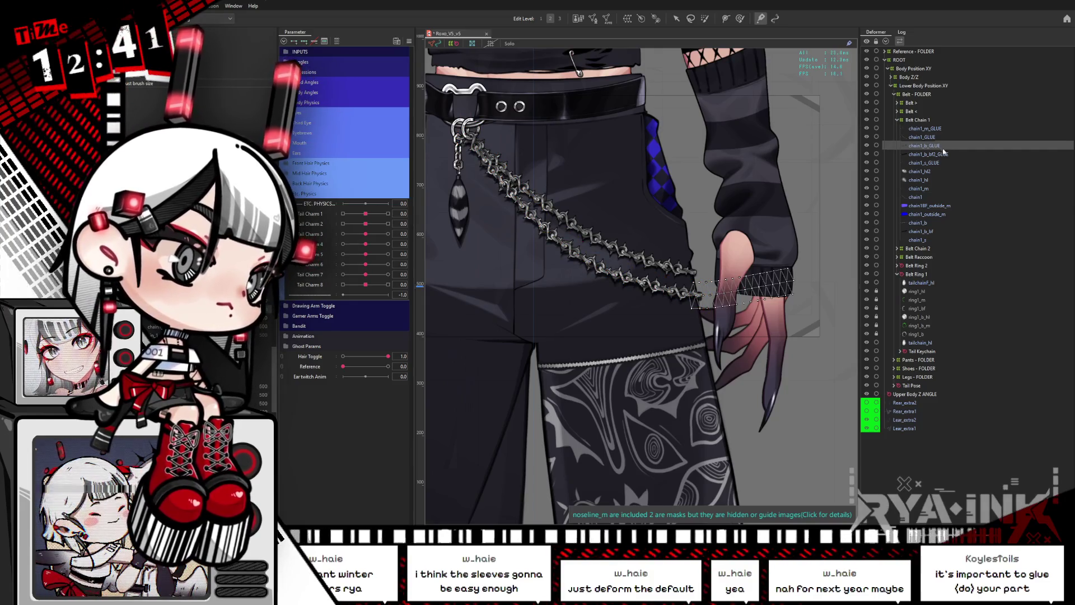
{"action": "left_click", "coordinate": [928, 223]}
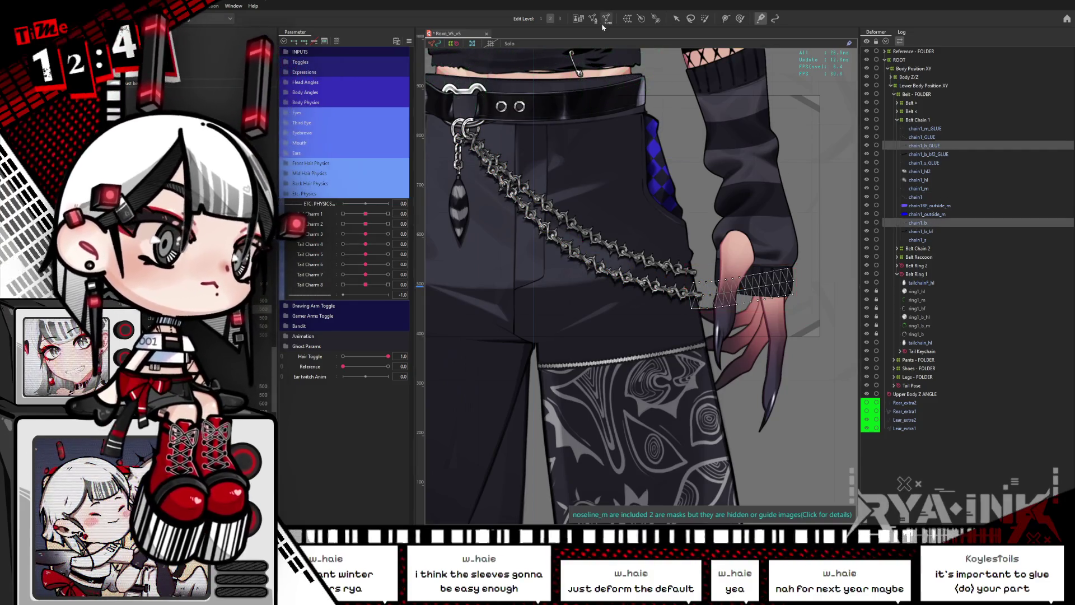
{"action": "left_click", "coordinate": [592, 19]}
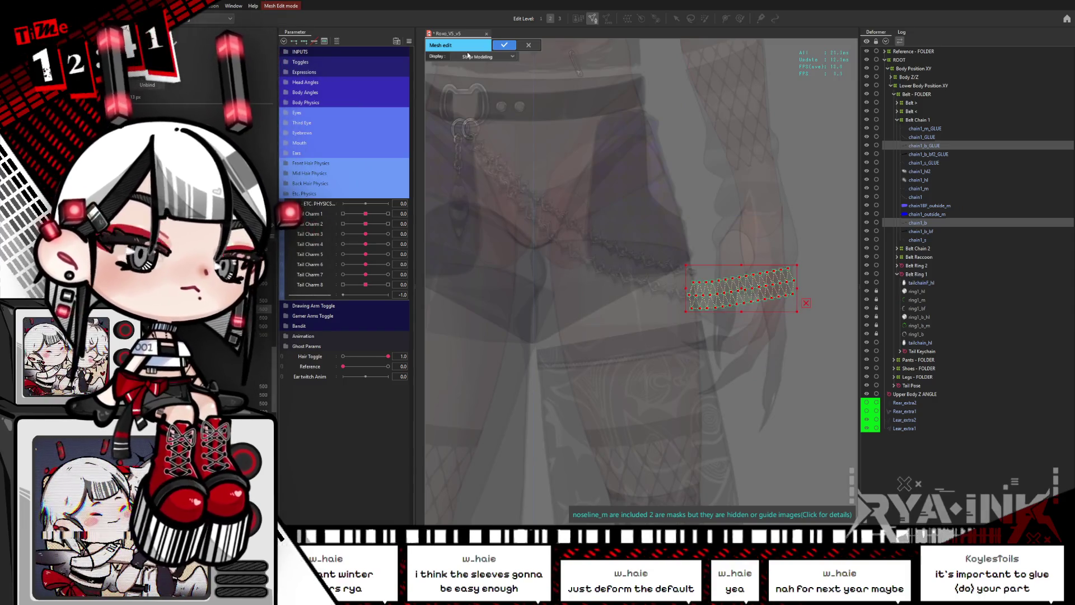
{"action": "left_click", "coordinate": [504, 45]}
{"action": "left_click", "coordinate": [943, 155]}
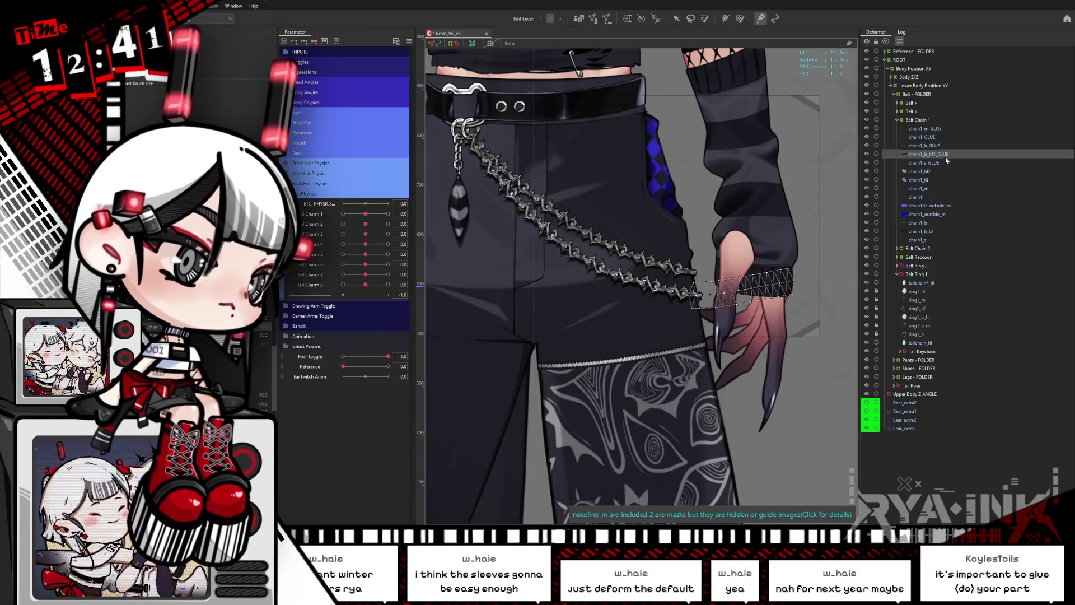
{"action": "left_click", "coordinate": [921, 231], "text": "ctrl"}
{"action": "left_click", "coordinate": [592, 19]}
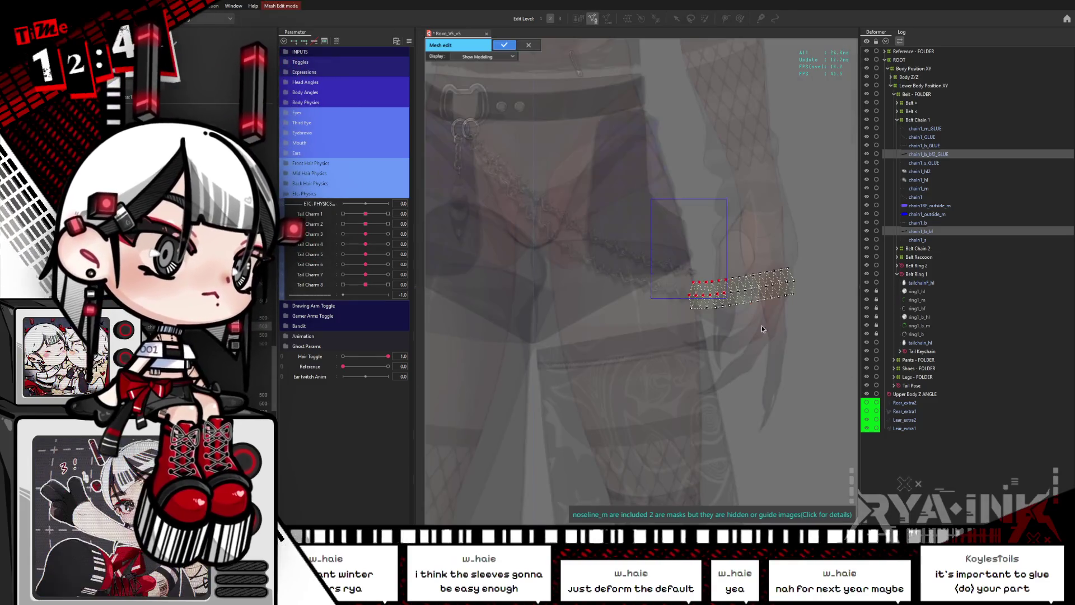
{"action": "key", "text": "ctrl+a"}
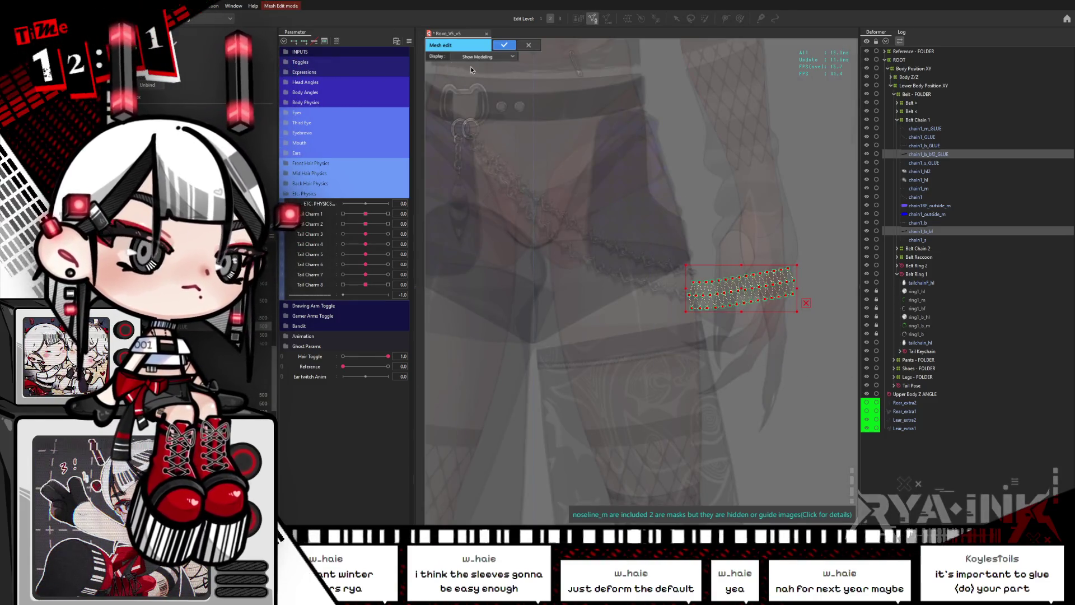
{"action": "left_click", "coordinate": [504, 45]}
Glue chain1_s_GLUE to chain1_s with all vertices selected.
{"action": "left_click", "coordinate": [927, 163]}
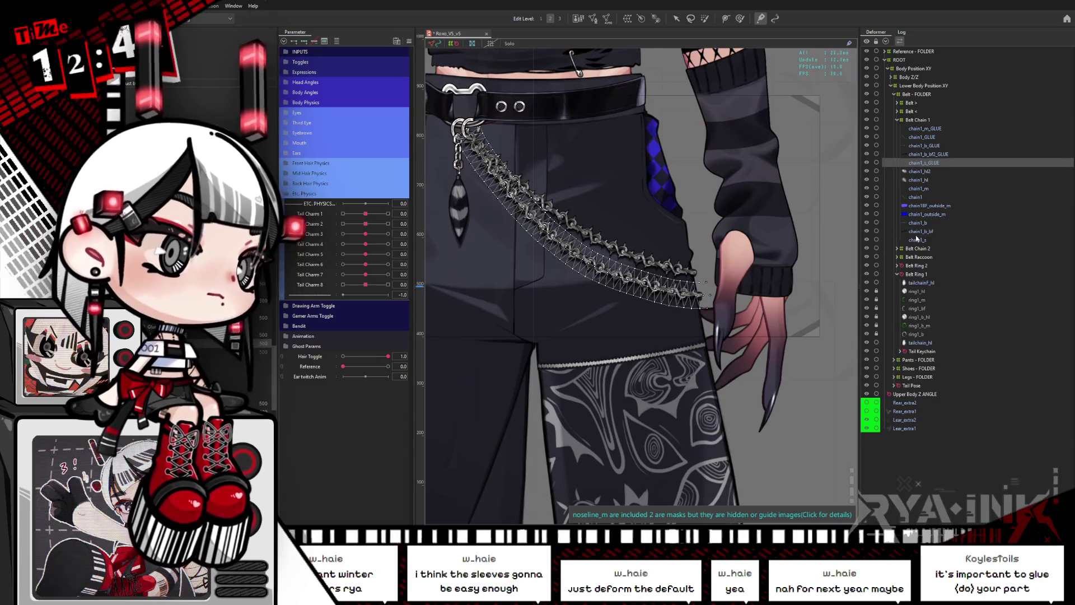
{"action": "left_click", "coordinate": [917, 240], "text": "ctrl"}
{"action": "left_click", "coordinate": [592, 18]}
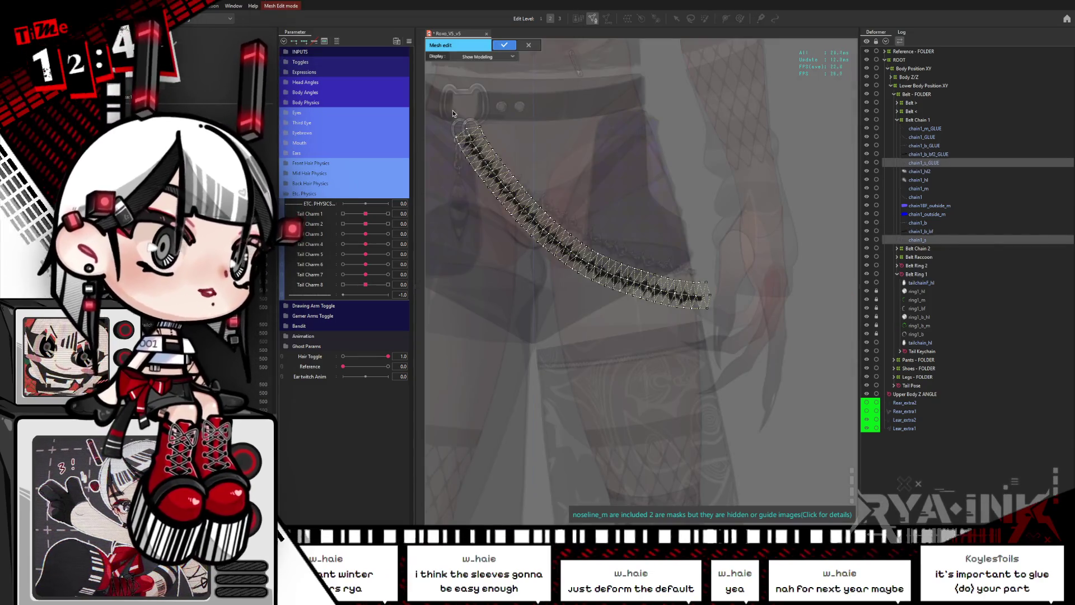
{"action": "key", "text": "ctrl+a"}
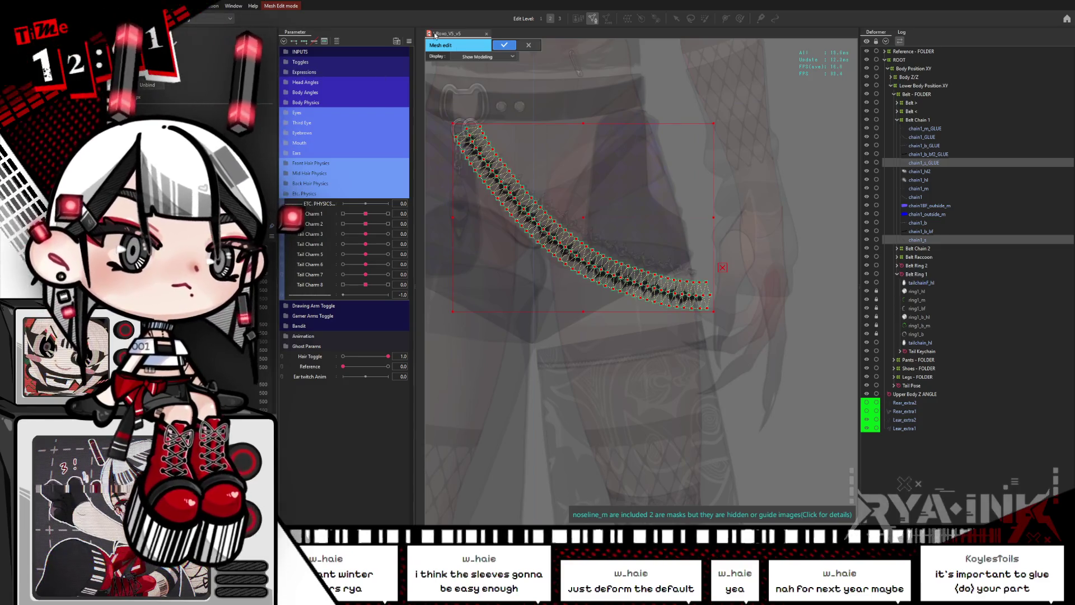
{"action": "left_click", "coordinate": [760, 18]}
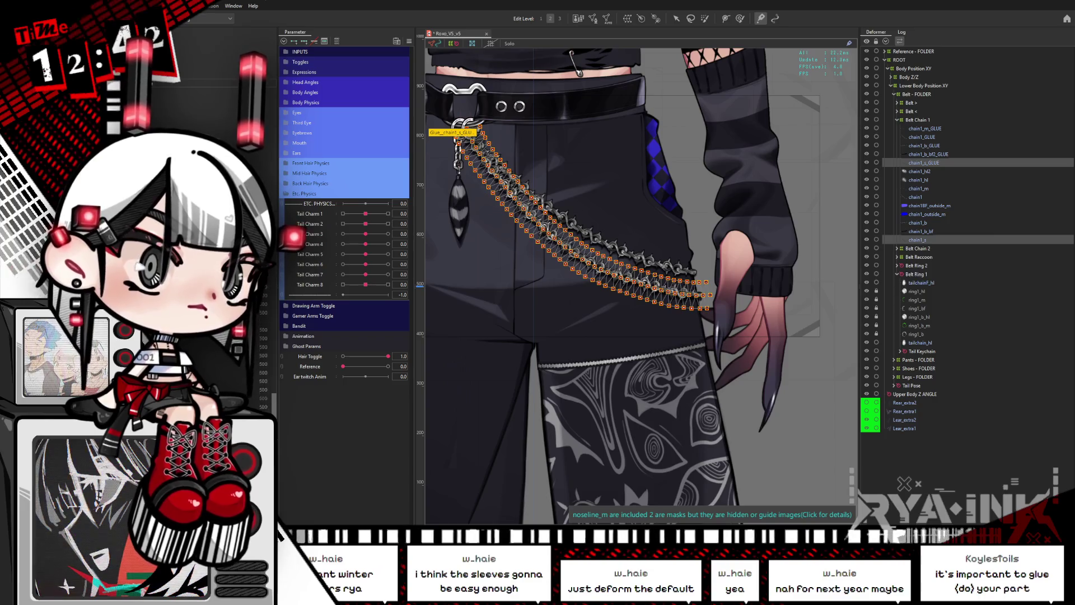
{"action": "left_click", "coordinate": [176, 105]}
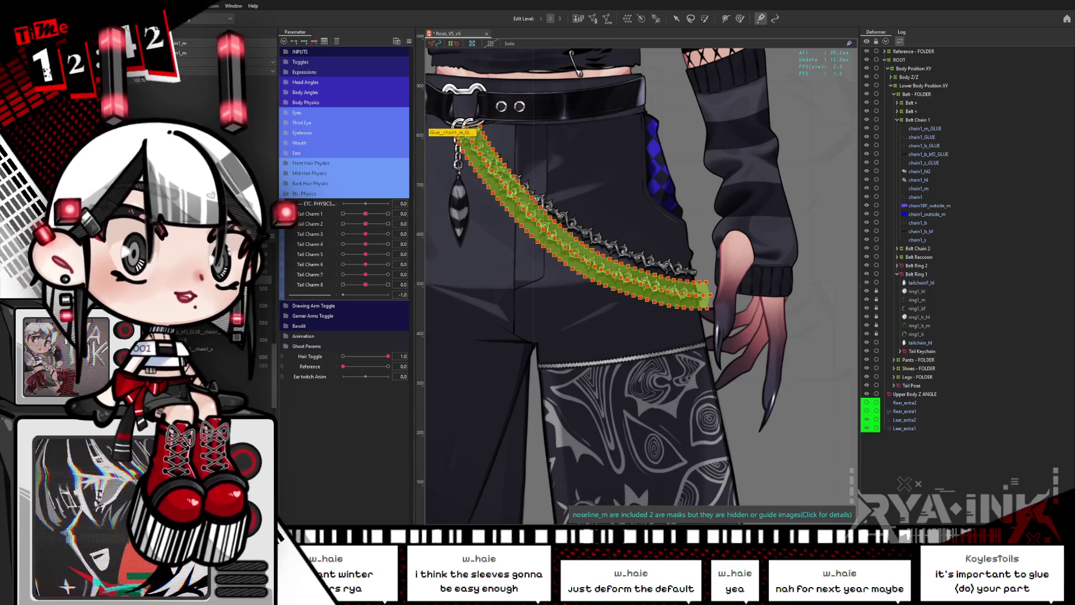
Rename the chain1_m glue to Glue_Chain_Bot_1 and the chain1_s glue to Chain_Bot_S.
{"action": "double_click", "coordinate": [194, 44]}
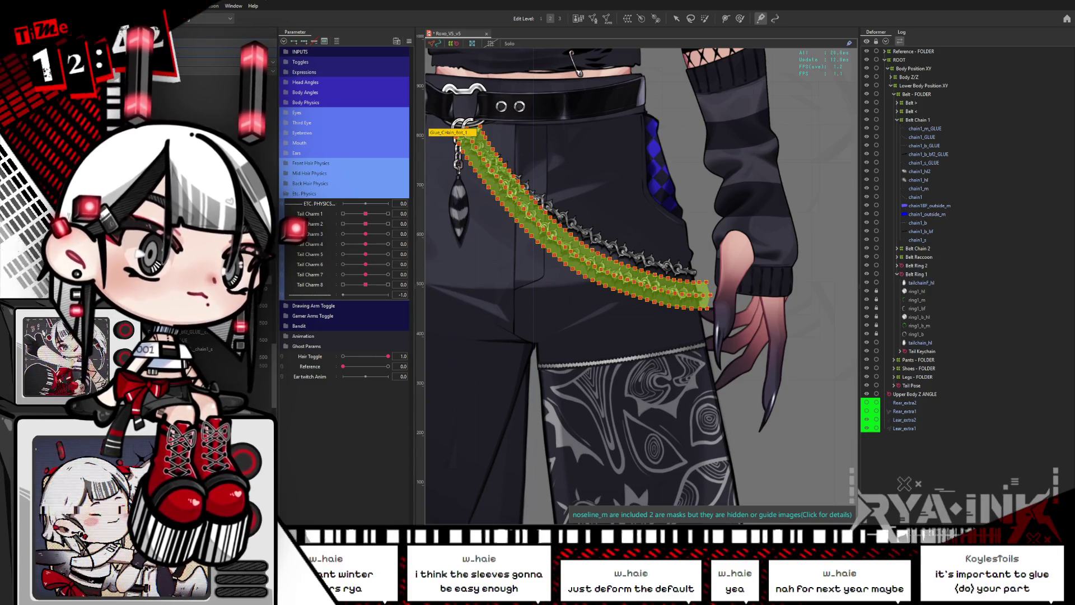
{"action": "left_click", "coordinate": [196, 97]}
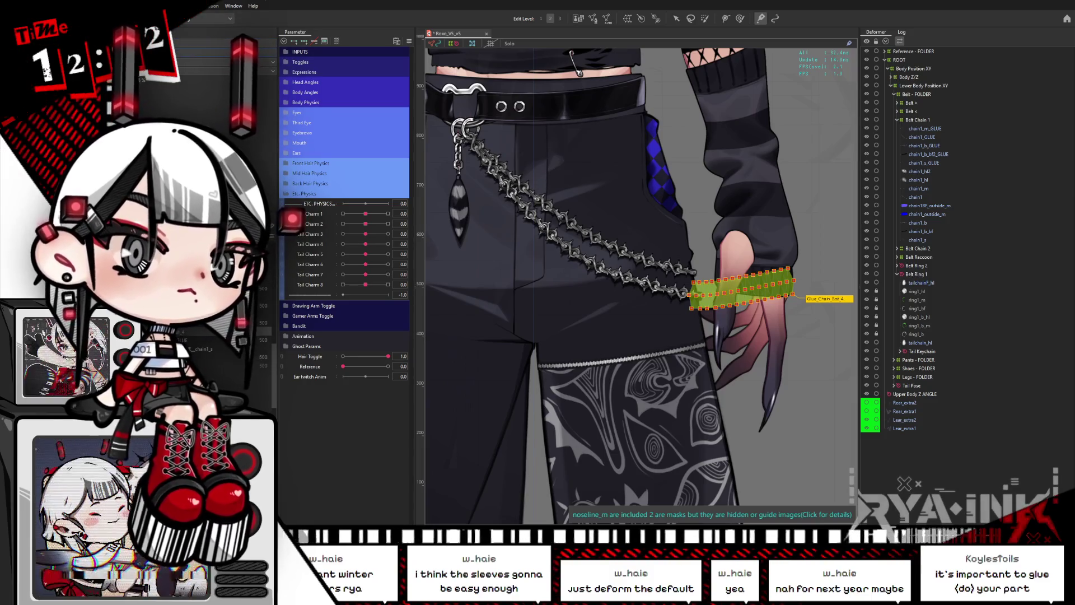
{"action": "double_click", "coordinate": [212, 43]}
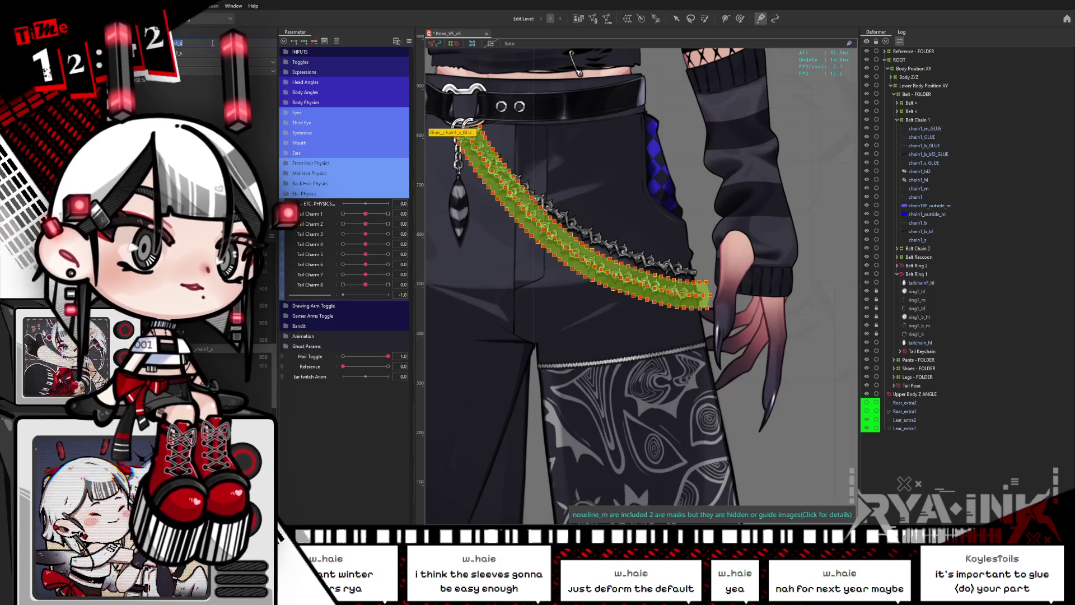
{"action": "type", "text": "Chain_Bot_S"}
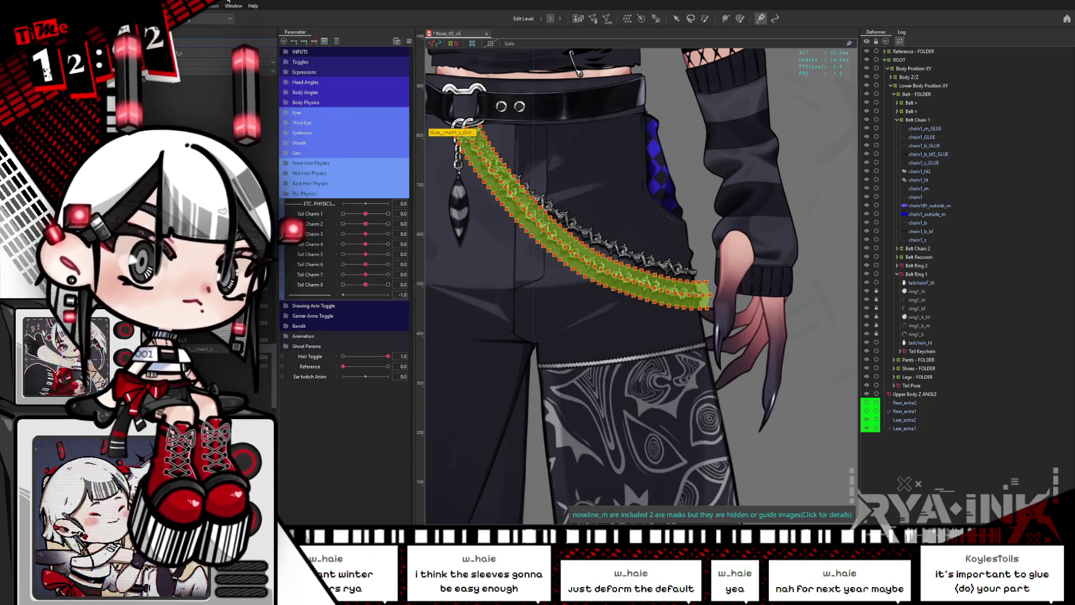
{"action": "key", "text": "Return"}
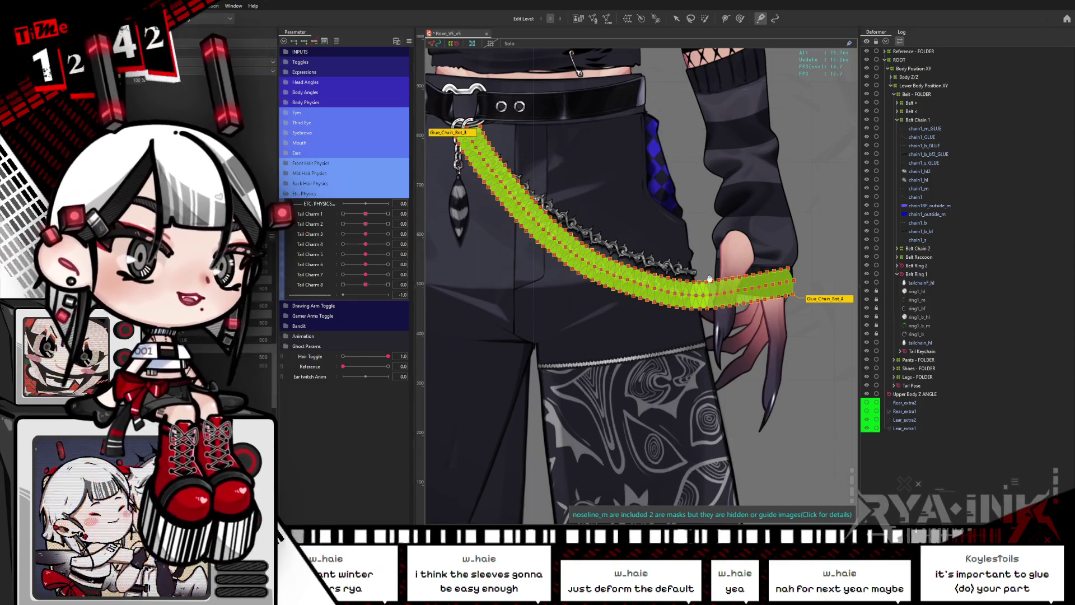
Check the chain glues Glue_Chain_Bot_1, Glue_Chain_Bot_4 and Glue_Chain_Bot_5 on the canvas.
{"action": "scroll", "coordinate": [709, 279], "scroll_direction": "down", "scroll_amount": 3}
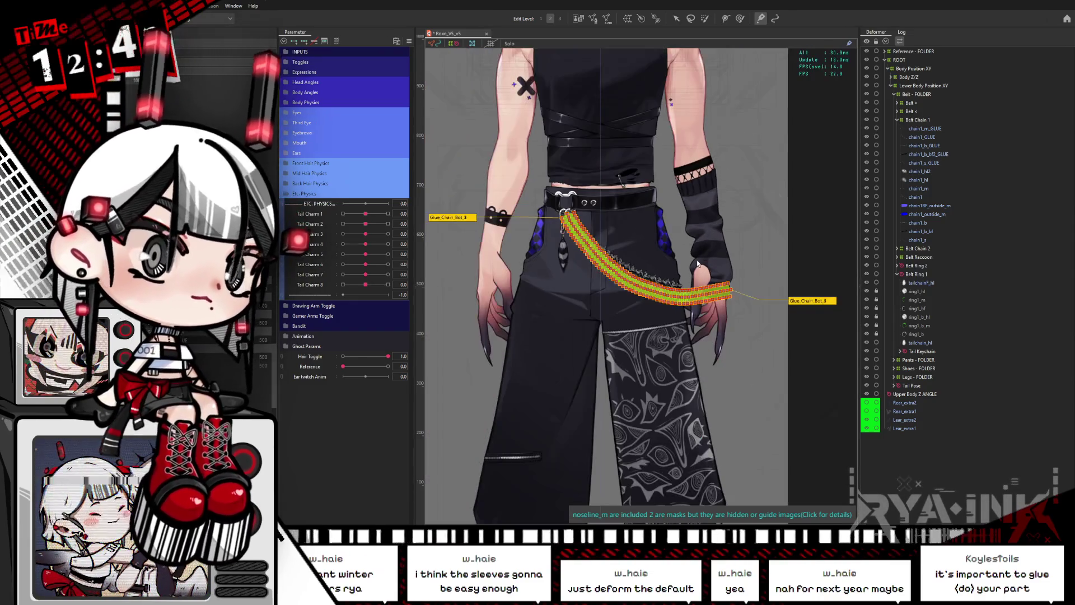
{"action": "scroll", "coordinate": [696, 246], "scroll_direction": "up", "scroll_amount": 2}
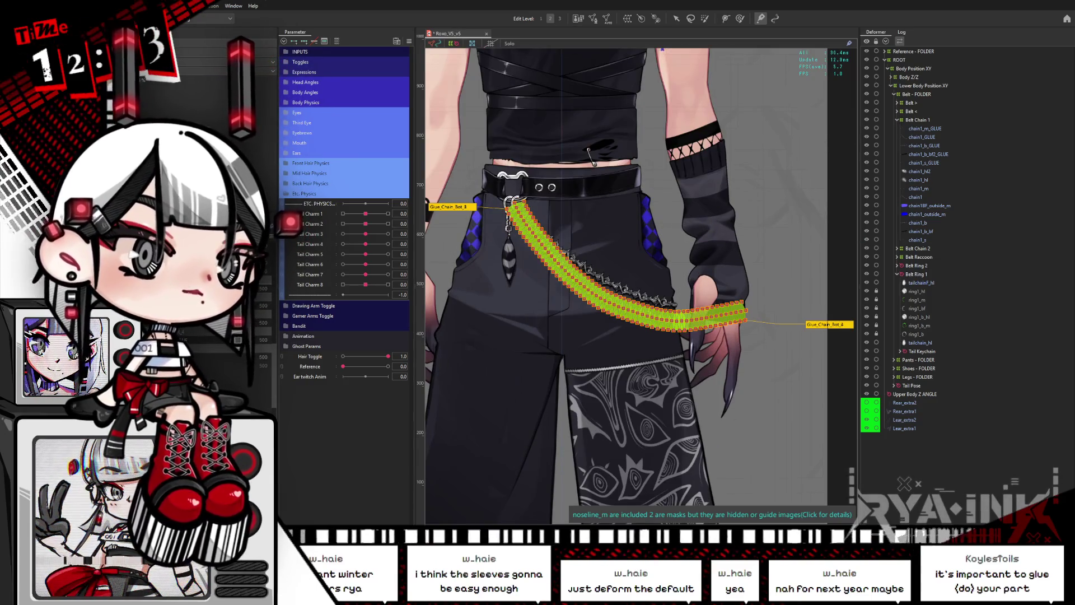
{"action": "left_click", "coordinate": [702, 324]}
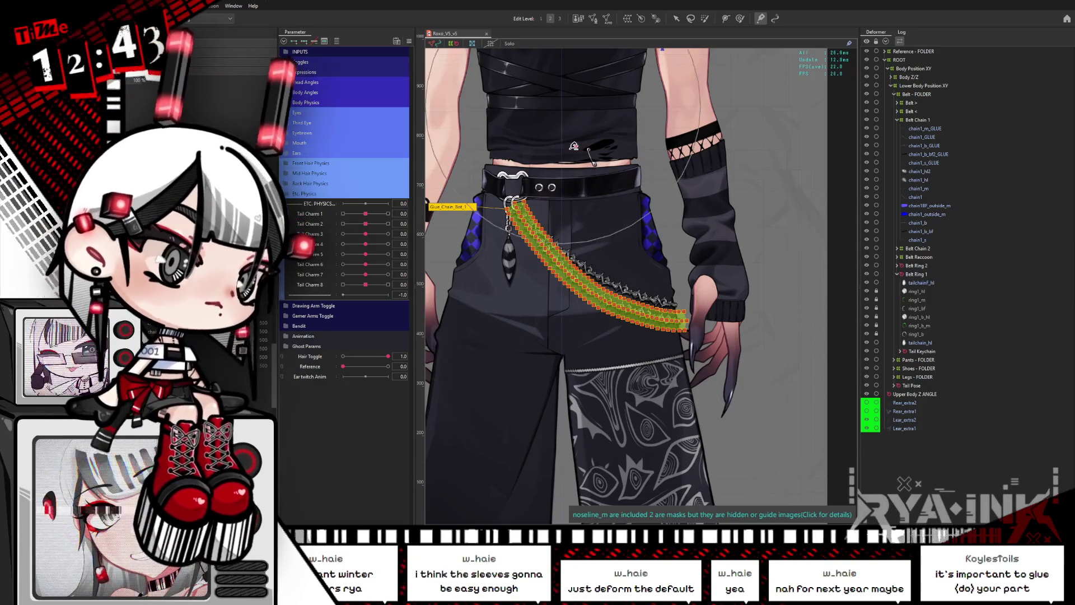
{"action": "left_click_drag", "start_coordinate": [442, 386], "coordinate": [627, 168]}
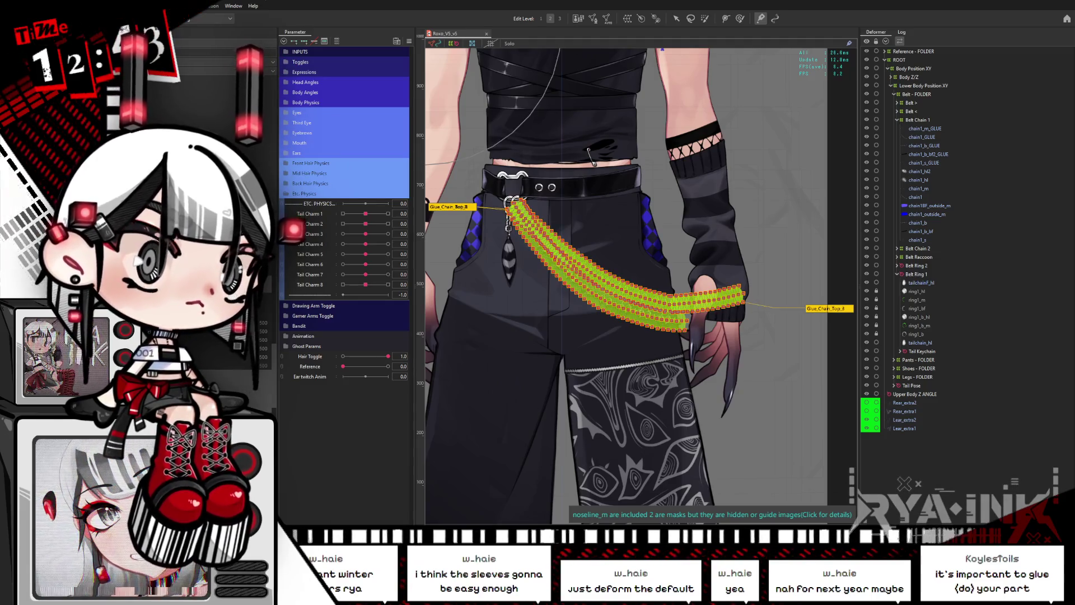
{"action": "left_click", "coordinate": [717, 319], "text": "shift"}
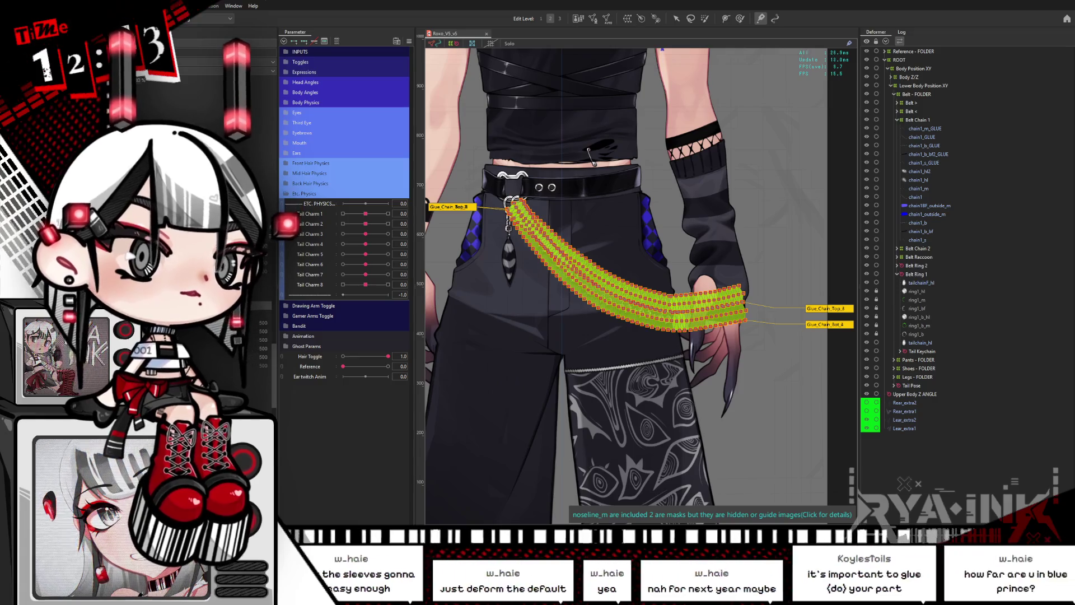
{"action": "left_click", "coordinate": [594, 269]}
{"action": "left_click", "coordinate": [716, 317]}
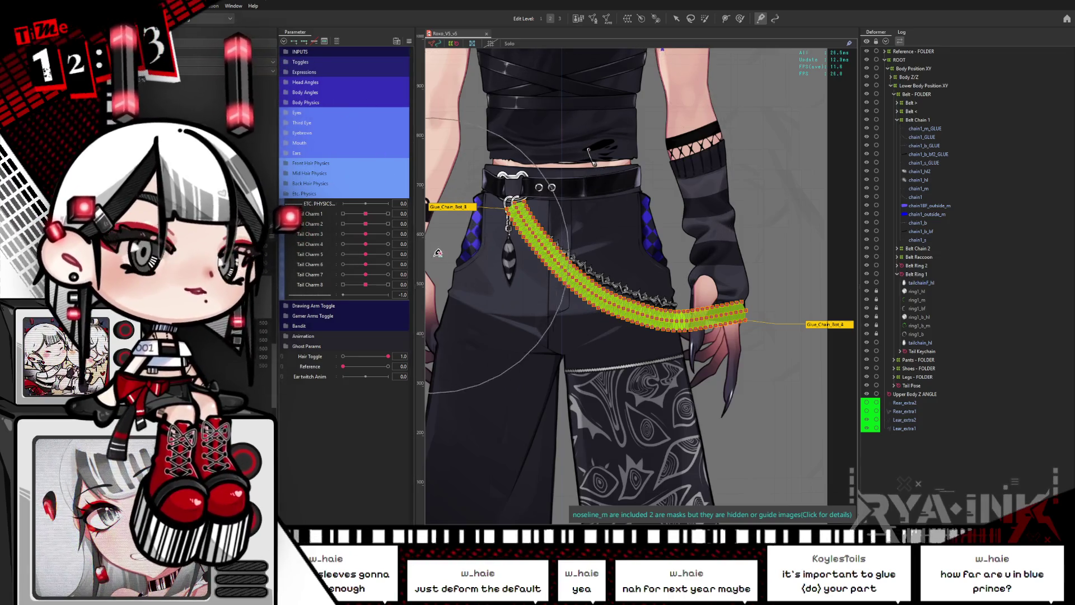
{"action": "left_click", "coordinate": [740, 19]}
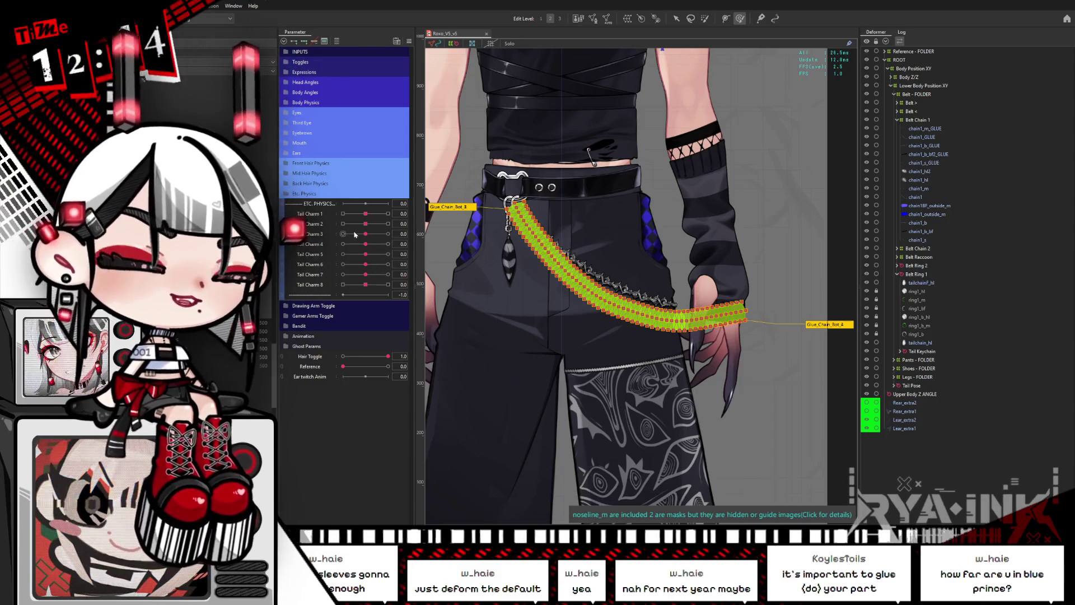
{"action": "left_click_drag", "start_coordinate": [366, 285], "coordinate": [388, 285]}
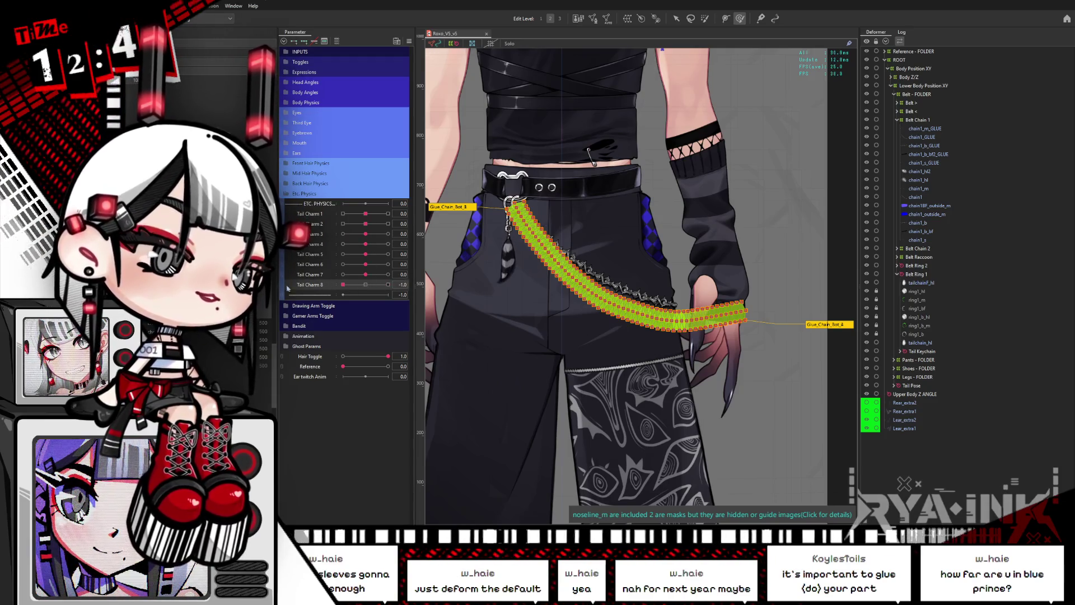
{"action": "left_click", "coordinate": [344, 285]}
{"action": "left_click", "coordinate": [366, 285]}
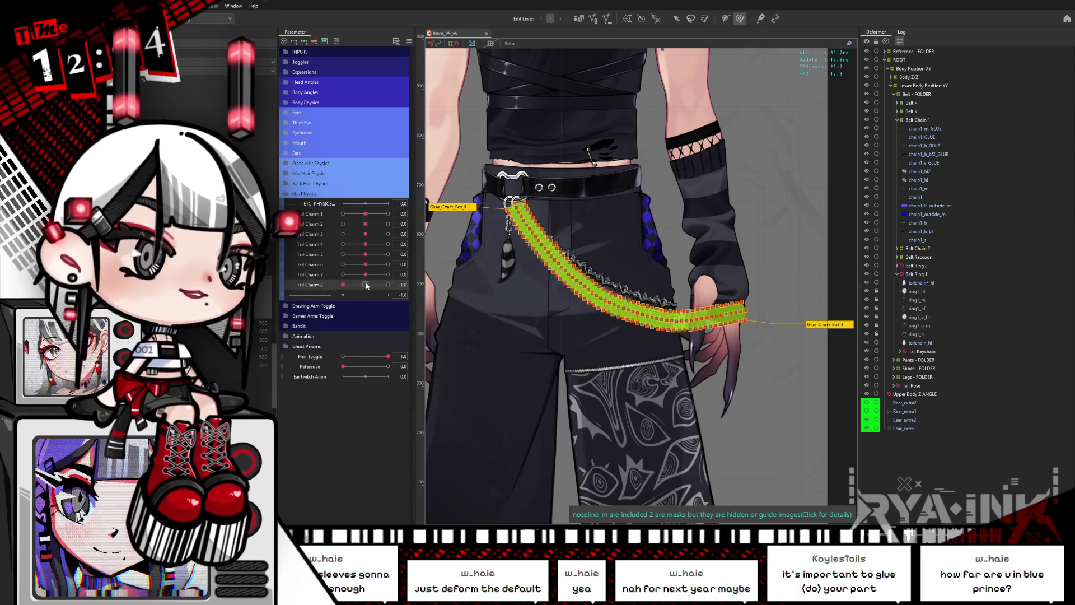
{"action": "left_click_drag", "start_coordinate": [365, 274], "coordinate": [400, 275]}
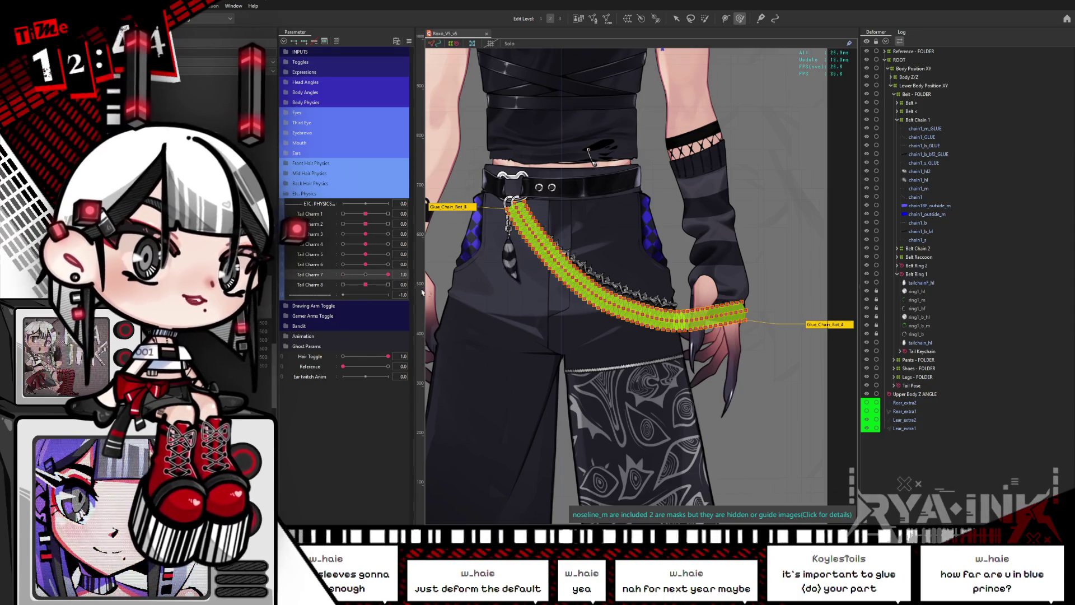
{"action": "left_click", "coordinate": [343, 274]}
{"action": "left_click", "coordinate": [343, 265]}
{"action": "left_click", "coordinate": [366, 264]}
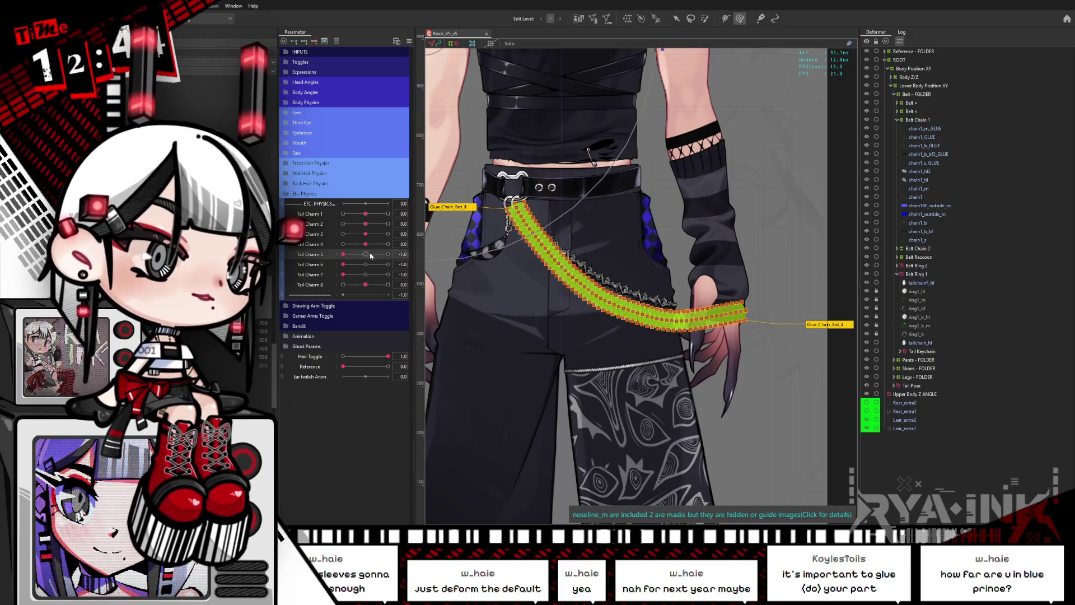
{"action": "left_click", "coordinate": [366, 274]}
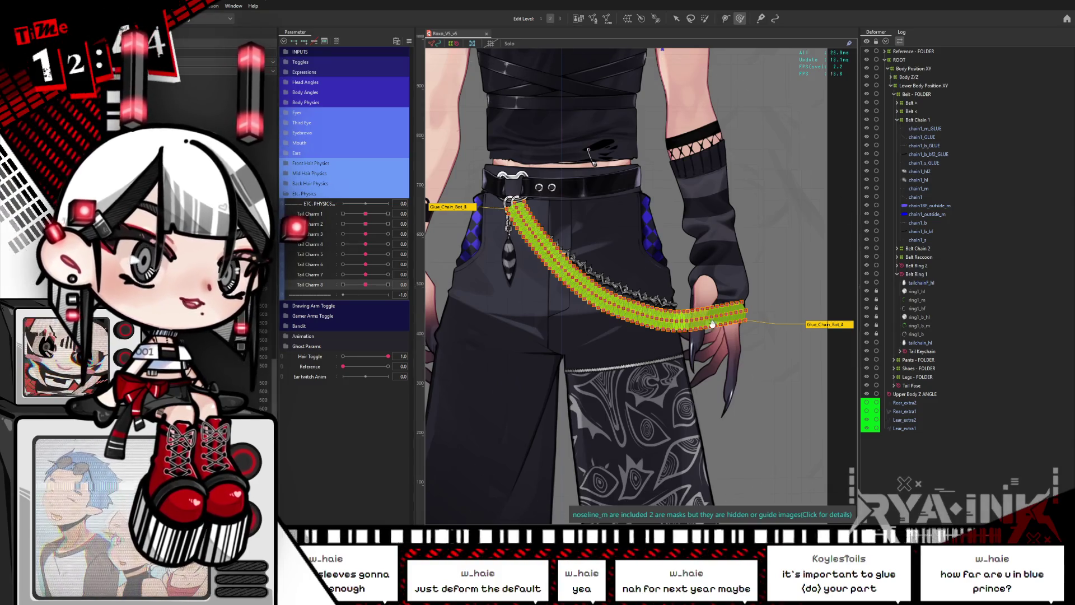
{"action": "left_click", "coordinate": [740, 18]}
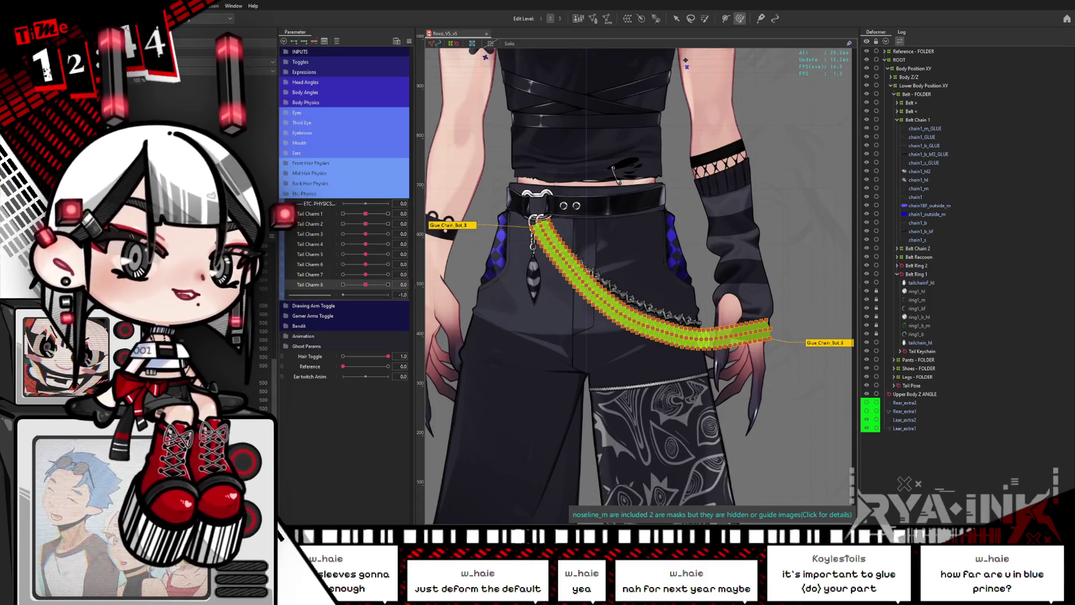
{"action": "scroll", "coordinate": [617, 88], "scroll_direction": "down", "scroll_amount": 5}
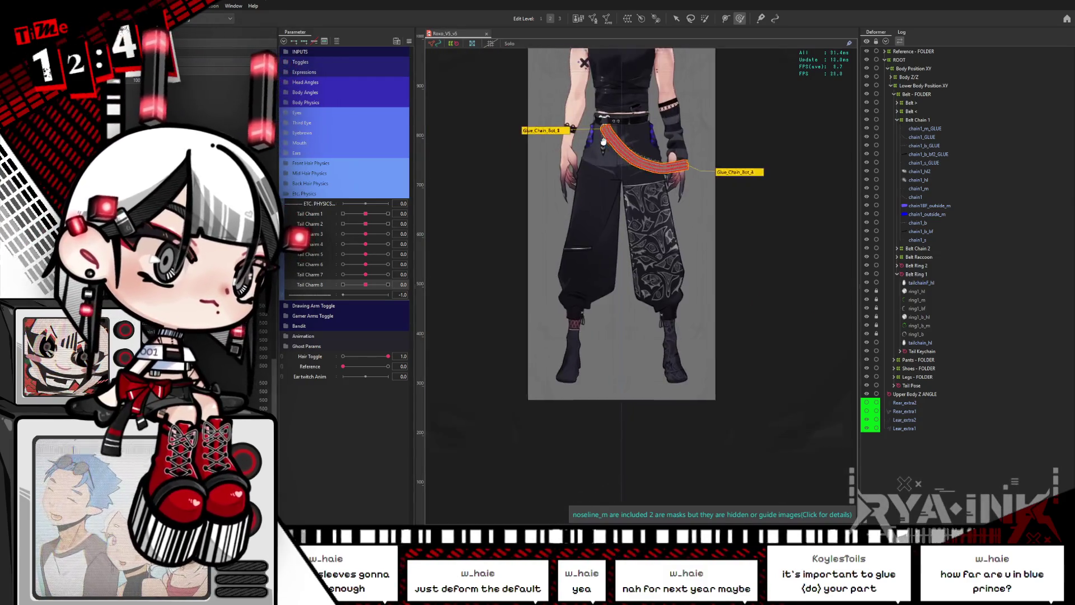
{"action": "left_click_drag", "start_coordinate": [616, 88], "coordinate": [616, 262]}
{"action": "scroll", "coordinate": [667, 294], "scroll_direction": "up", "scroll_amount": 5}
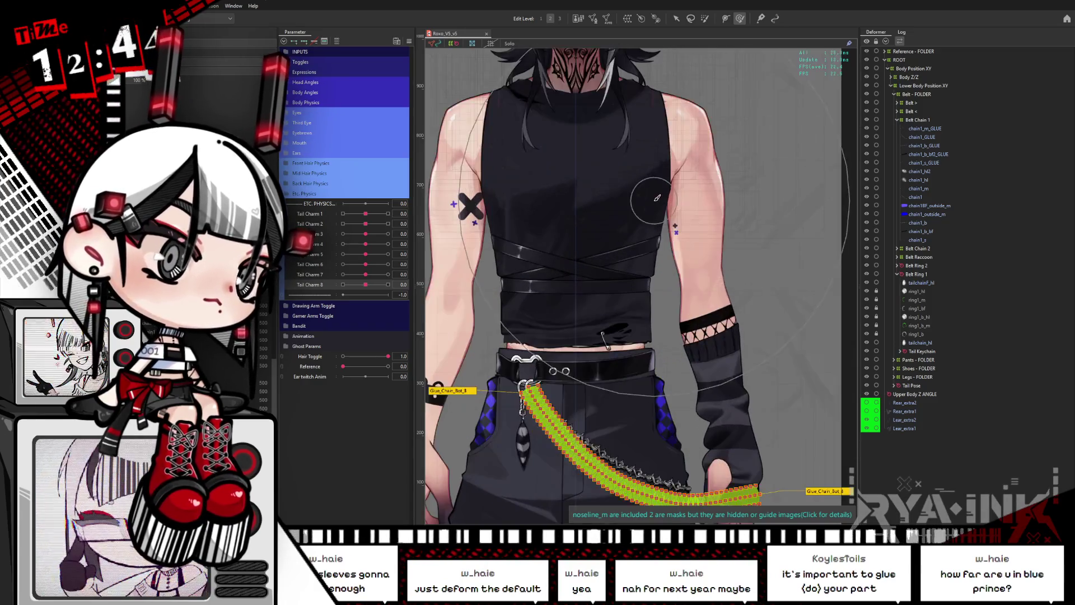
{"action": "scroll", "coordinate": [667, 294], "scroll_direction": "down", "scroll_amount": 2}
{"action": "scroll", "coordinate": [637, 309], "scroll_direction": "up", "scroll_amount": 2}
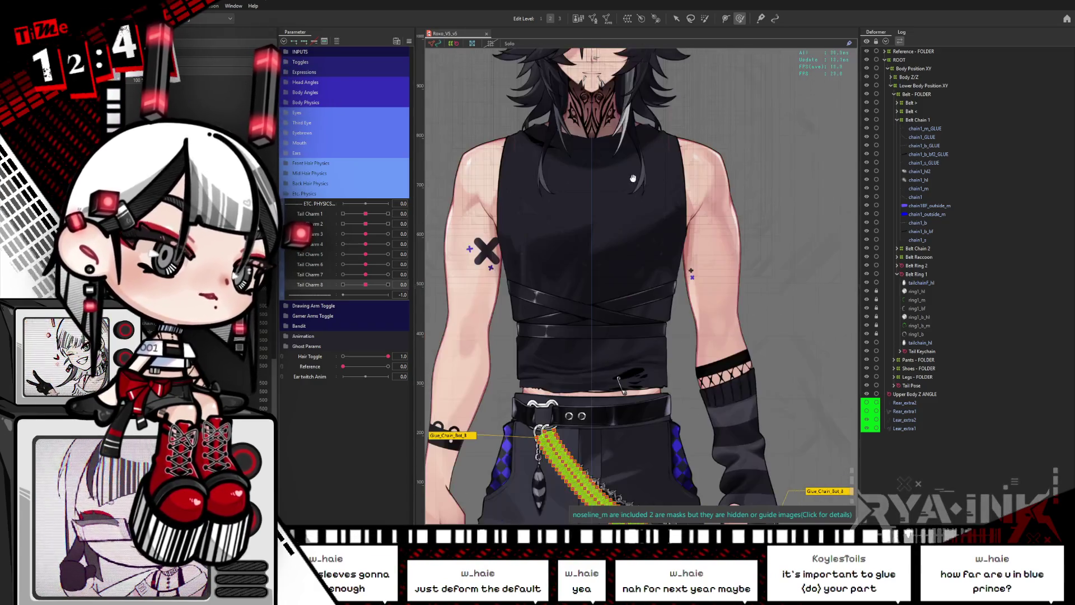
{"action": "left_click", "coordinate": [287, 194]}
{"action": "left_click", "coordinate": [285, 63]}
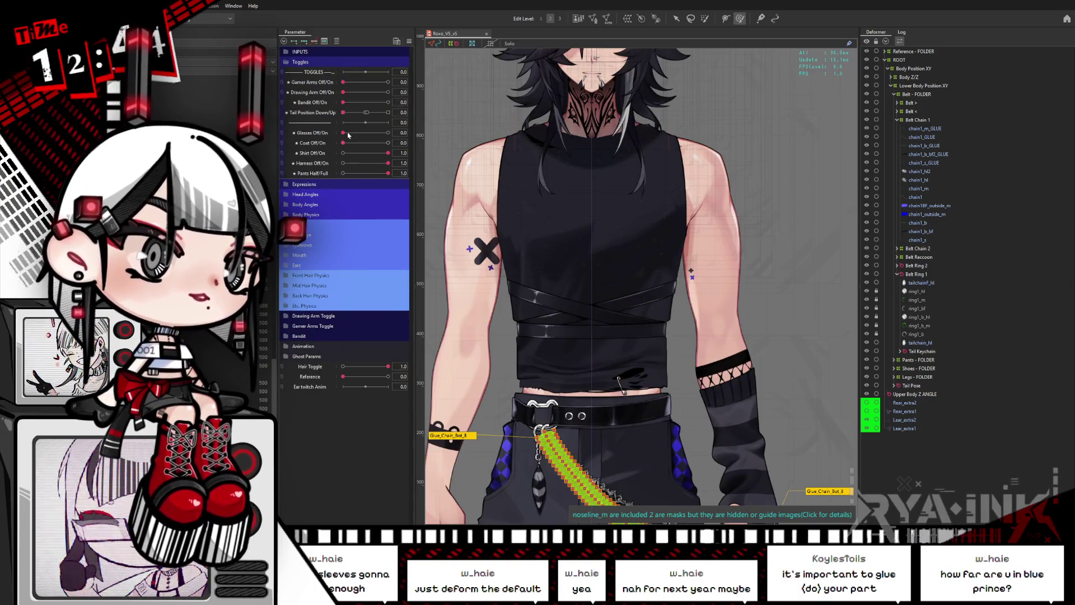
{"action": "left_click", "coordinate": [388, 132]}
{"action": "left_click_drag", "start_coordinate": [624, 161], "coordinate": [647, 273]}
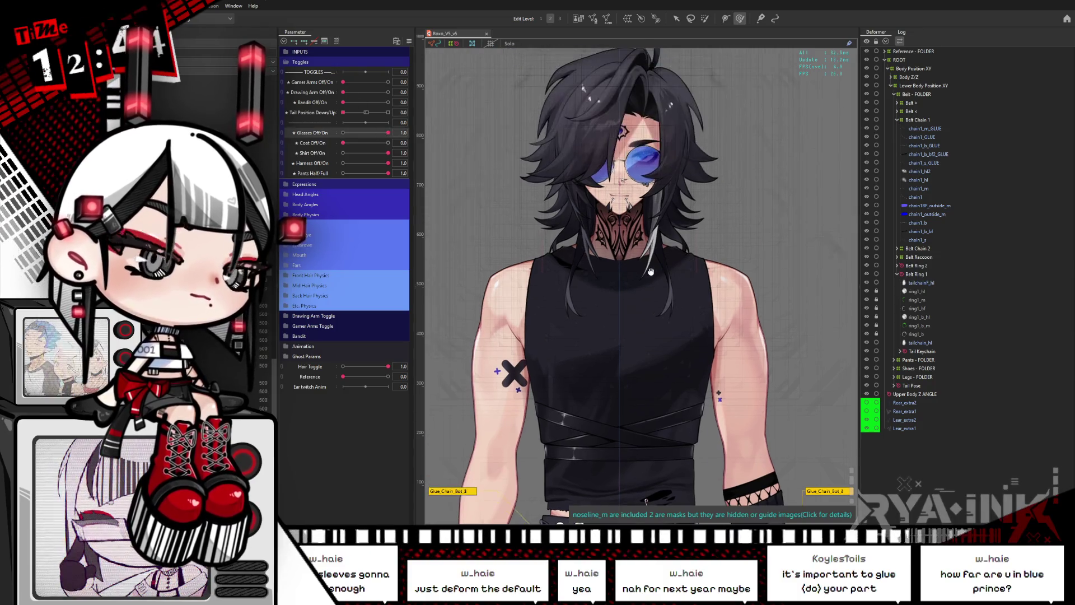
{"action": "scroll", "coordinate": [624, 162], "scroll_direction": "up", "scroll_amount": 5}
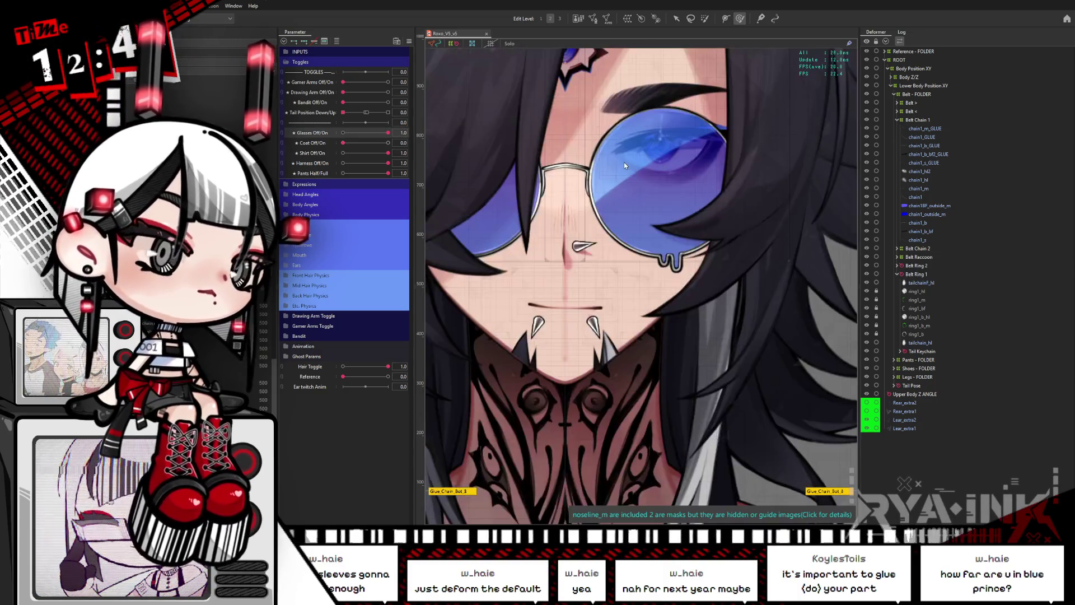
{"action": "scroll", "coordinate": [640, 127], "scroll_direction": "down", "scroll_amount": 2}
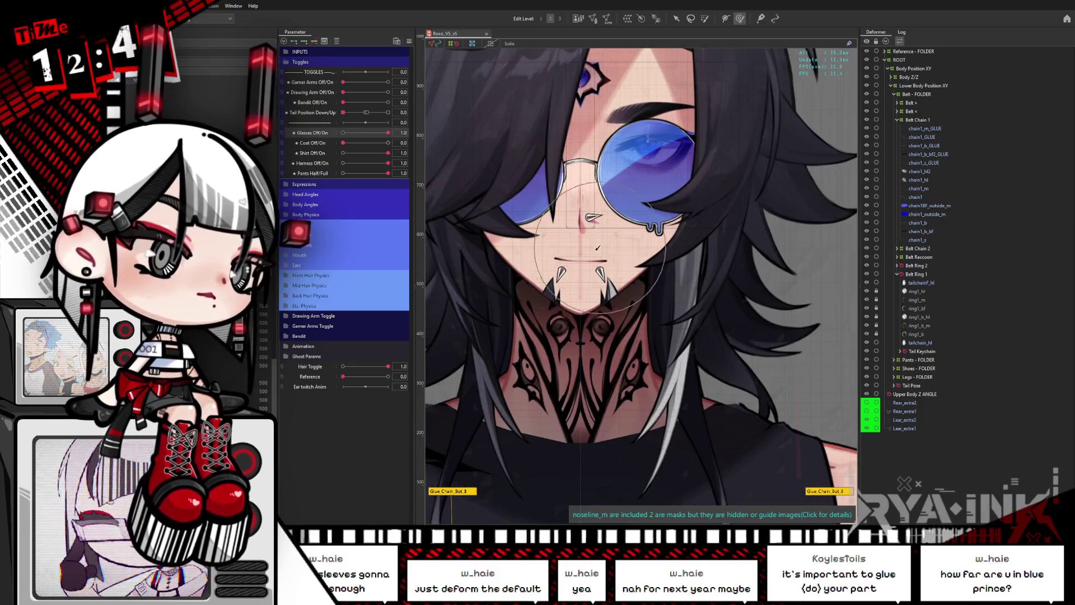
{"action": "left_click", "coordinate": [387, 143]}
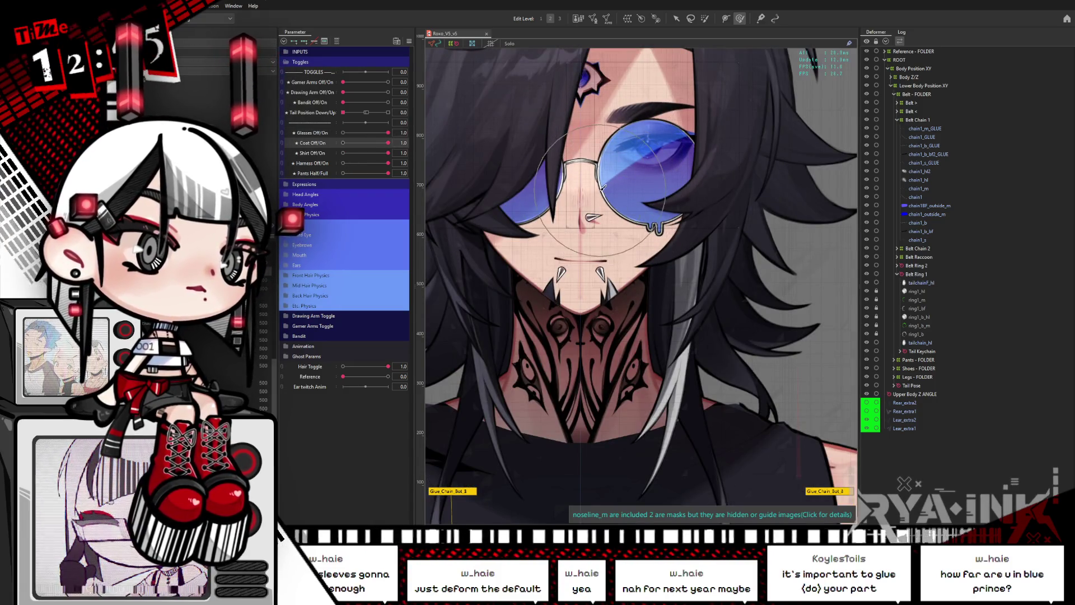
{"action": "scroll", "coordinate": [612, 198], "scroll_direction": "down", "scroll_amount": 5}
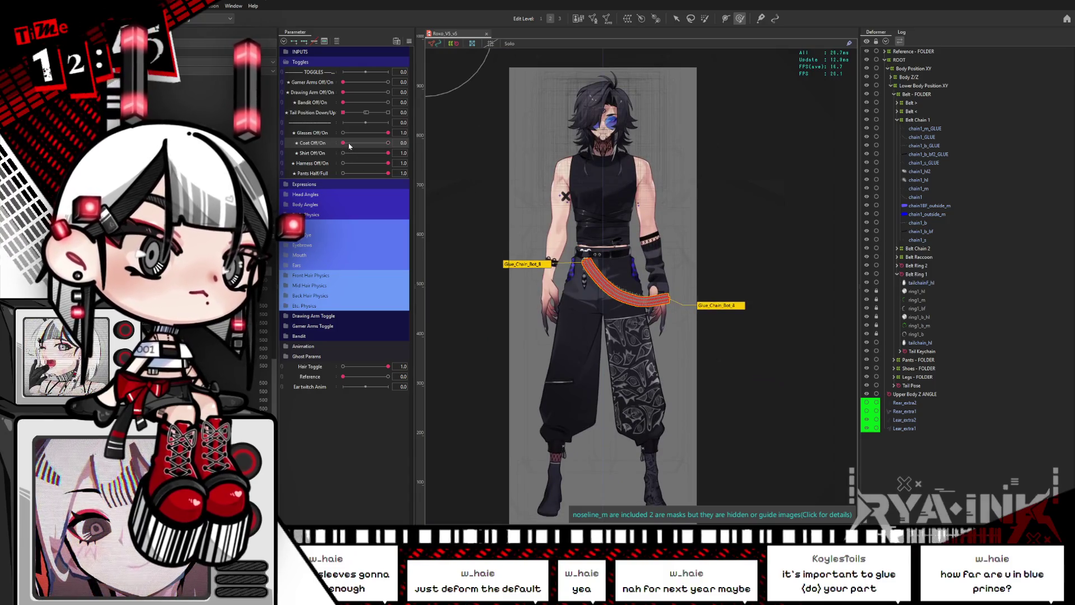
{"action": "left_click", "coordinate": [342, 143]}
{"action": "scroll", "coordinate": [592, 167], "scroll_direction": "up", "scroll_amount": 3}
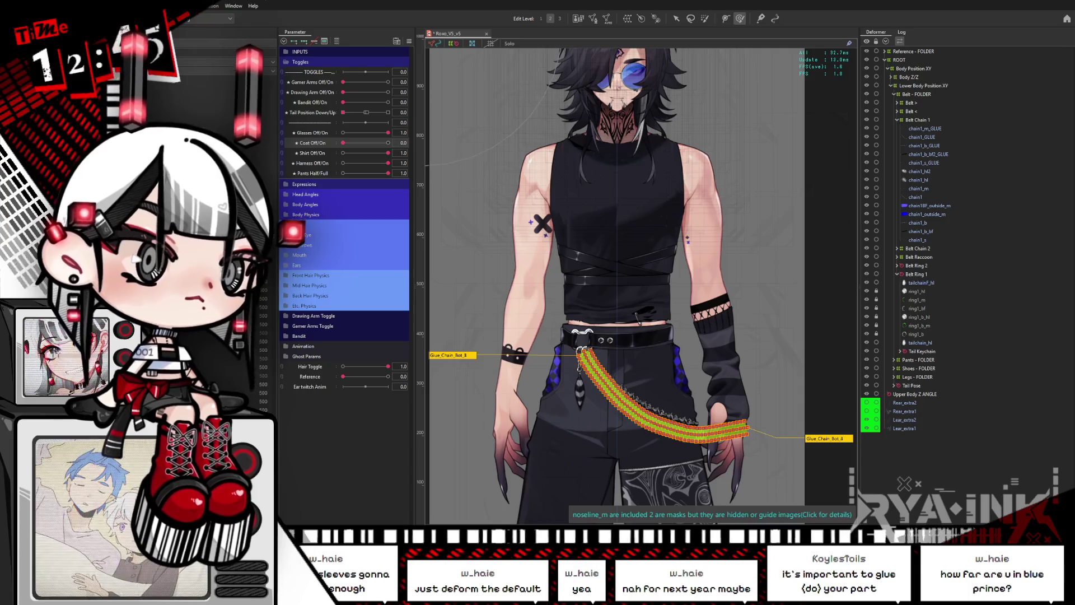
{"action": "scroll", "coordinate": [460, 305], "scroll_direction": "down", "scroll_amount": 5}
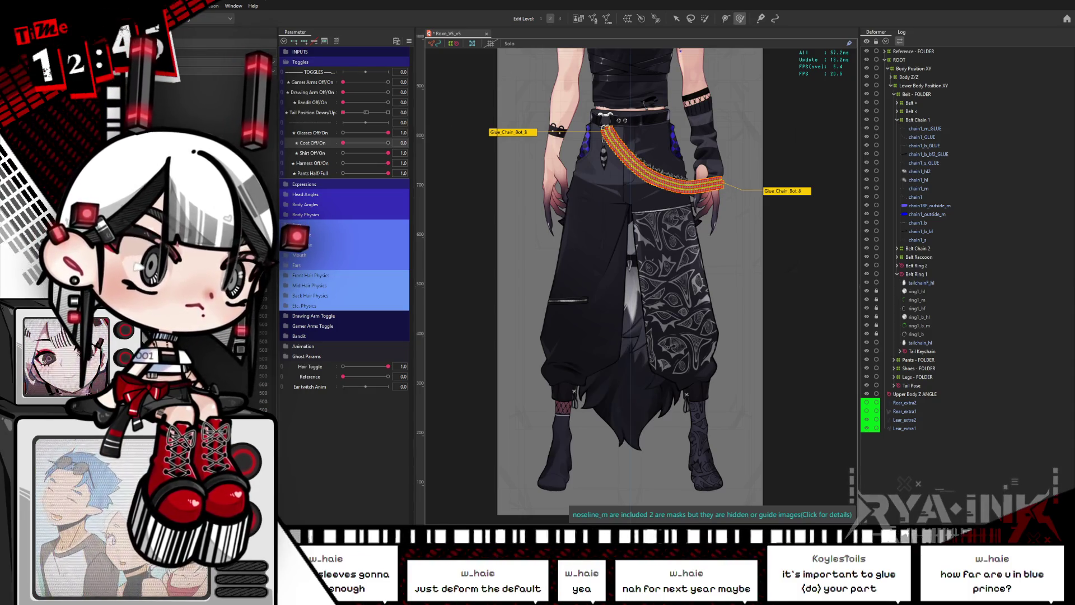
Raise the tail mesh's Draw Order from 500 to 800.
{"action": "key", "text": "Escape"}
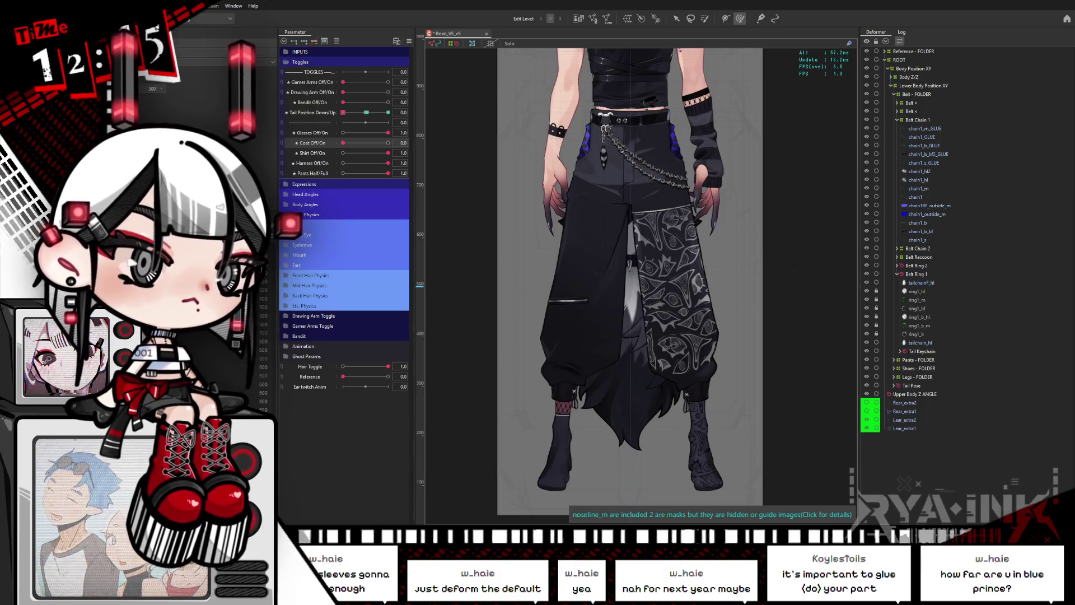
{"action": "left_click", "coordinate": [643, 302]}
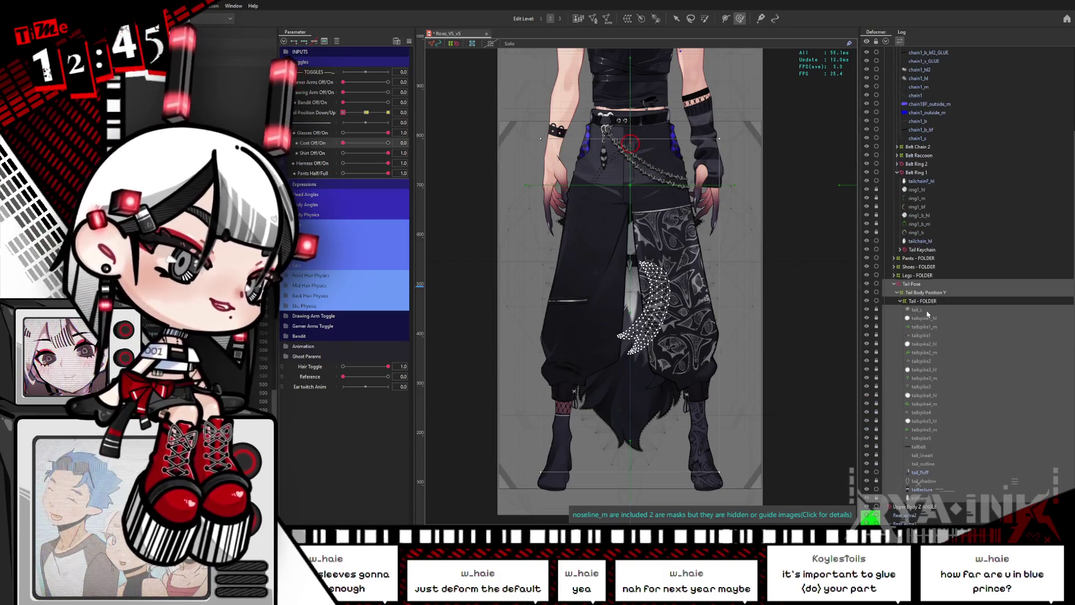
{"action": "left_click", "coordinate": [918, 309]}
{"action": "scroll", "coordinate": [638, 276], "scroll_direction": "up", "scroll_amount": 5}
{"action": "key", "text": "Escape"}
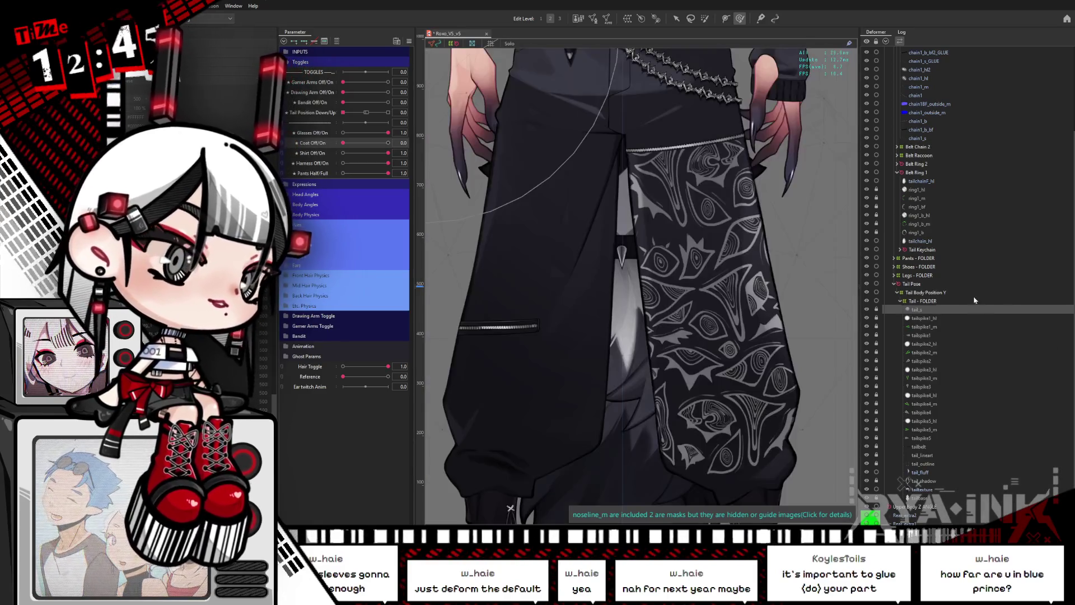
{"action": "left_click", "coordinate": [603, 334]}
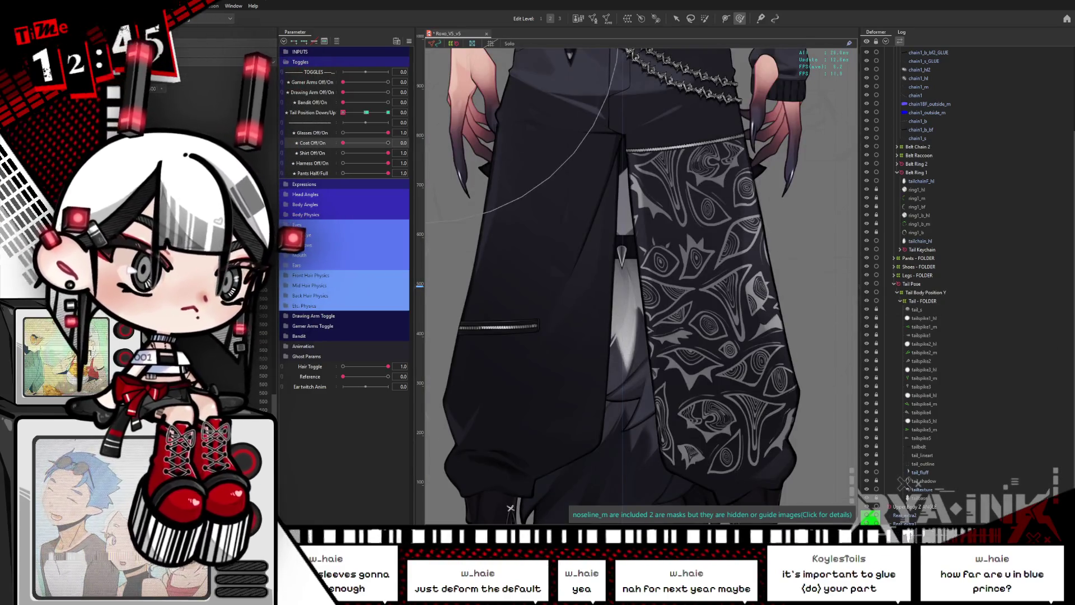
{"action": "left_click", "coordinate": [174, 89]}
{"action": "left_click", "coordinate": [175, 89]}
{"action": "left_click", "coordinate": [175, 89]}
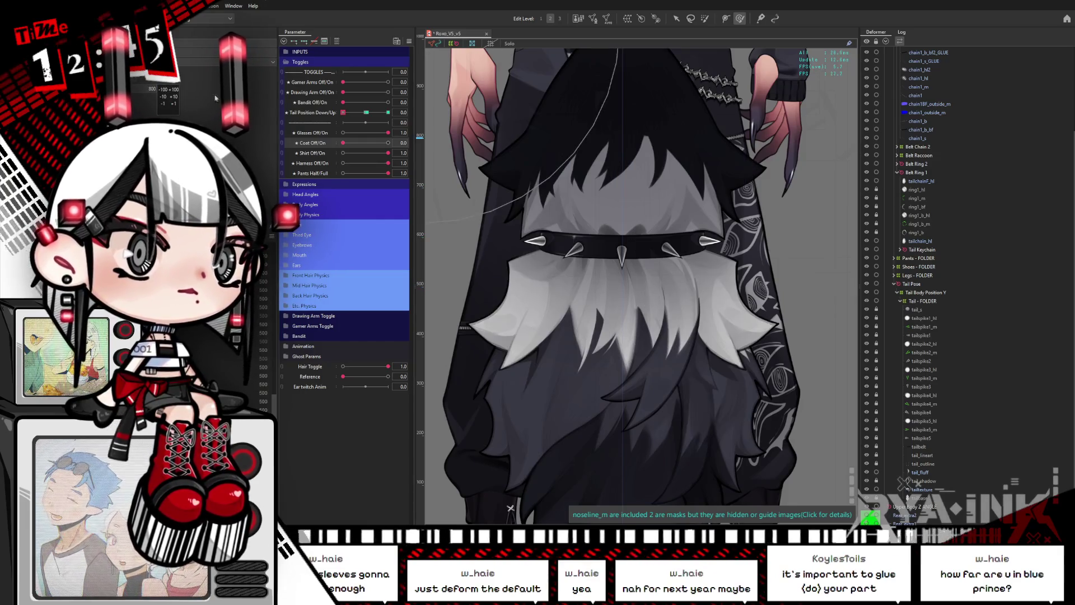
Zoom onto the spiked collar and select the layers tailspike1_m through tail_outline.
{"action": "scroll", "coordinate": [646, 240], "scroll_direction": "up", "scroll_amount": 5}
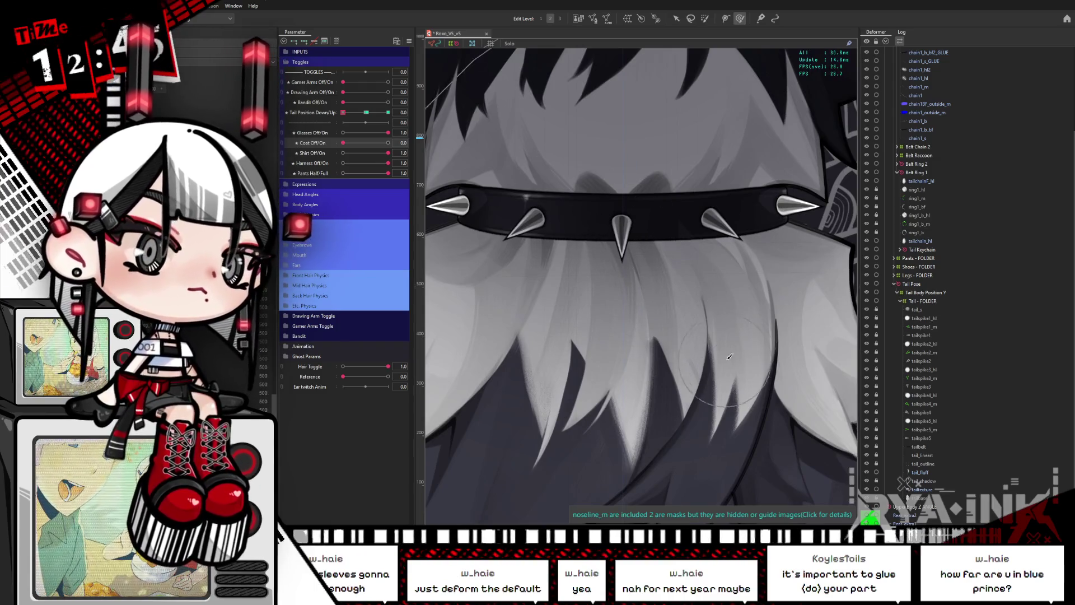
{"action": "left_click", "coordinate": [926, 327]}
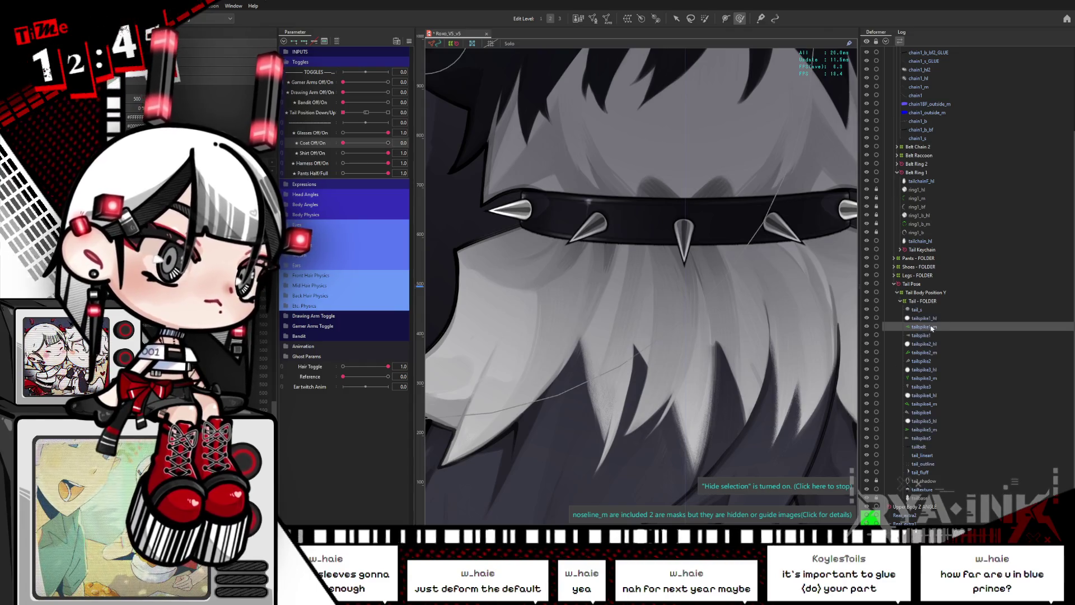
{"action": "left_click_drag", "start_coordinate": [807, 345], "coordinate": [772, 349]}
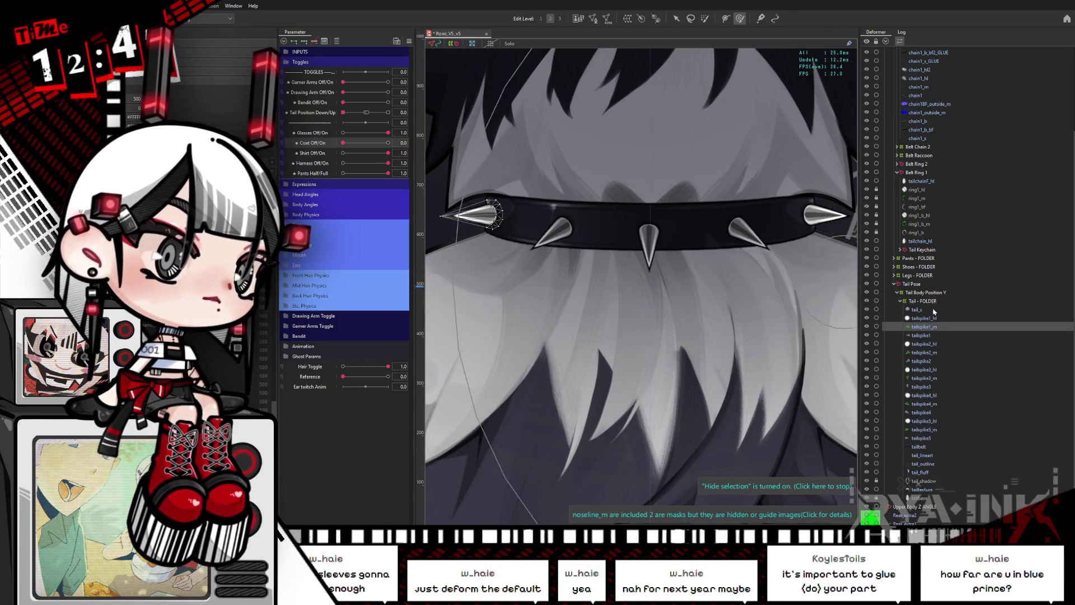
{"action": "left_click", "coordinate": [941, 464], "text": "shift"}
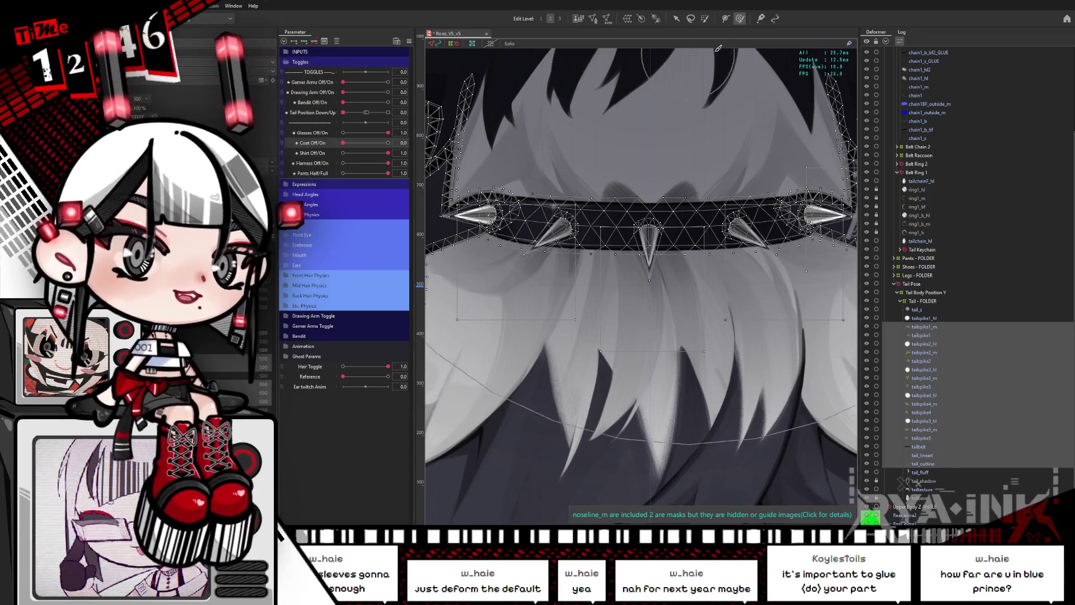
Duplicate the leftmost collar spike as tailspike1_GLUE.
{"action": "left_click", "coordinate": [676, 18]}
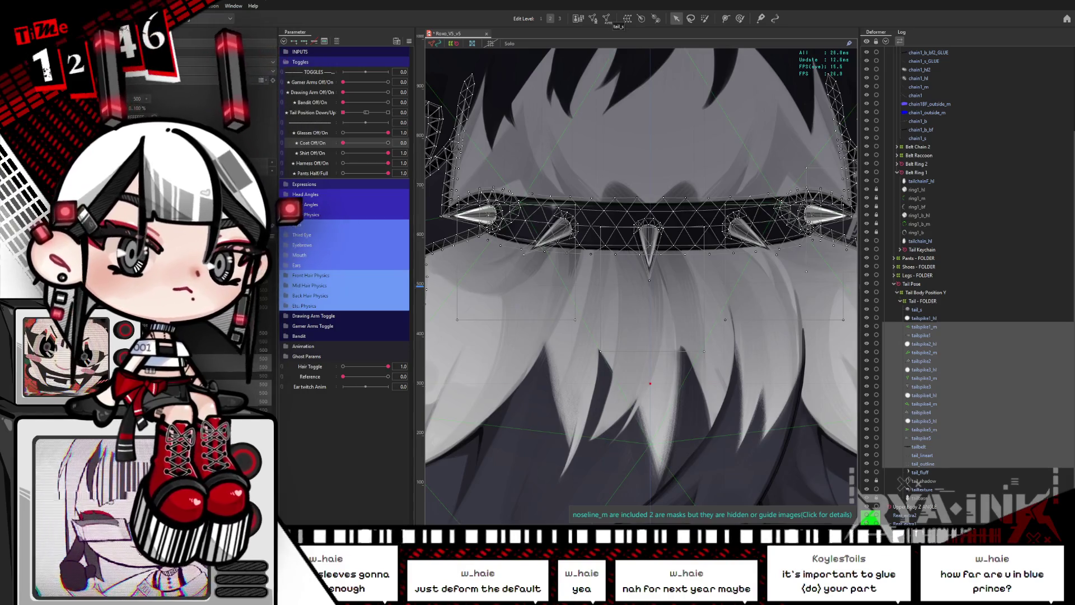
{"action": "left_click", "coordinate": [927, 326]}
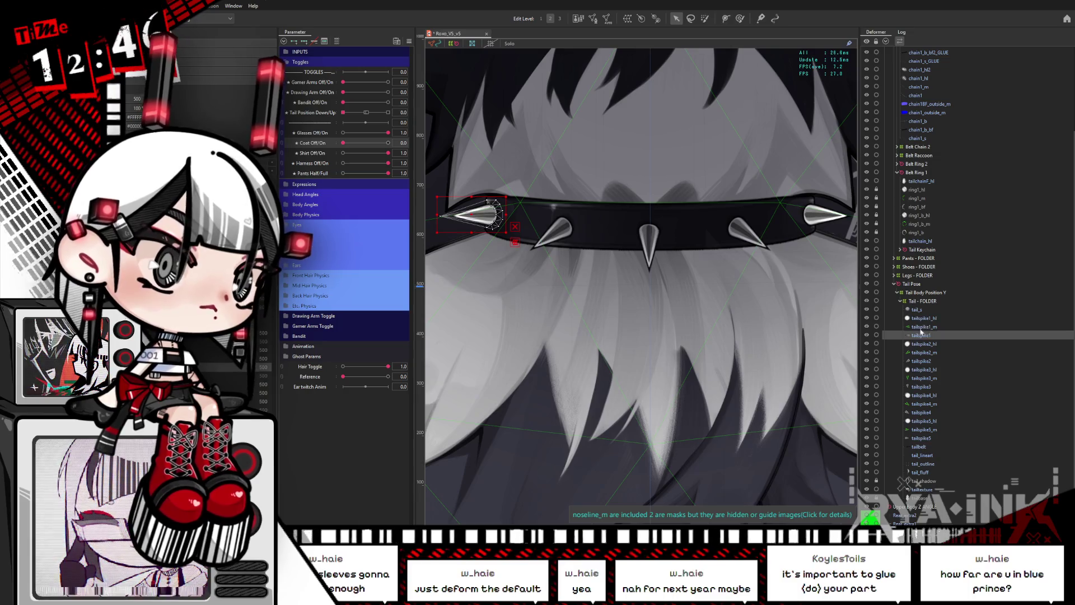
{"action": "left_click", "coordinate": [921, 360], "text": "ctrl"}
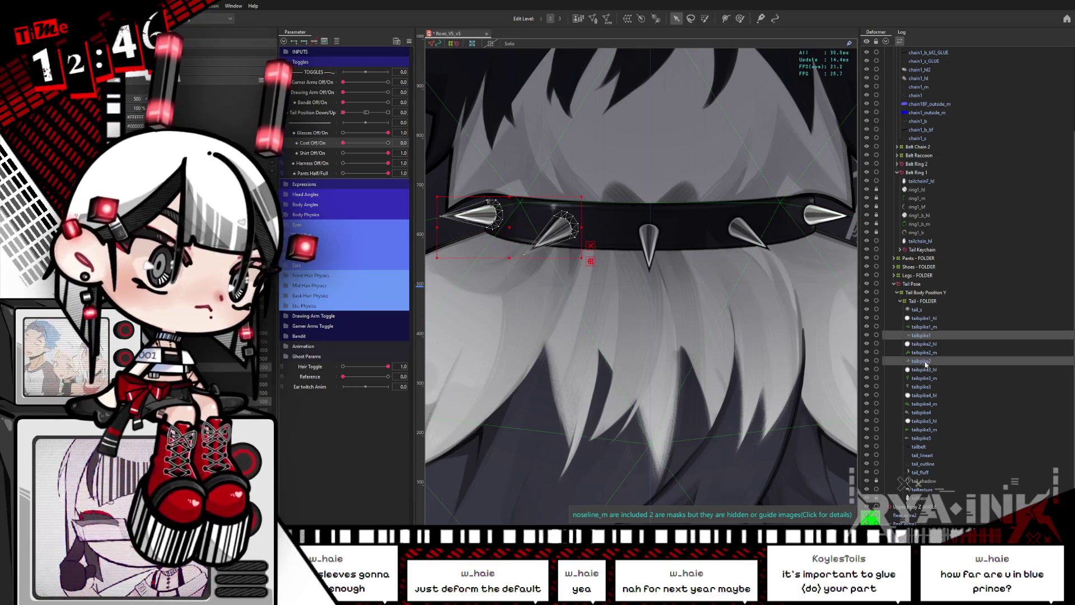
{"action": "left_click", "coordinate": [921, 335]}
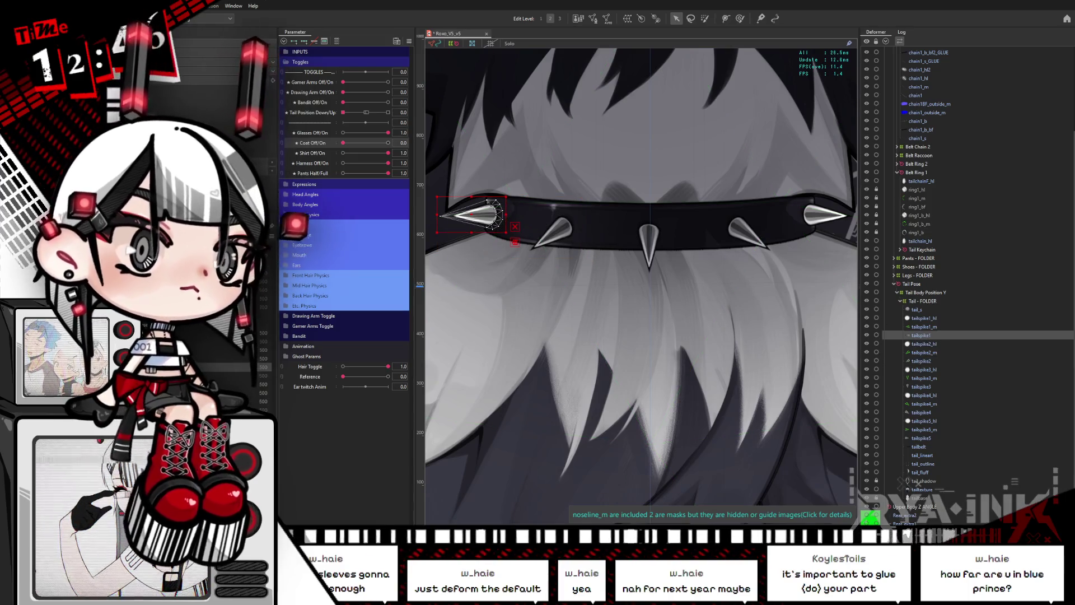
{"action": "key", "text": "ctrl+d"}
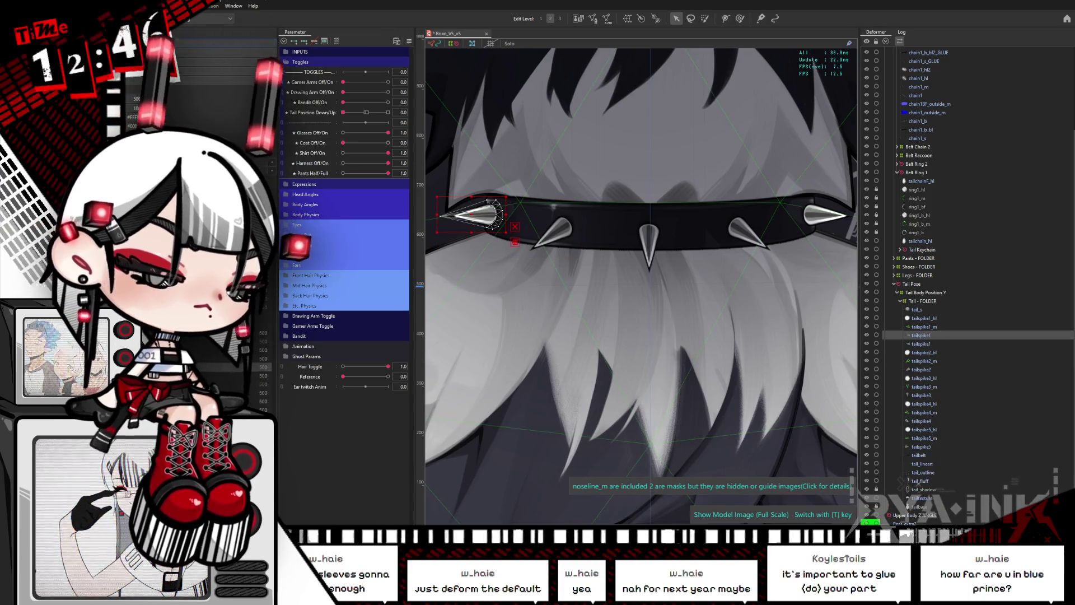
{"action": "type", "text": "_GLUE"}
{"action": "key", "text": "Return"}
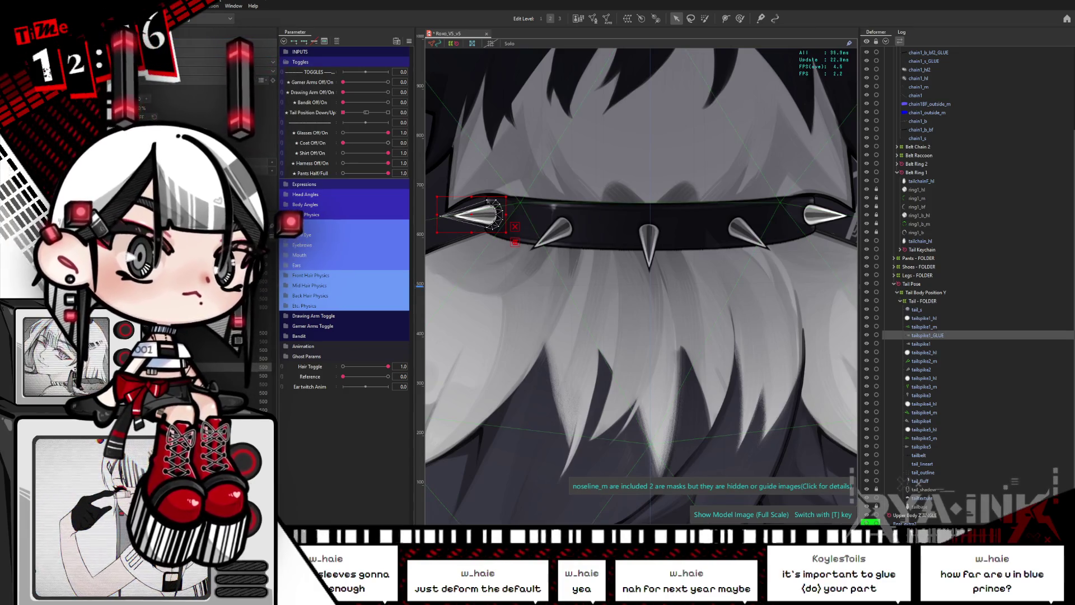
Duplicate the second and centre spikes as tailspike2_GLUE and tailspike3_GLUE.
{"action": "left_click", "coordinate": [929, 369]}
{"action": "key", "text": "ctrl+d"}
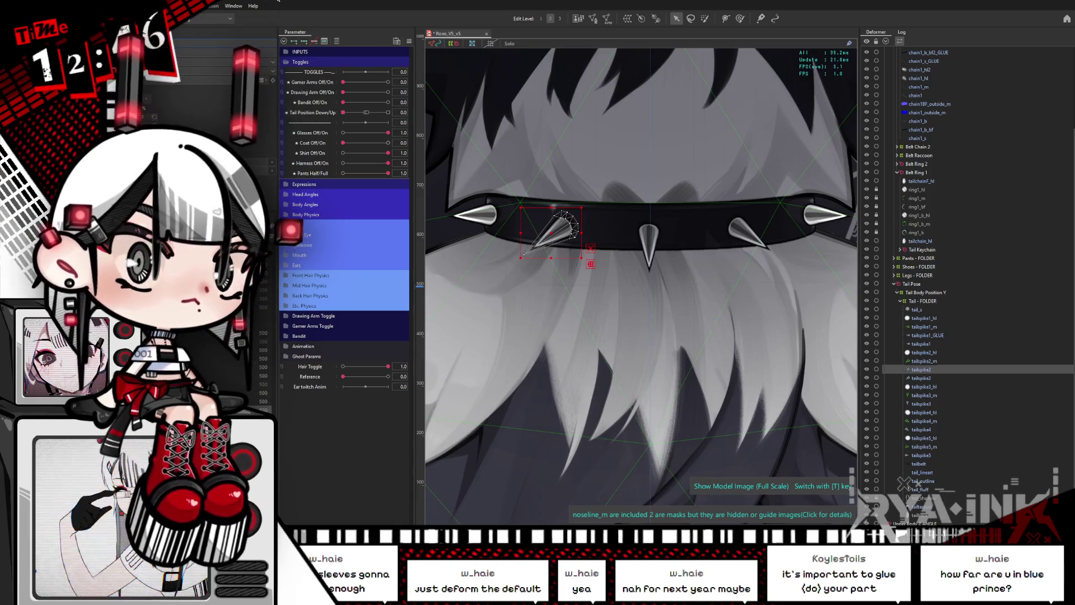
{"action": "type", "text": "_GLUE"}
{"action": "key", "text": "Return"}
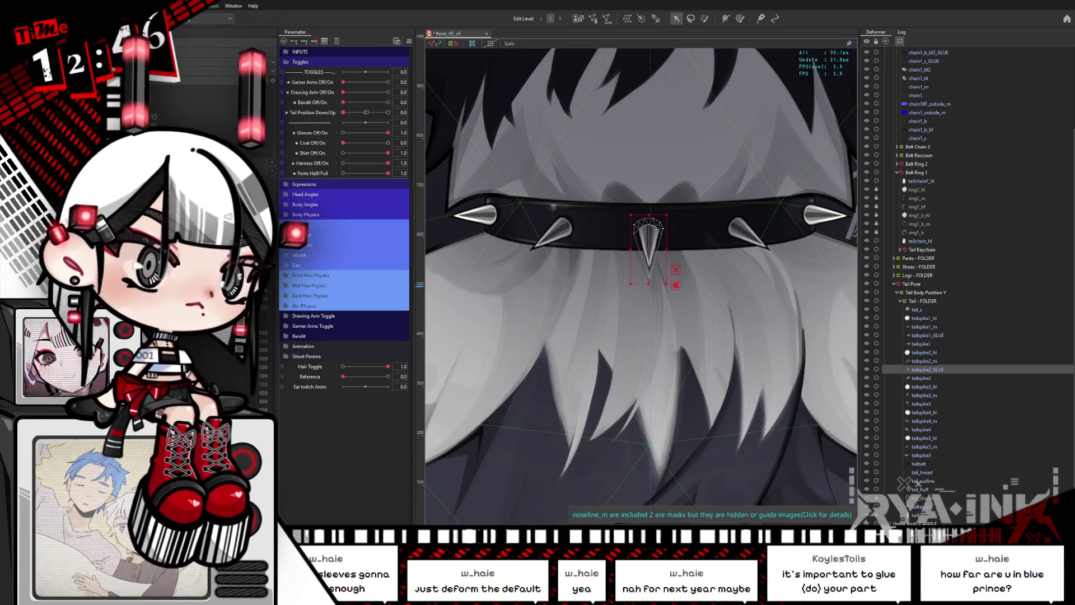
{"action": "left_click", "coordinate": [921, 404]}
{"action": "key", "text": "ctrl+d"}
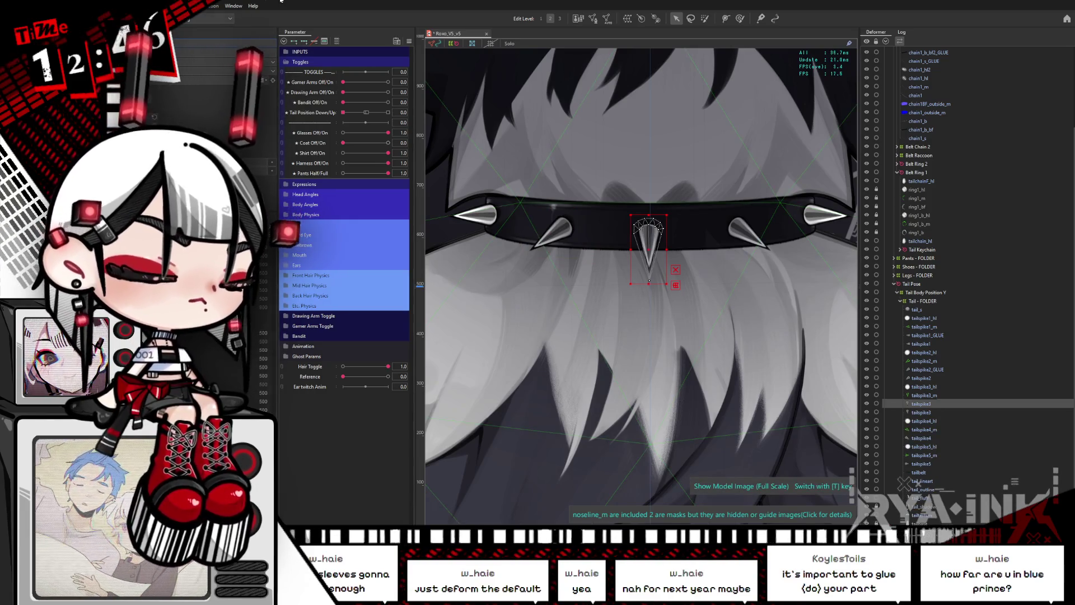
{"action": "type", "text": "_GLUE"}
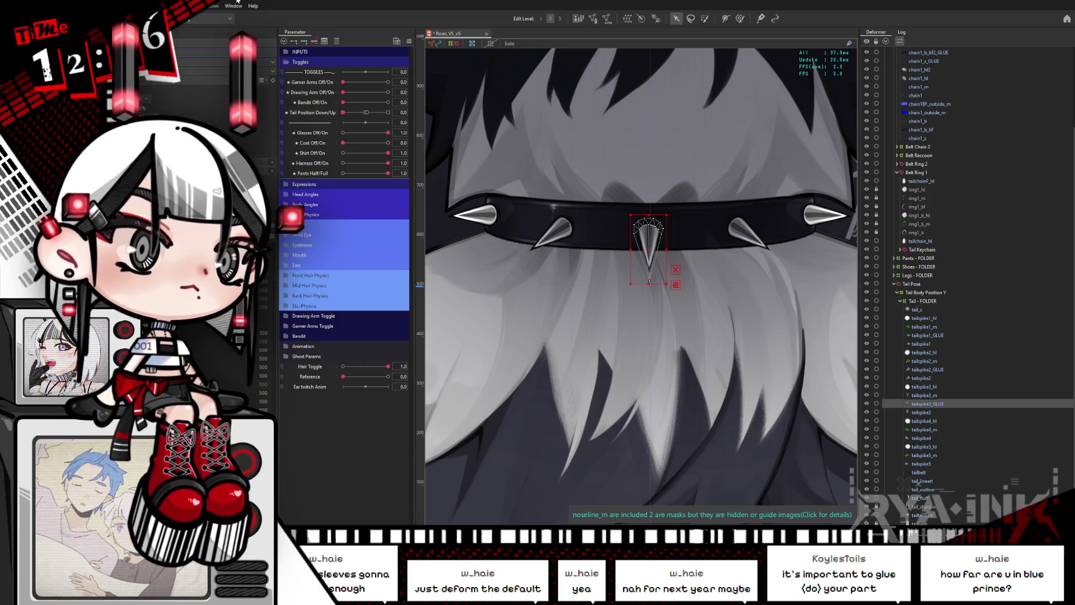
Duplicate the two right-hand spikes as tailspike4_GLUE and tailspike5_GLUE.
{"action": "left_click", "coordinate": [767, 247]}
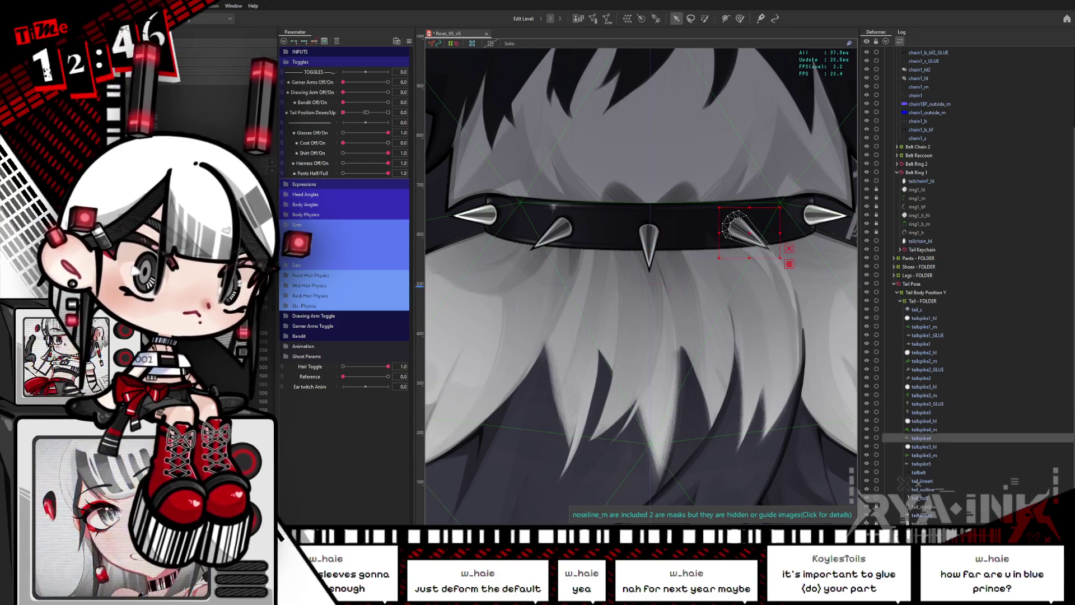
{"action": "key", "text": "ctrl+d"}
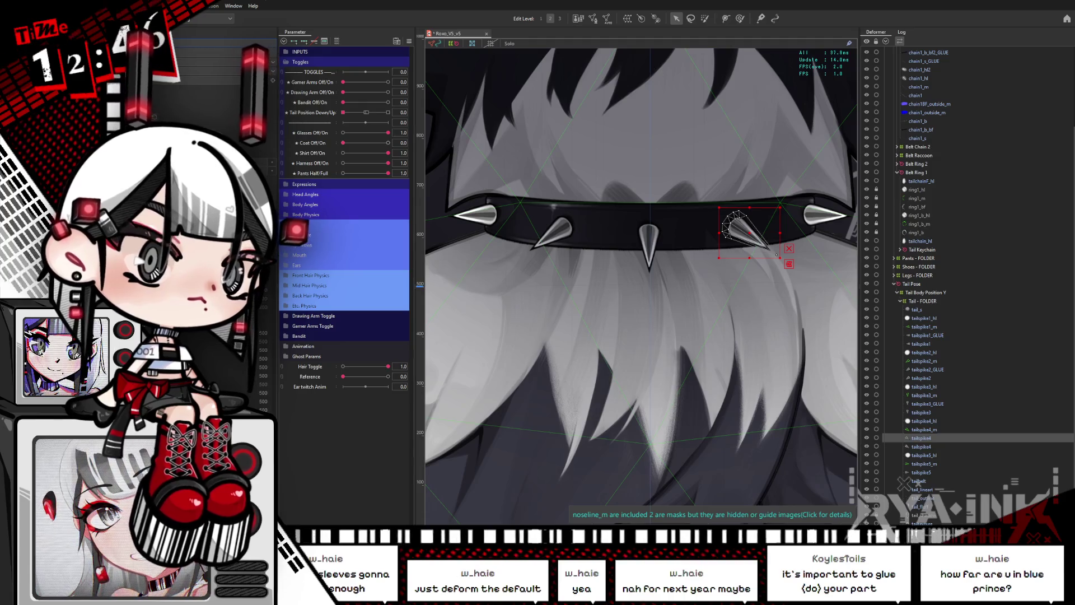
{"action": "type", "text": "_GLUE"}
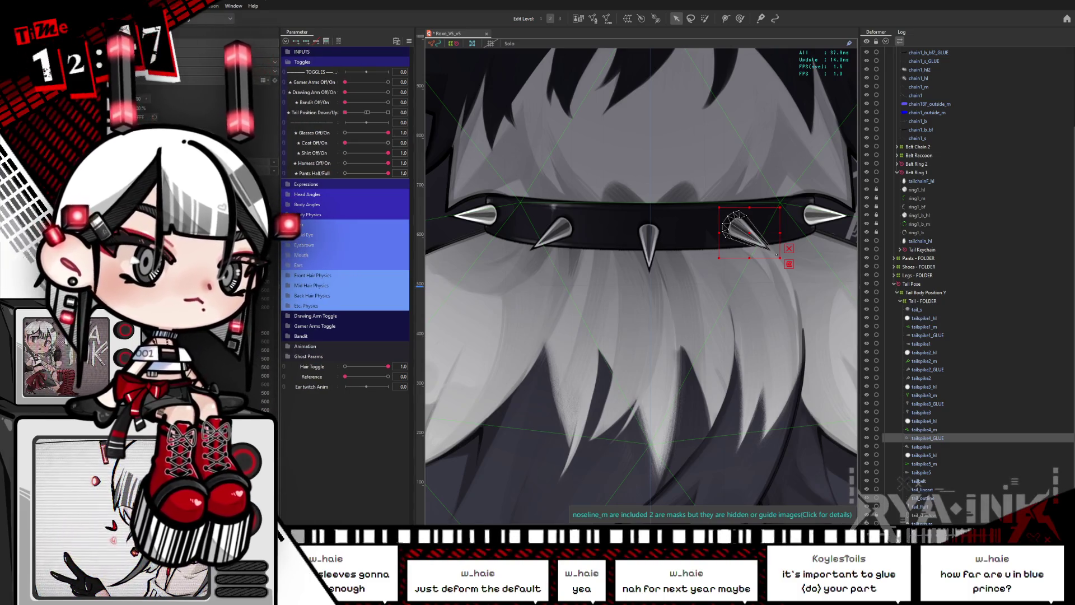
{"action": "left_click", "coordinate": [822, 215]}
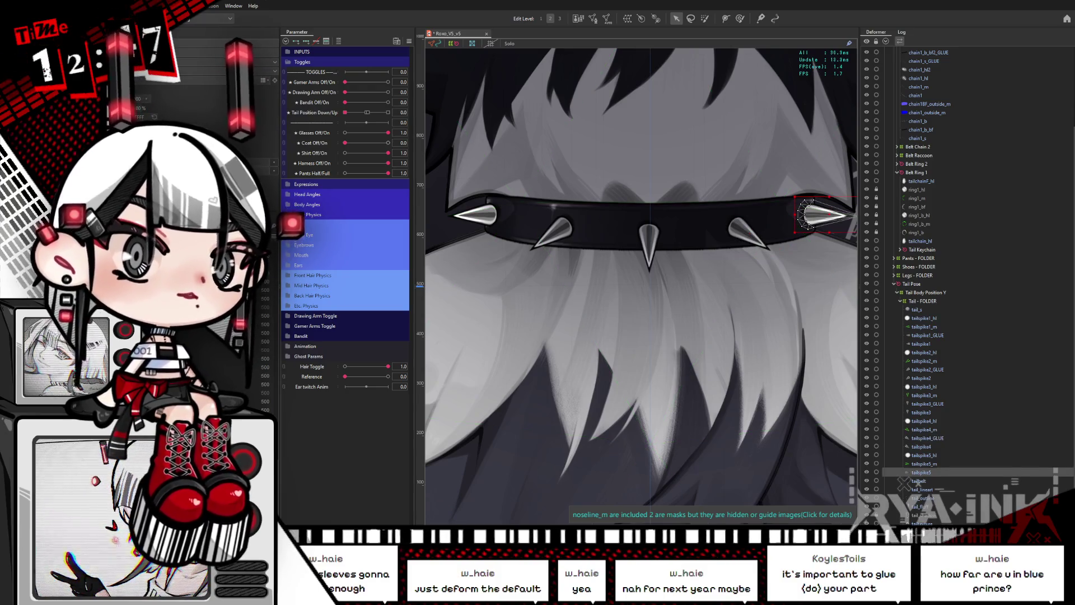
{"action": "key", "text": "ctrl+v"}
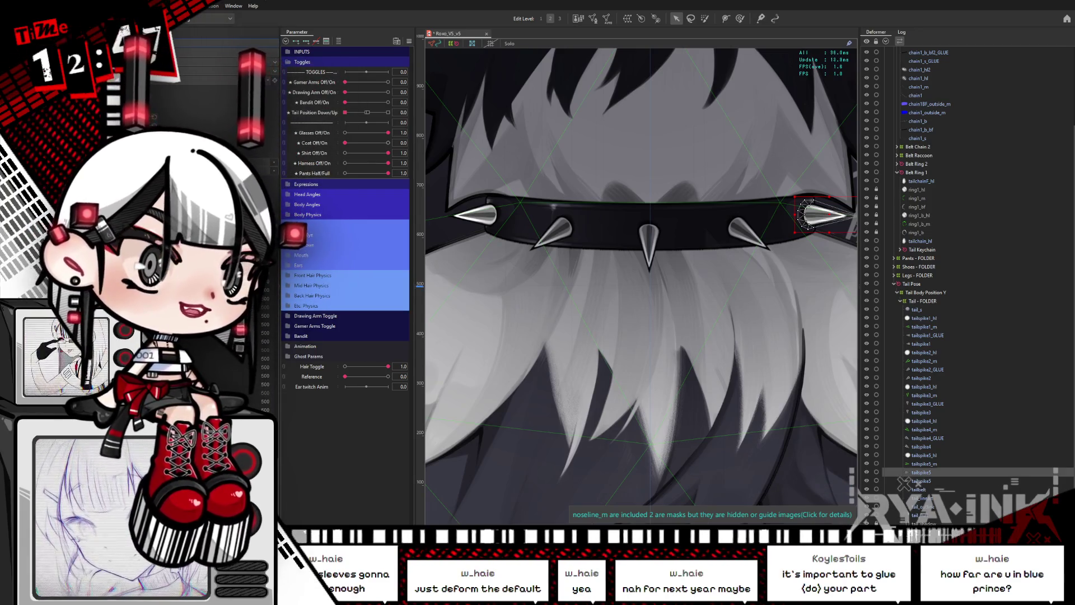
{"action": "type", "text": "_GLUE"}
{"action": "key", "text": "Return"}
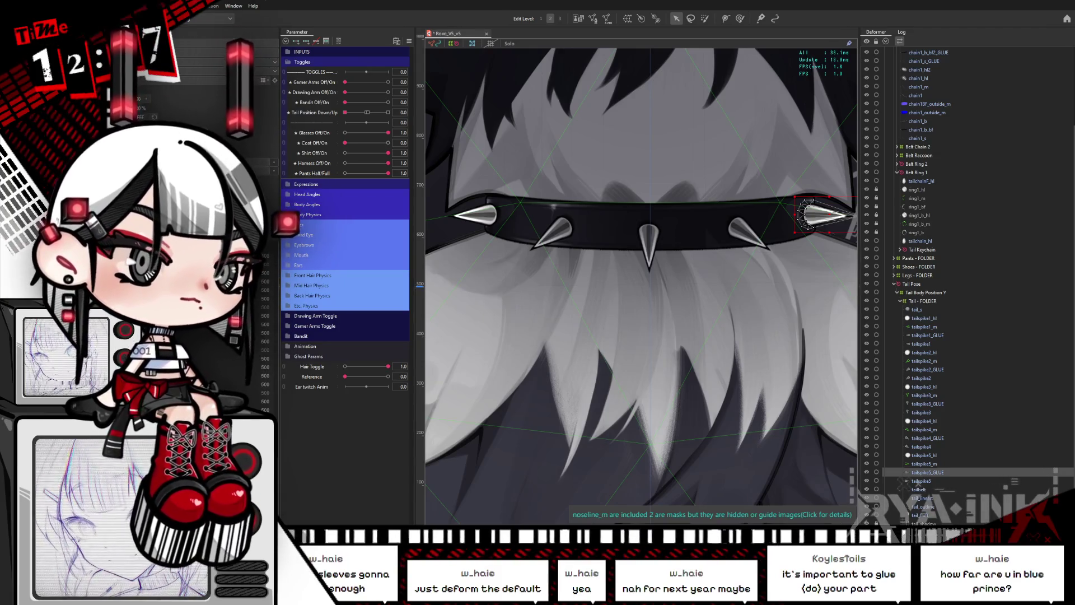
Select the tailspike _GLUE layers together in the Parts palette.
{"action": "left_click", "coordinate": [926, 438], "text": "ctrl"}
{"action": "left_click", "coordinate": [926, 403], "text": "ctrl"}
{"action": "left_click", "coordinate": [926, 369], "text": "ctrl"}
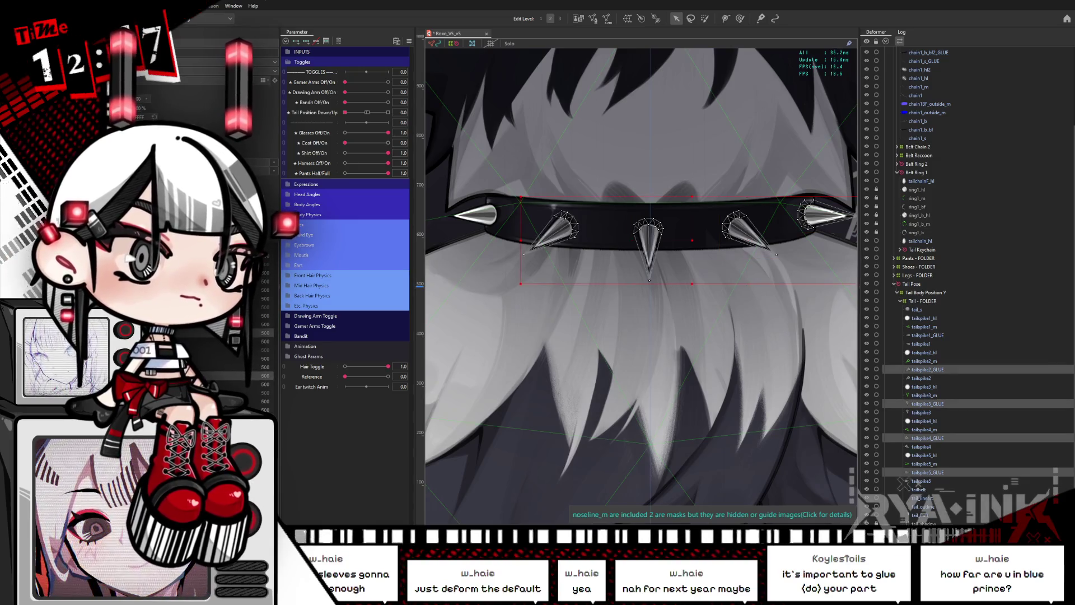
Glue tailspike1_GLUE to the leftmost spike tailspike1_m in Mesh Edit.
{"action": "left_click", "coordinate": [926, 334], "text": "ctrl"}
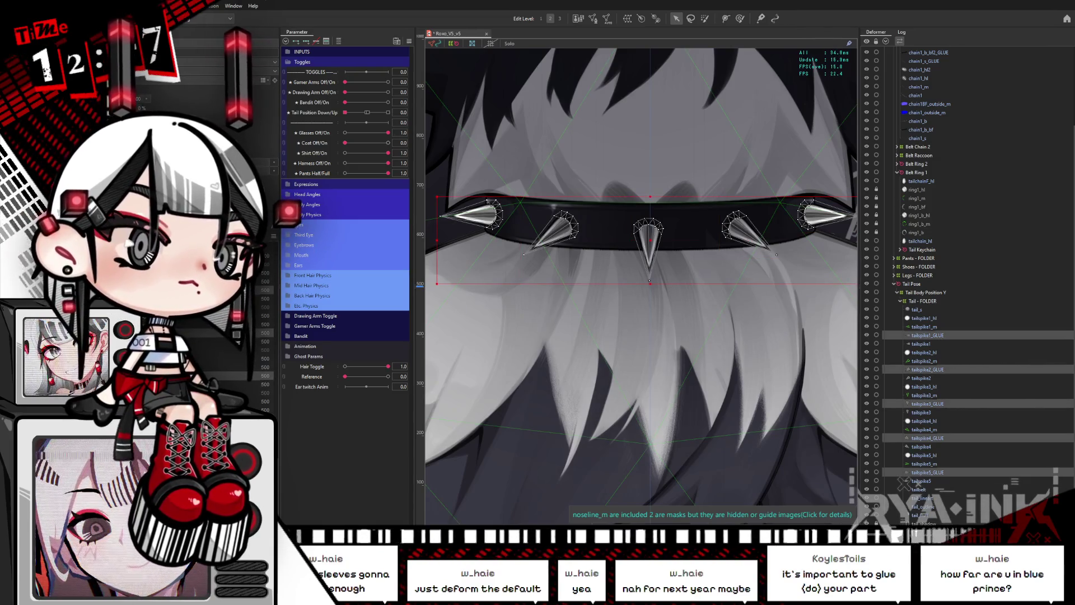
{"action": "scroll", "coordinate": [660, 327], "scroll_direction": "down", "scroll_amount": 3}
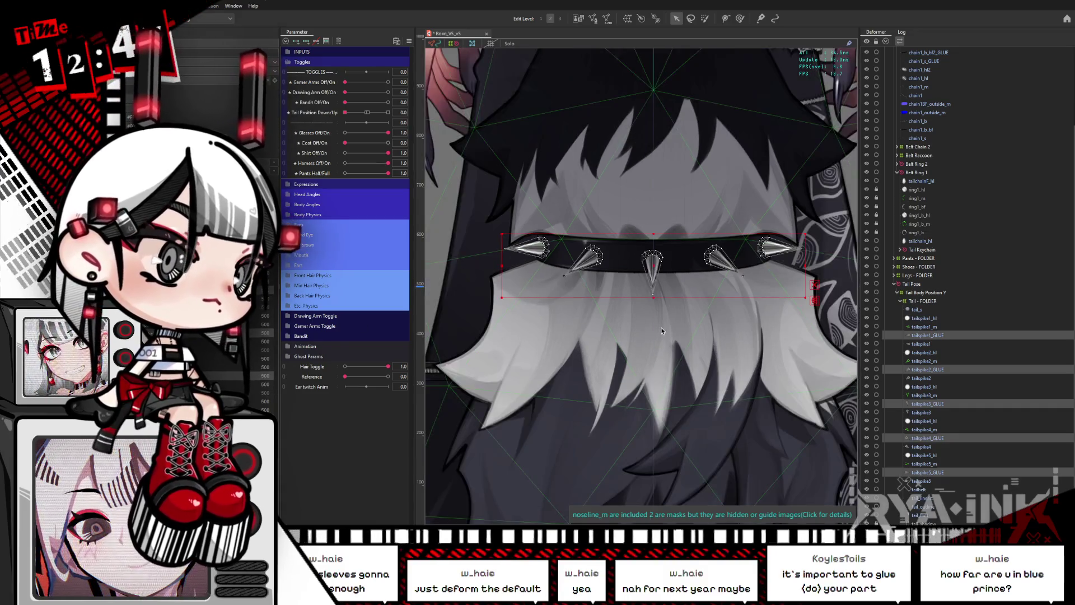
{"action": "left_click_drag", "start_coordinate": [661, 328], "coordinate": [616, 274]}
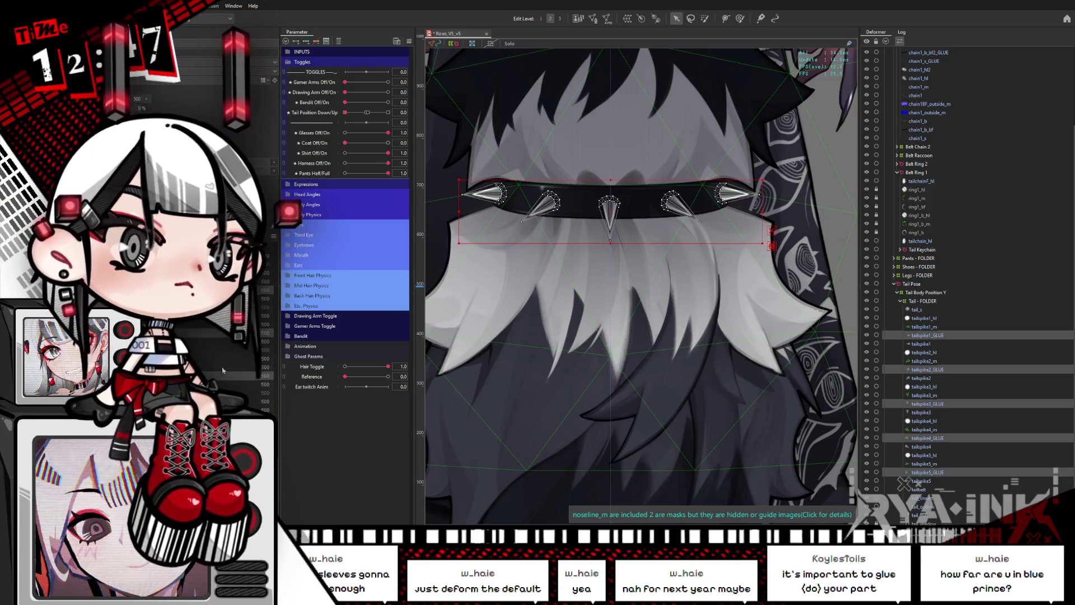
{"action": "left_click", "coordinate": [927, 334]}
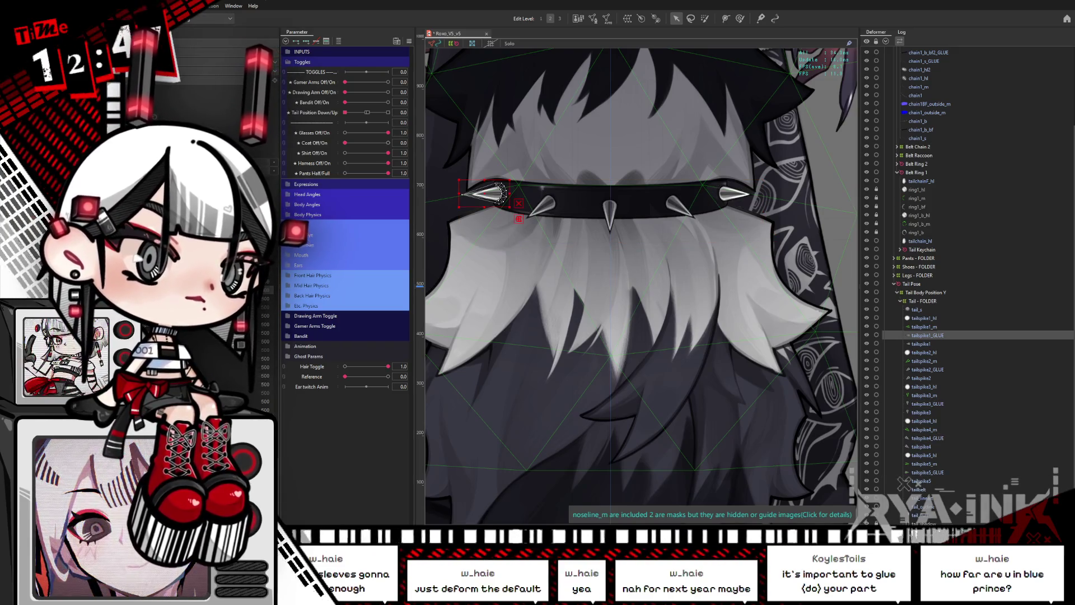
{"action": "left_click", "coordinate": [921, 344], "text": "ctrl"}
{"action": "left_click", "coordinate": [592, 18]}
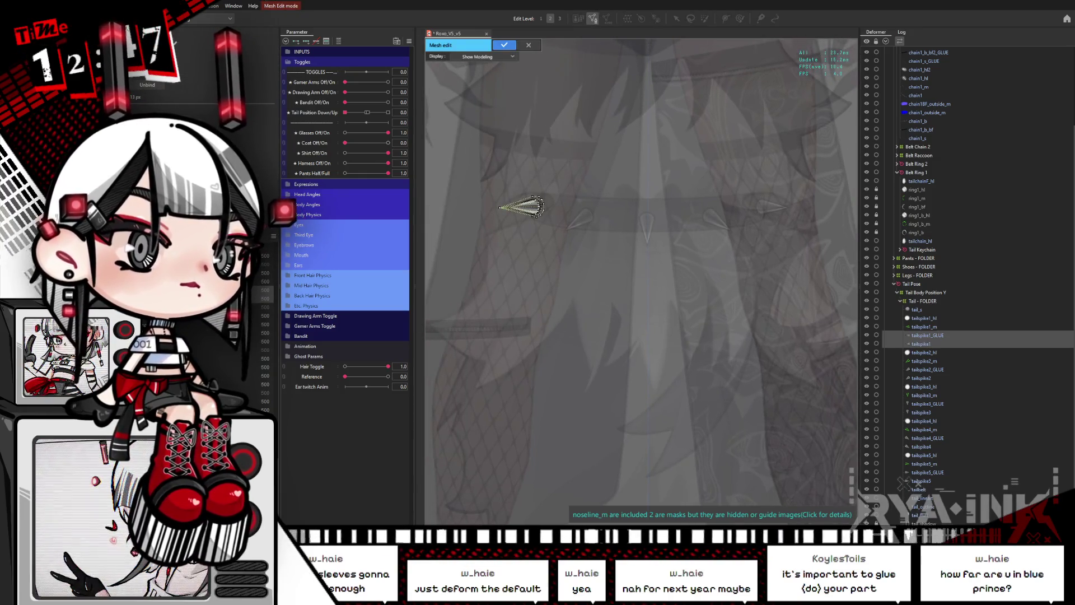
{"action": "left_click_drag", "start_coordinate": [478, 173], "coordinate": [551, 241]}
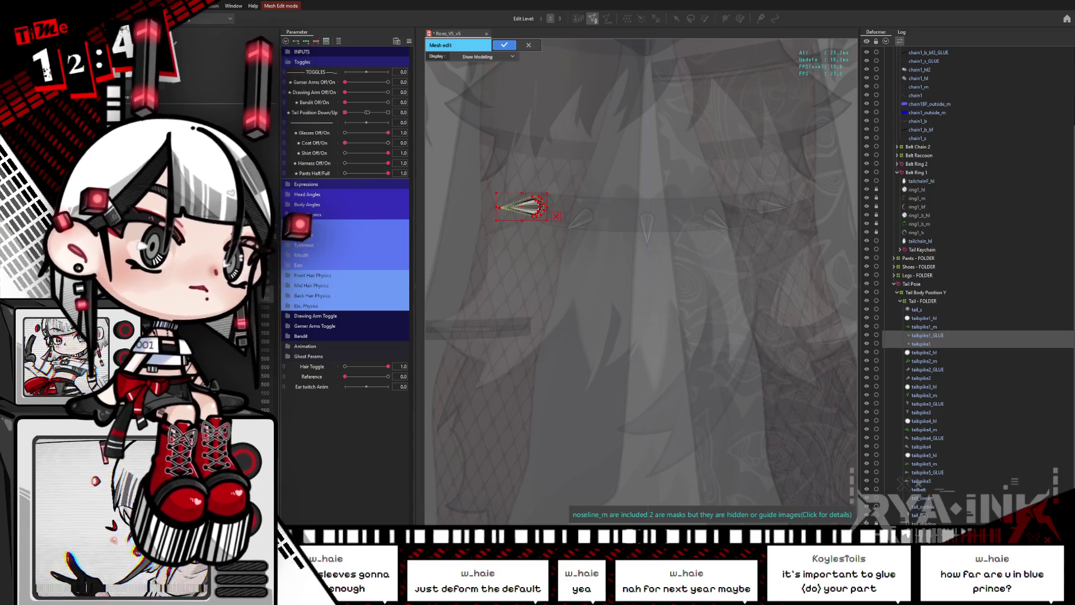
{"action": "key", "text": "Return"}
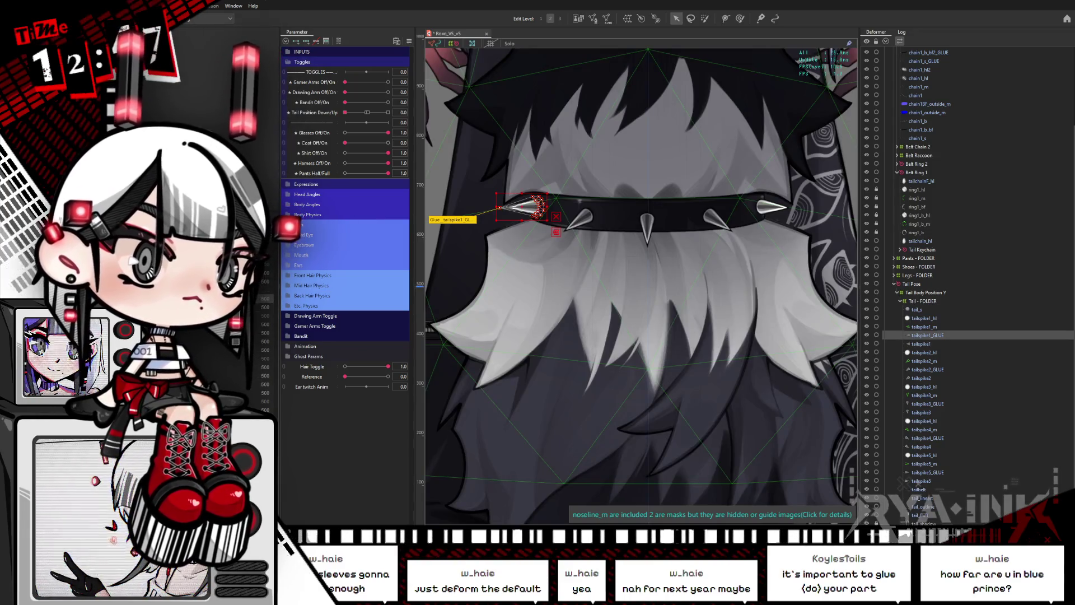
{"action": "left_click", "coordinate": [924, 327], "text": "ctrl"}
{"action": "left_click", "coordinate": [592, 19]}
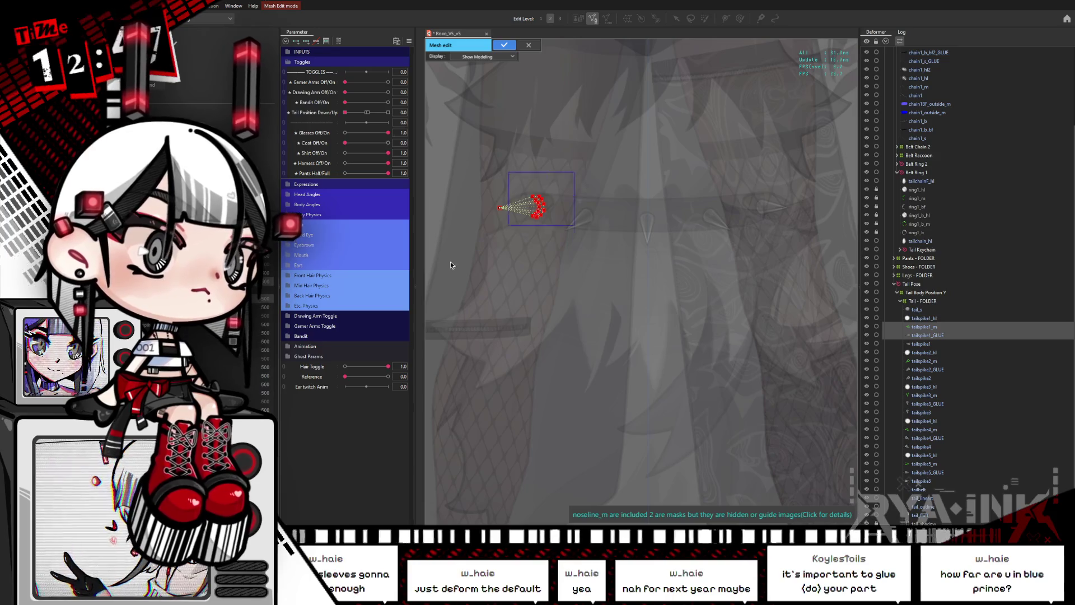
{"action": "key", "text": "Return"}
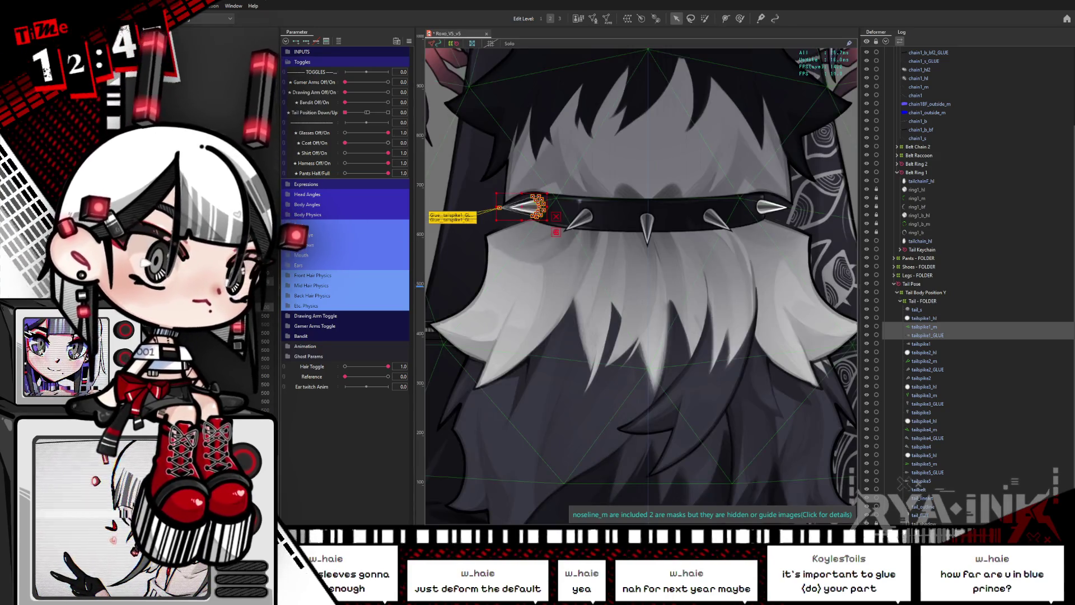
Glue tailspike2_GLUE to tailspike2, creating Glue_tailspike2.
{"action": "left_click", "coordinate": [453, 217]}
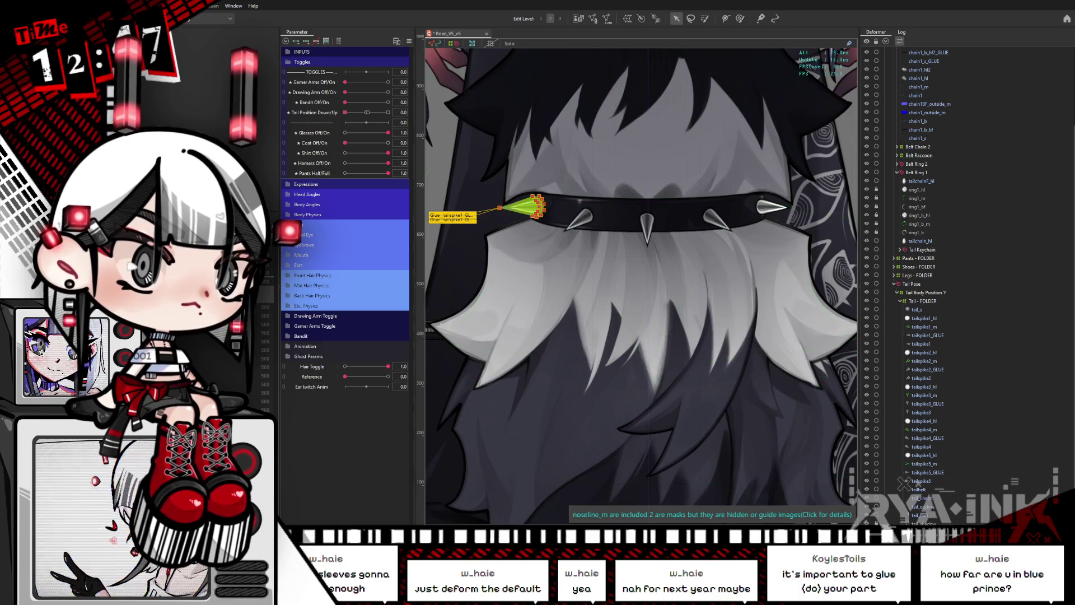
{"action": "left_click_drag", "start_coordinate": [624, 309], "coordinate": [599, 296]}
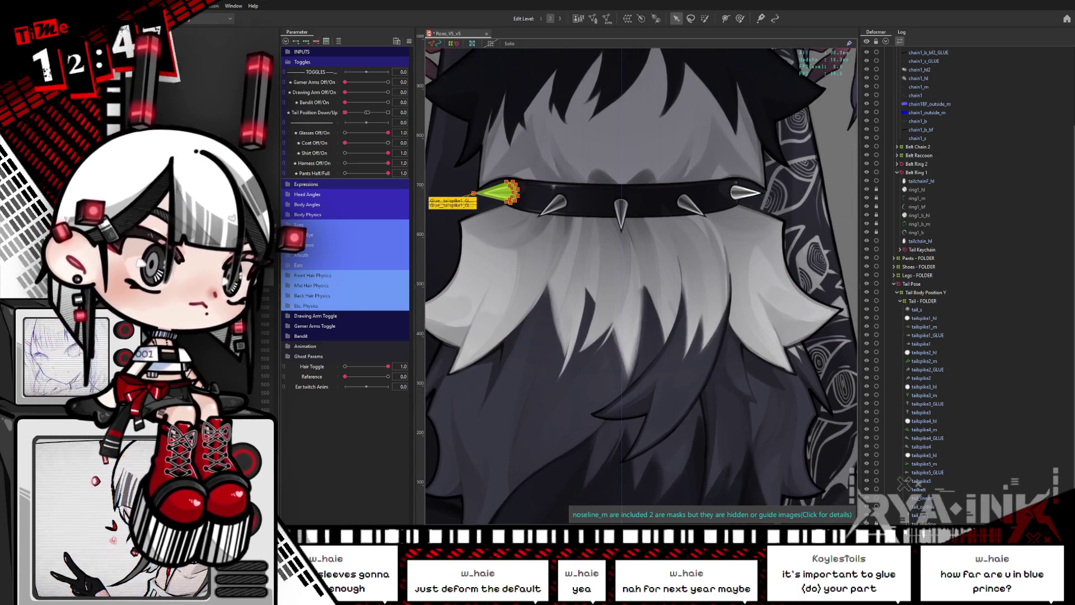
{"action": "left_click", "coordinate": [926, 369]}
{"action": "left_click", "coordinate": [921, 378], "text": "ctrl"}
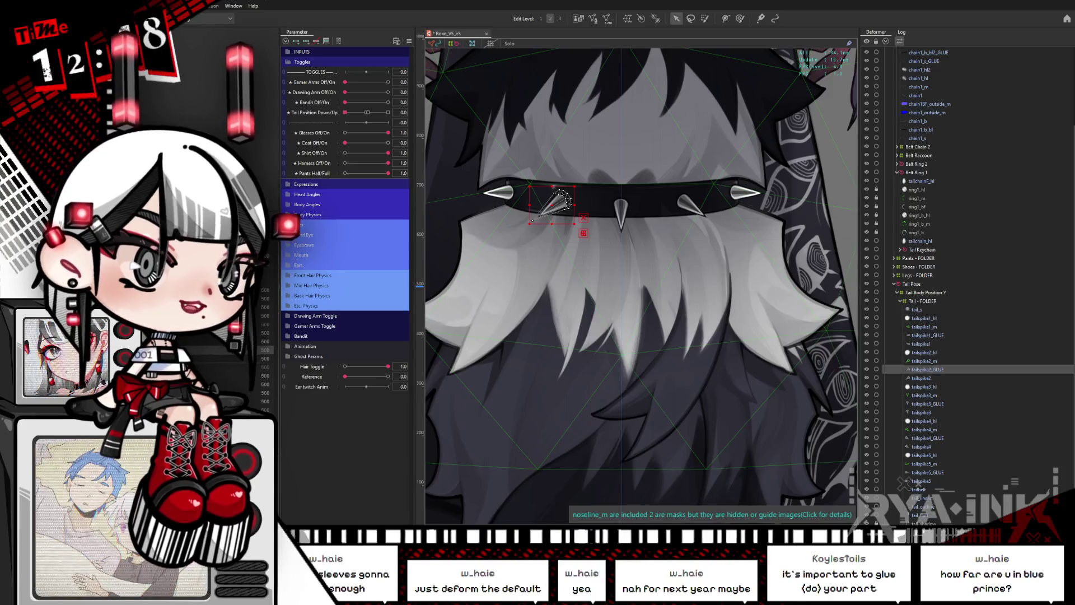
{"action": "left_click", "coordinate": [593, 23]}
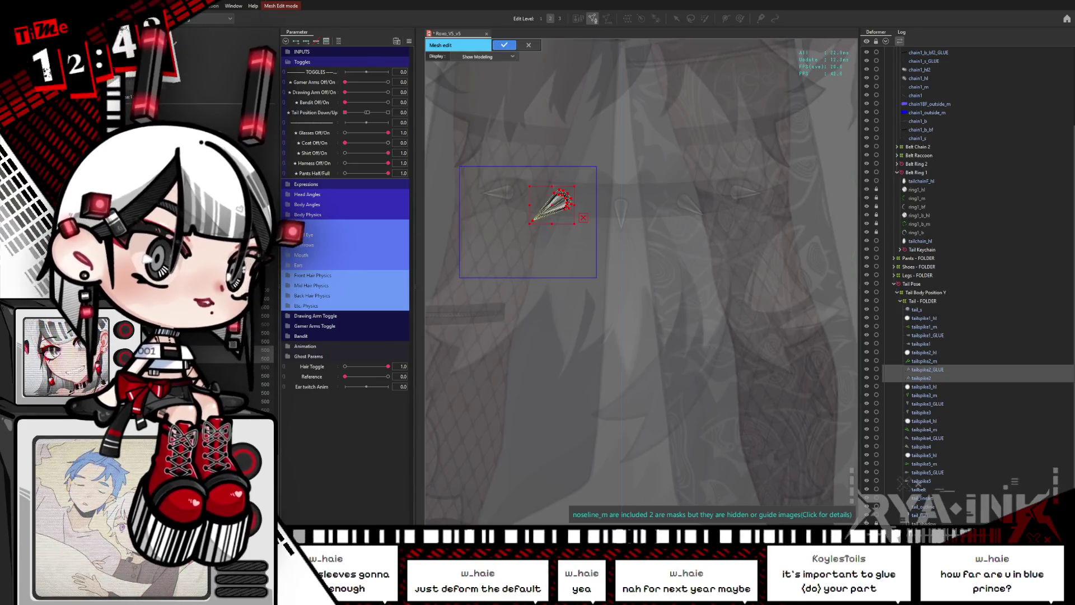
{"action": "left_click", "coordinate": [505, 44]}
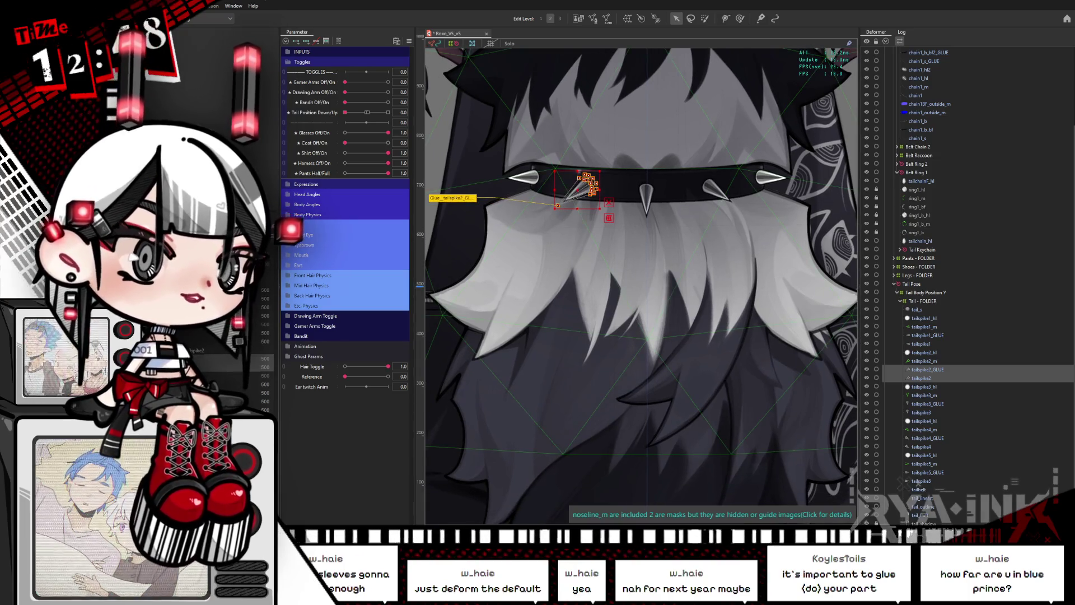
{"action": "left_click", "coordinate": [592, 18]}
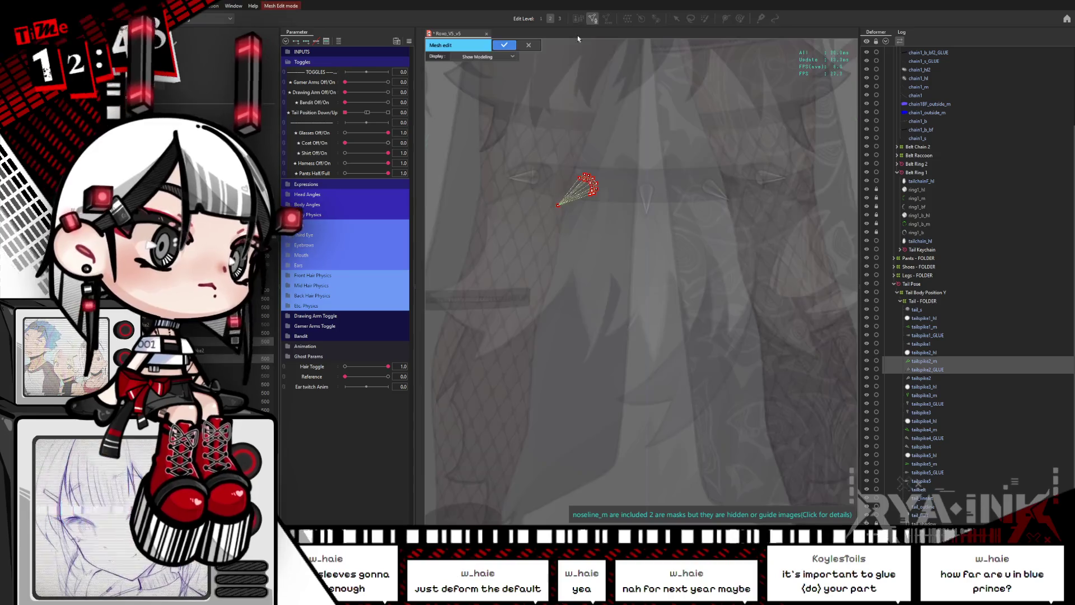
{"action": "left_click", "coordinate": [504, 45]}
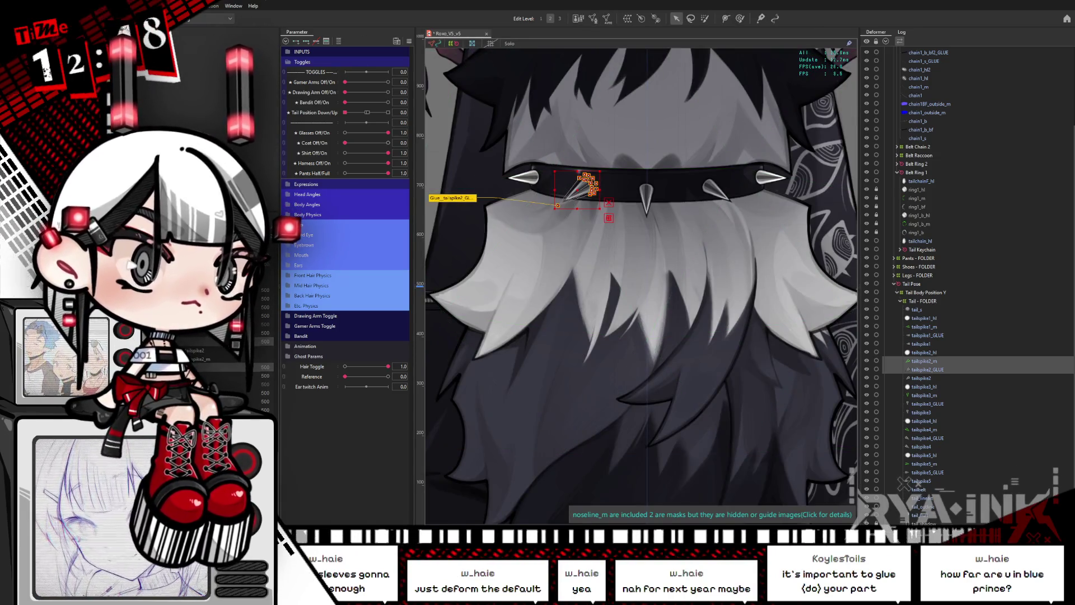
{"action": "key", "text": "Escape"}
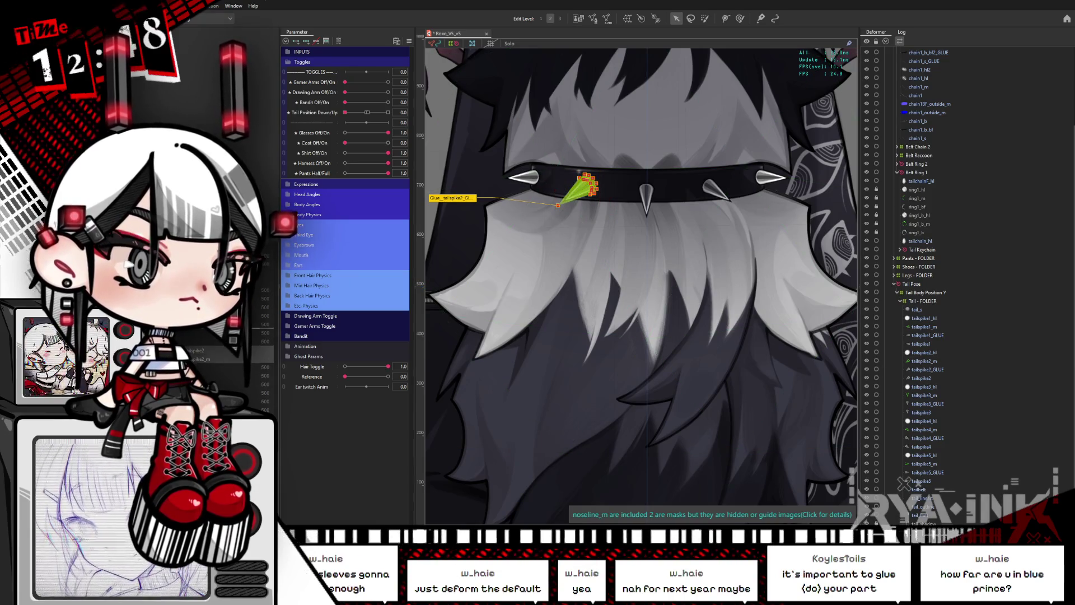
{"action": "left_click", "coordinate": [645, 196]}
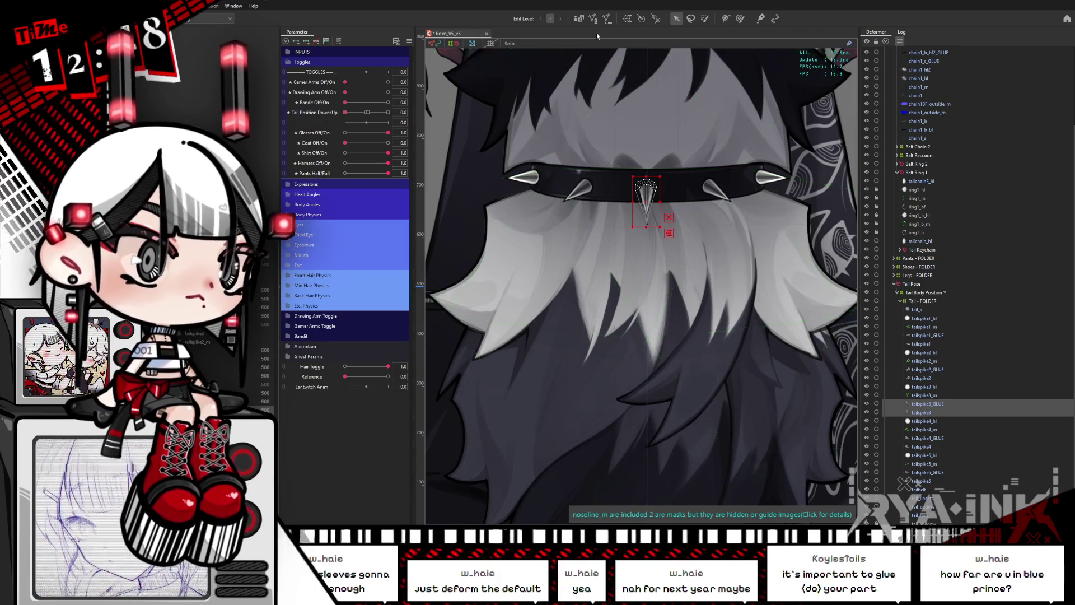
Re-enter and confirm mesh editing on the centre spike, then clear the selection.
{"action": "left_click", "coordinate": [592, 19]}
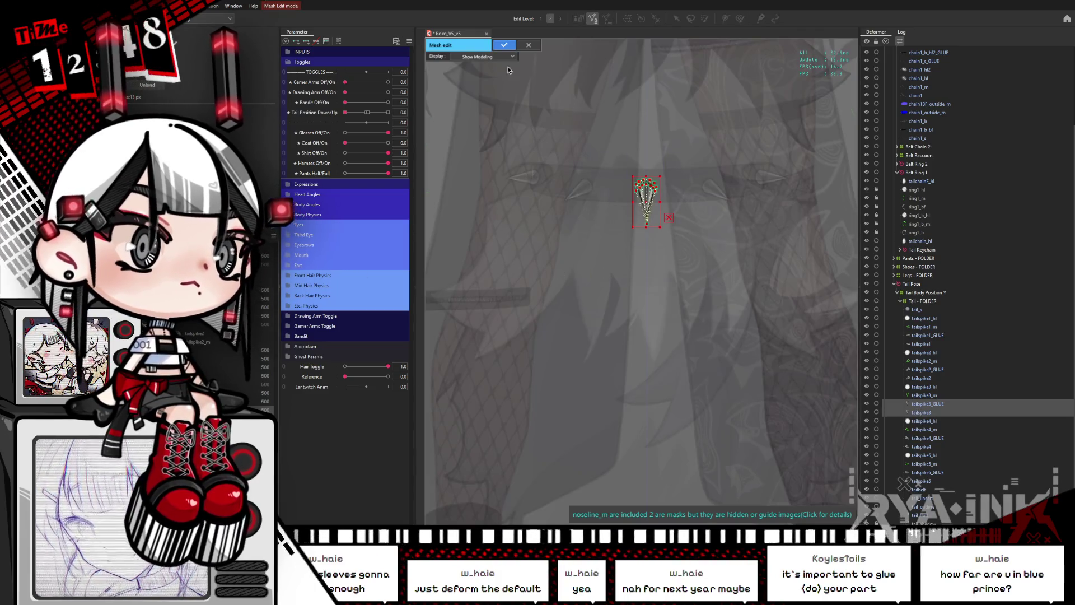
{"action": "left_click", "coordinate": [504, 44]}
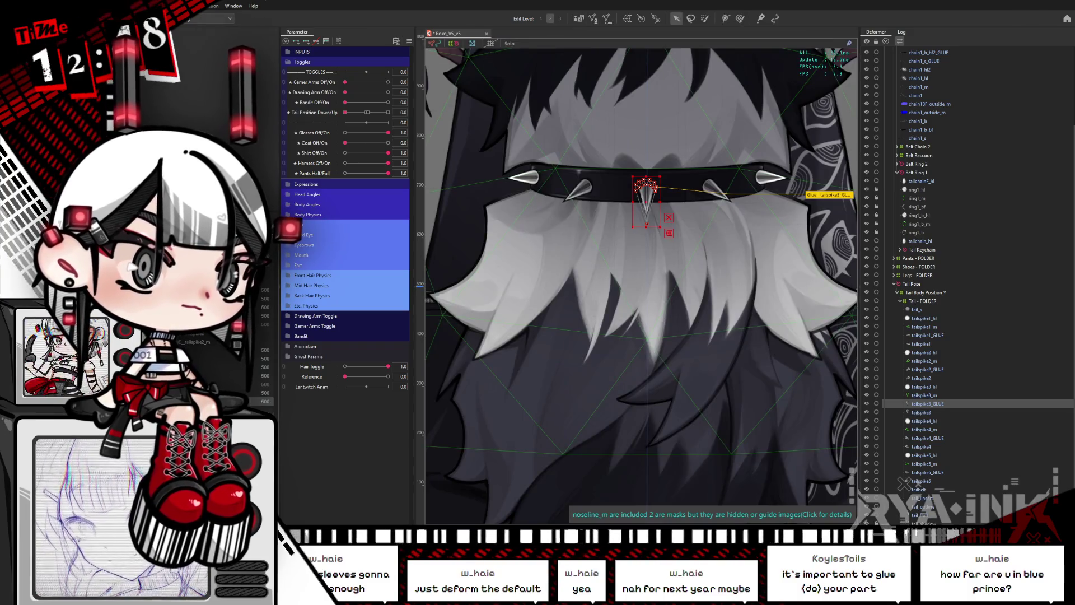
{"action": "left_click", "coordinate": [593, 18]}
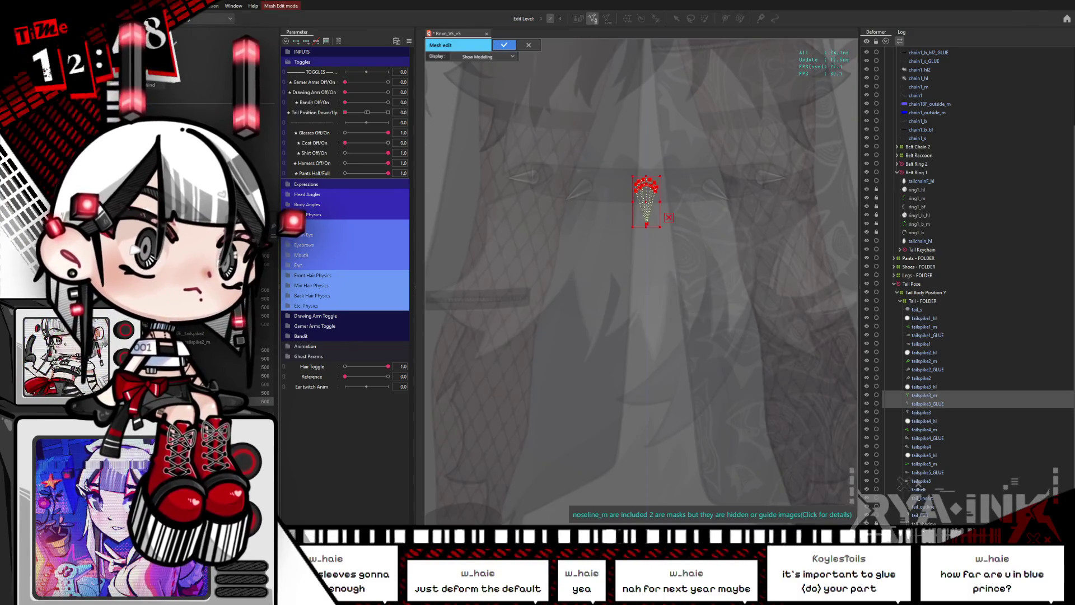
{"action": "left_click", "coordinate": [503, 46]}
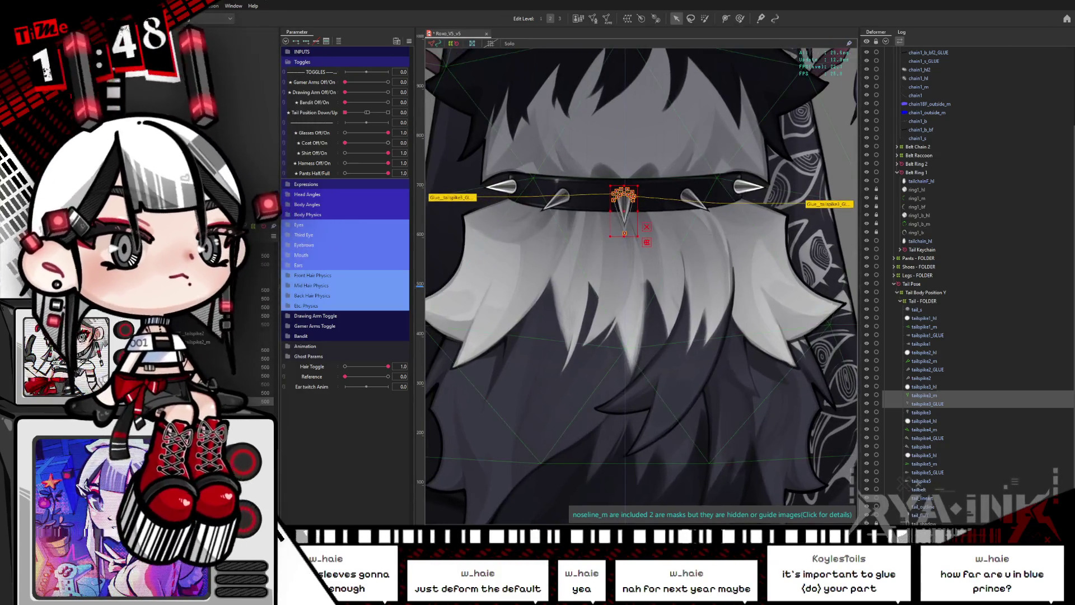
{"action": "key", "text": "Escape"}
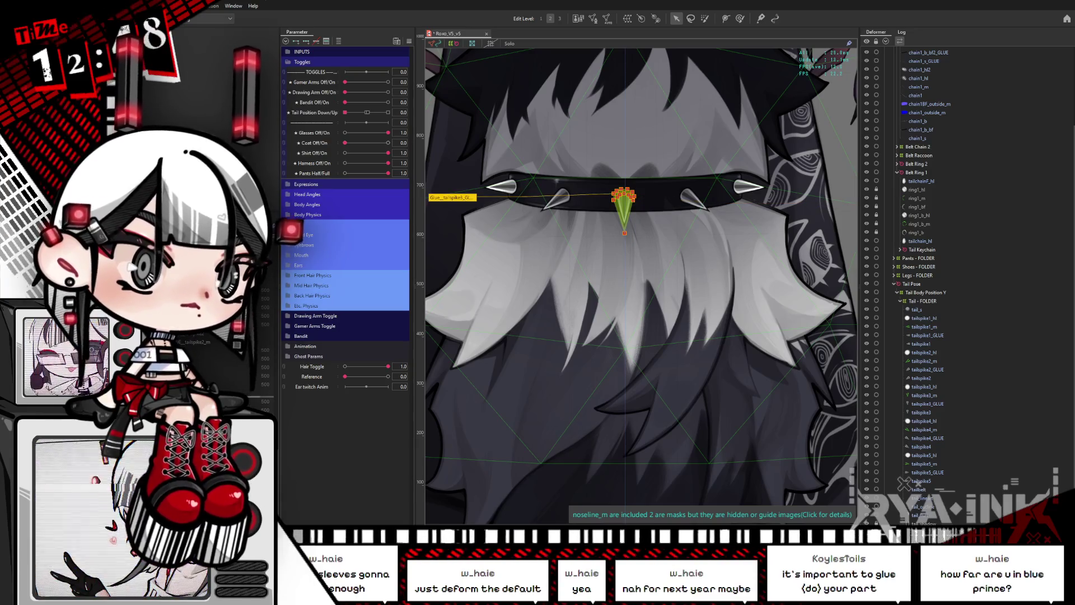
Revisit the right collar spike and tailspike4_m meshes in mesh editing and confirm the edits.
{"action": "left_click", "coordinate": [710, 211]}
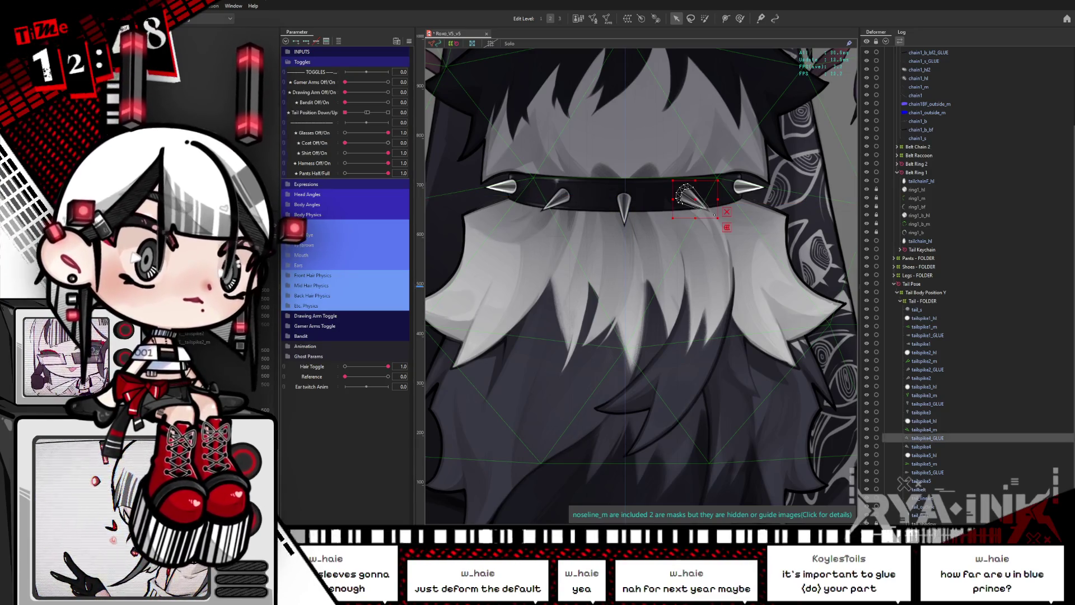
{"action": "left_click", "coordinate": [592, 18]}
{"action": "left_click_drag", "start_coordinate": [771, 262], "coordinate": [678, 289]}
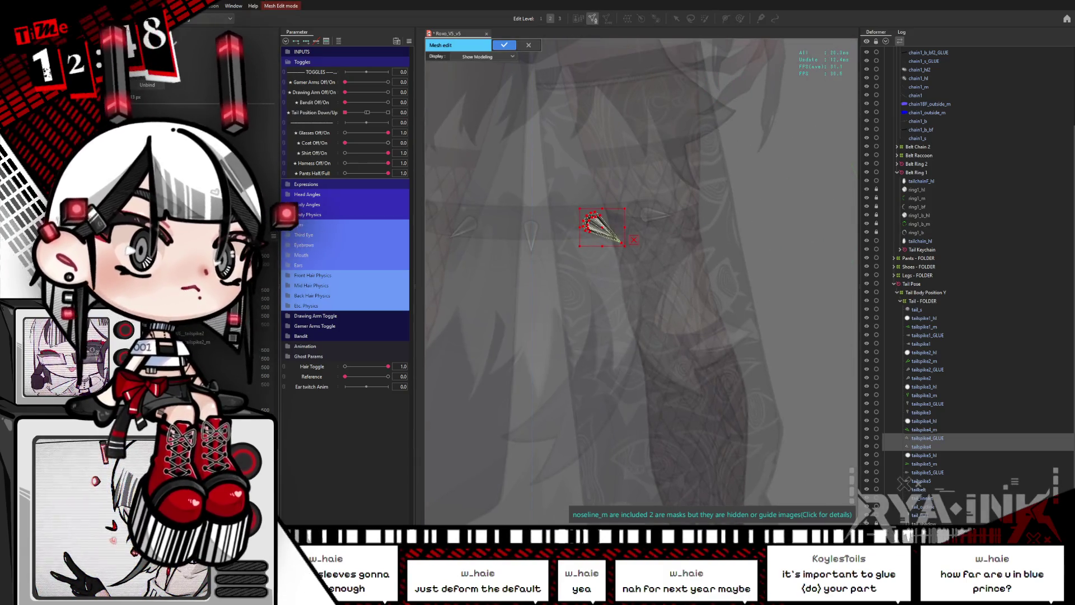
{"action": "left_click", "coordinate": [503, 45]}
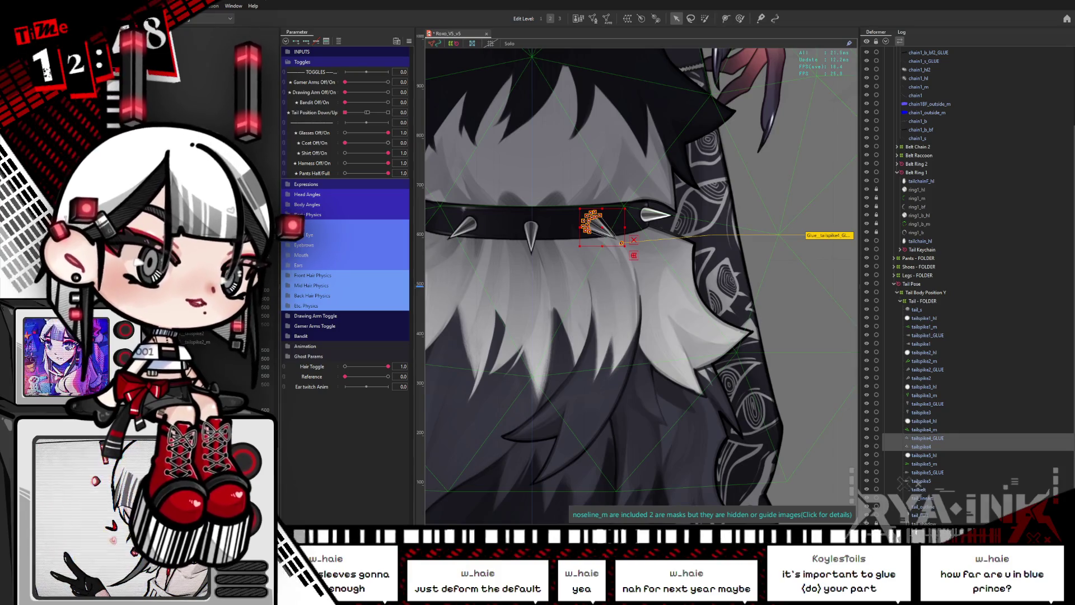
{"action": "left_click", "coordinate": [593, 224]}
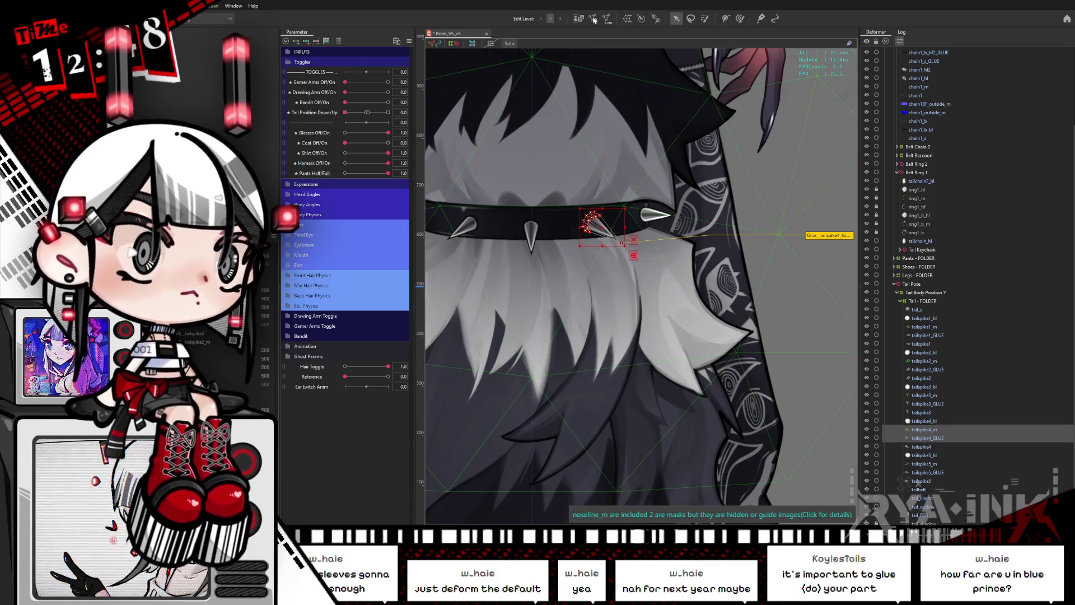
{"action": "left_click", "coordinate": [592, 19]}
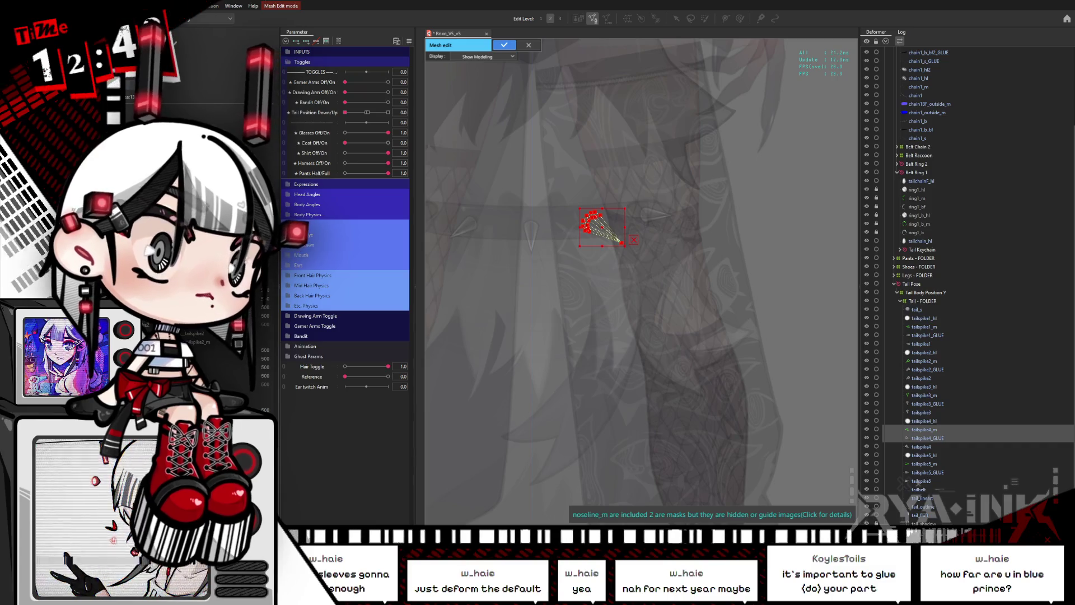
{"action": "left_click", "coordinate": [503, 44]}
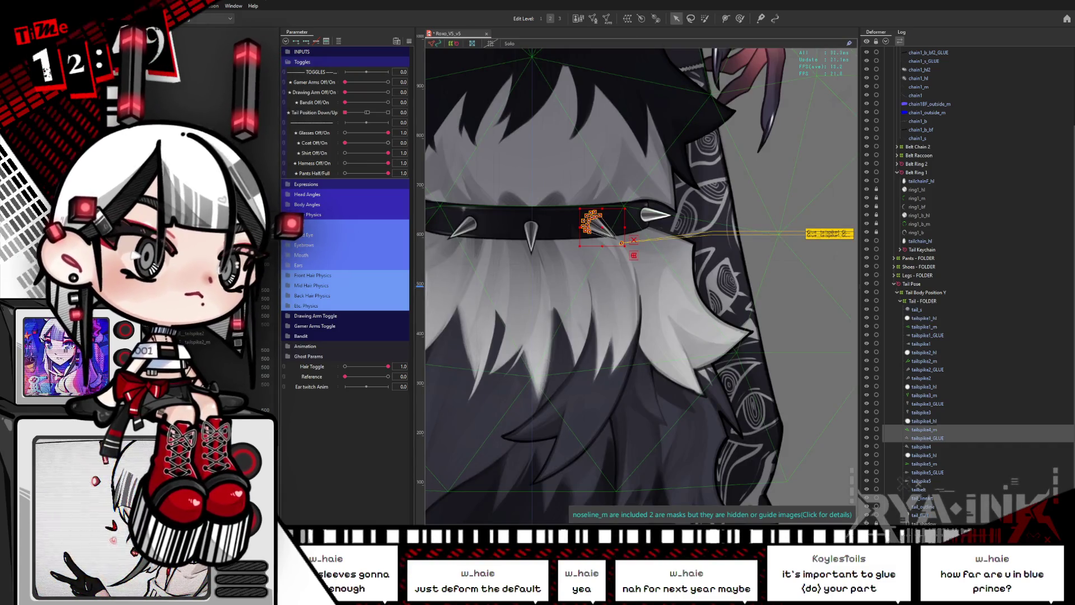
{"action": "left_click", "coordinate": [620, 241]}
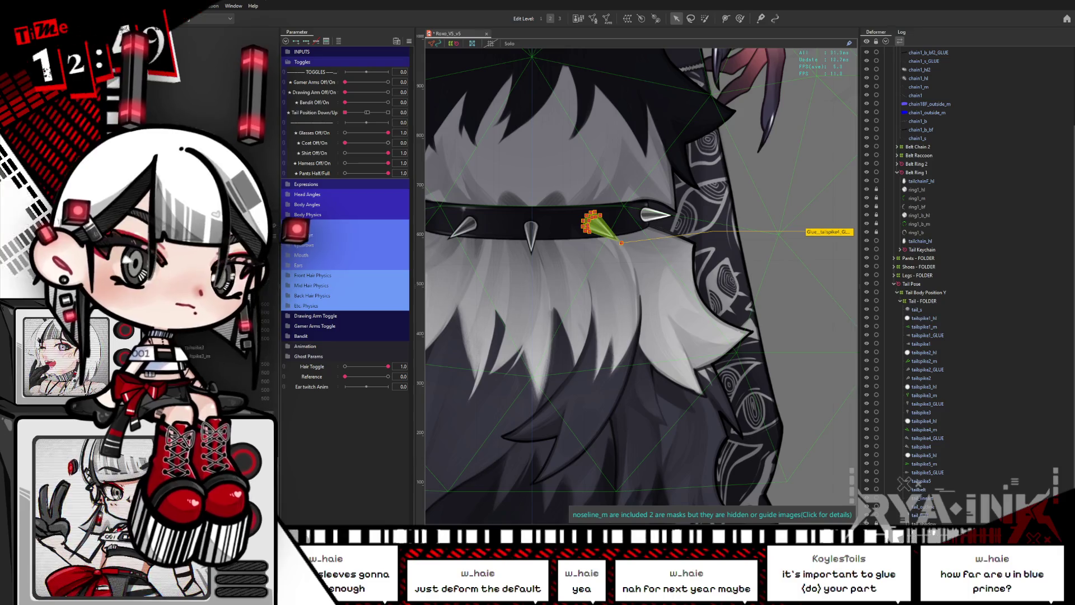
Reshape the tailspike5_GLUE mesh, then the tailspike5_m mesh, and confirm both.
{"action": "left_click", "coordinate": [927, 472]}
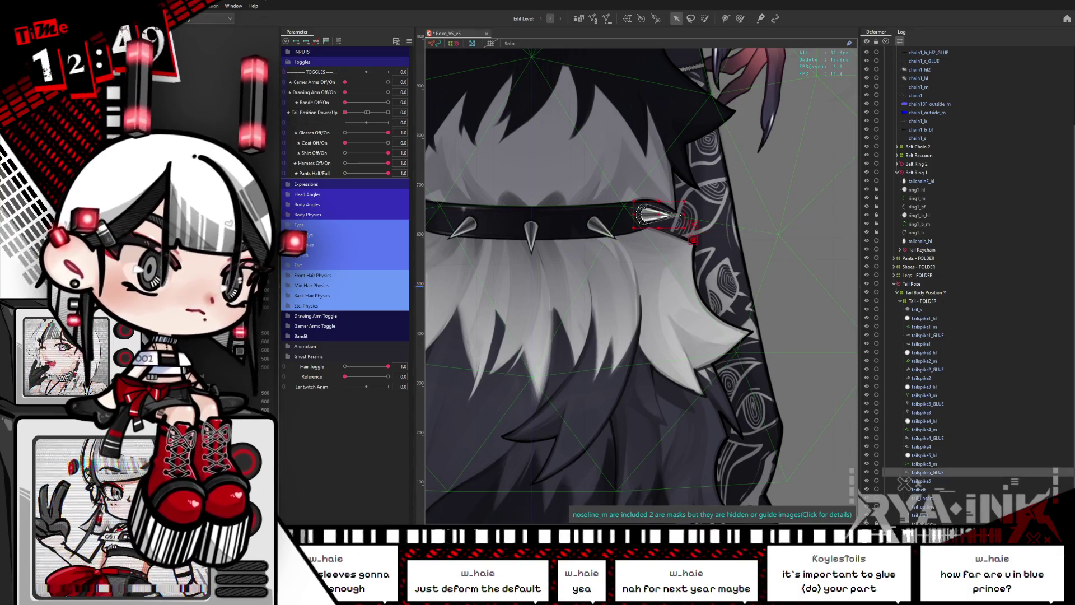
{"action": "left_click", "coordinate": [592, 19]}
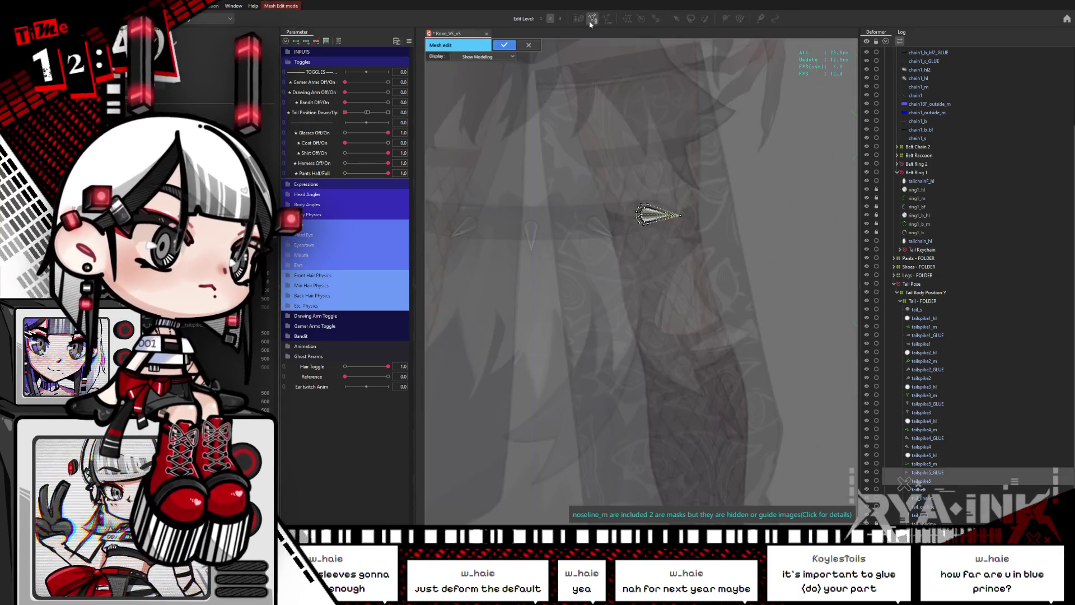
{"action": "left_click", "coordinate": [504, 45]}
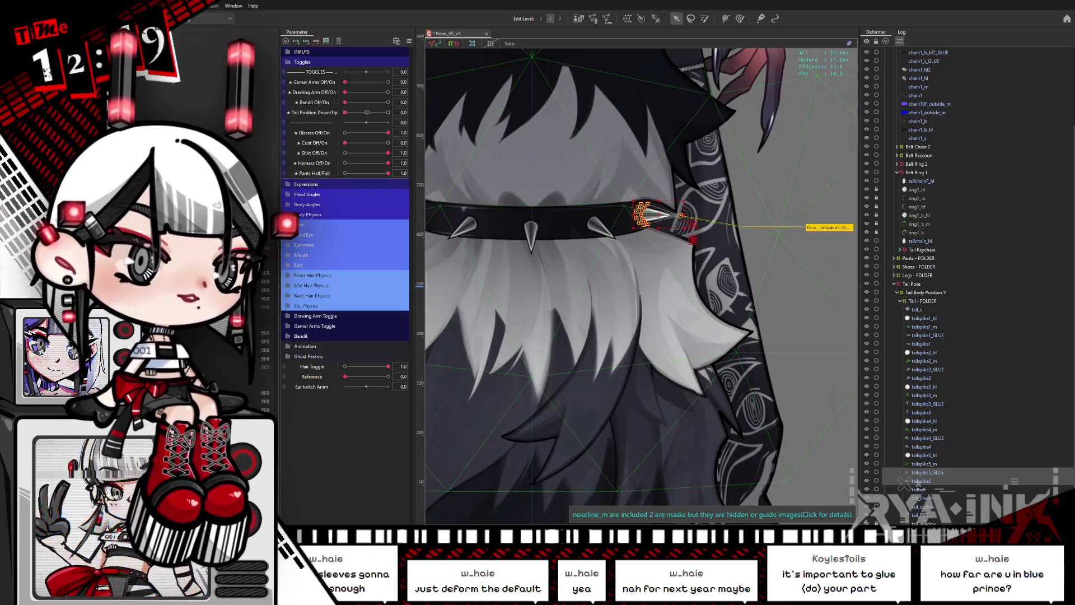
{"action": "left_click", "coordinate": [923, 463]}
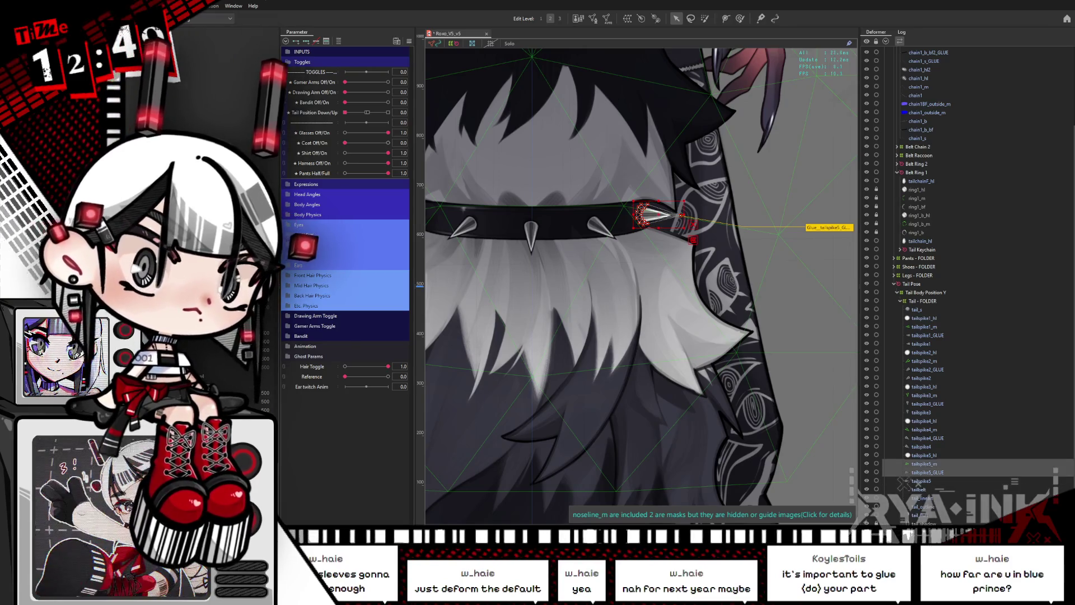
{"action": "left_click", "coordinate": [593, 19]}
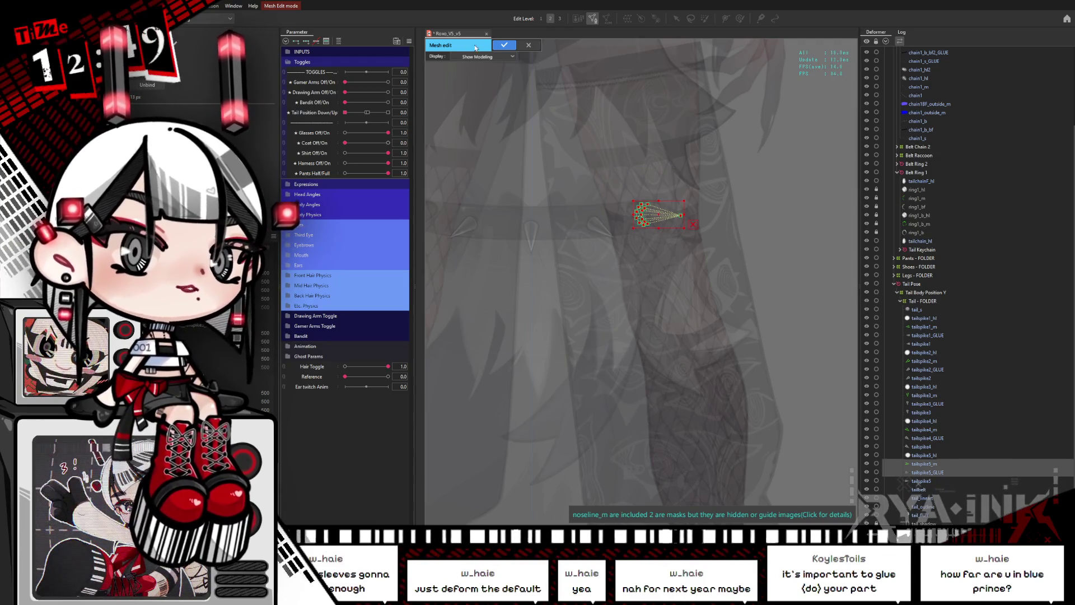
{"action": "key", "text": "Return"}
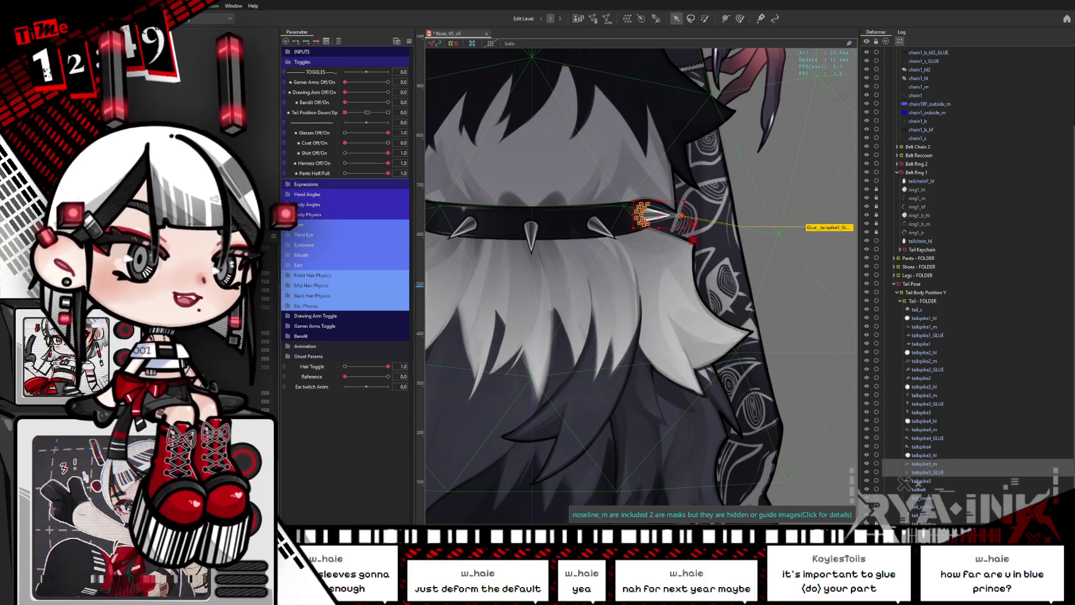
Cycle through the overlapping collar glues from the tailspike1 glue to the middle spike's tailspike3 glue.
{"action": "left_click", "coordinate": [655, 214]}
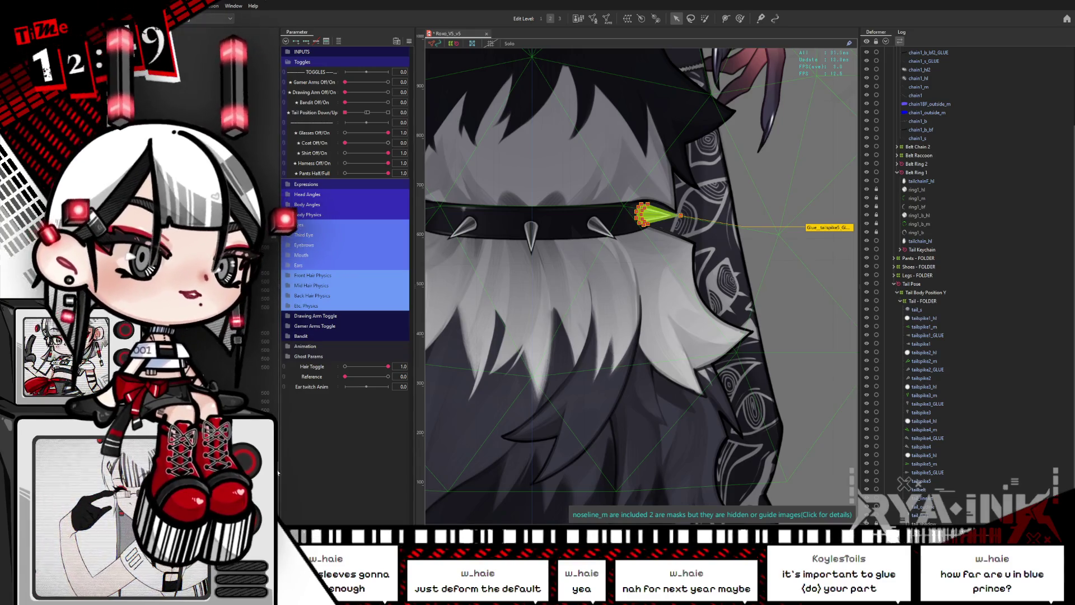
{"action": "left_click", "coordinate": [224, 345]}
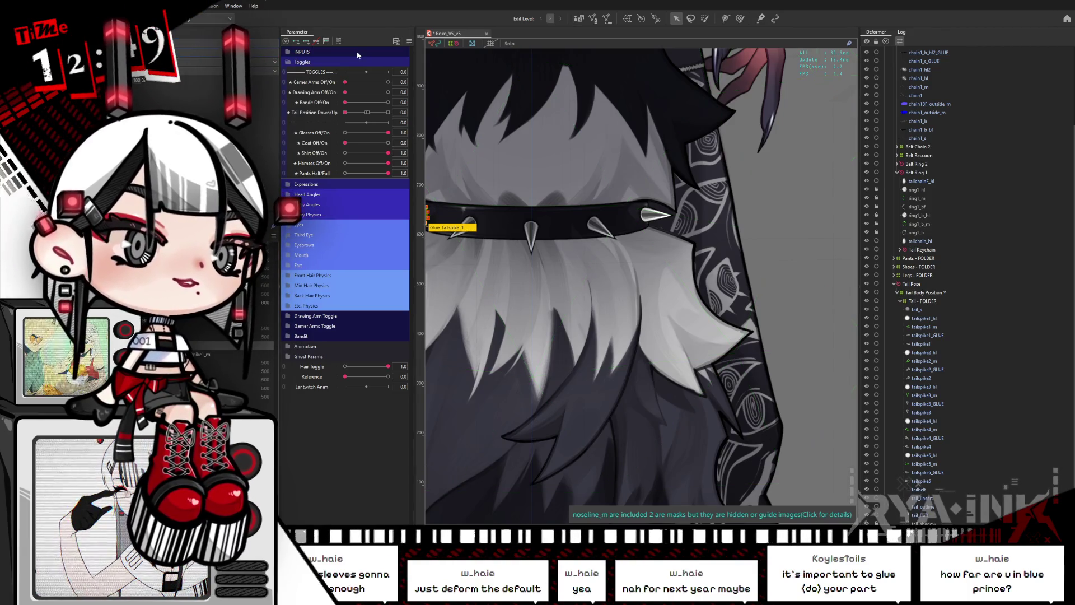
{"action": "left_click", "coordinate": [450, 222]}
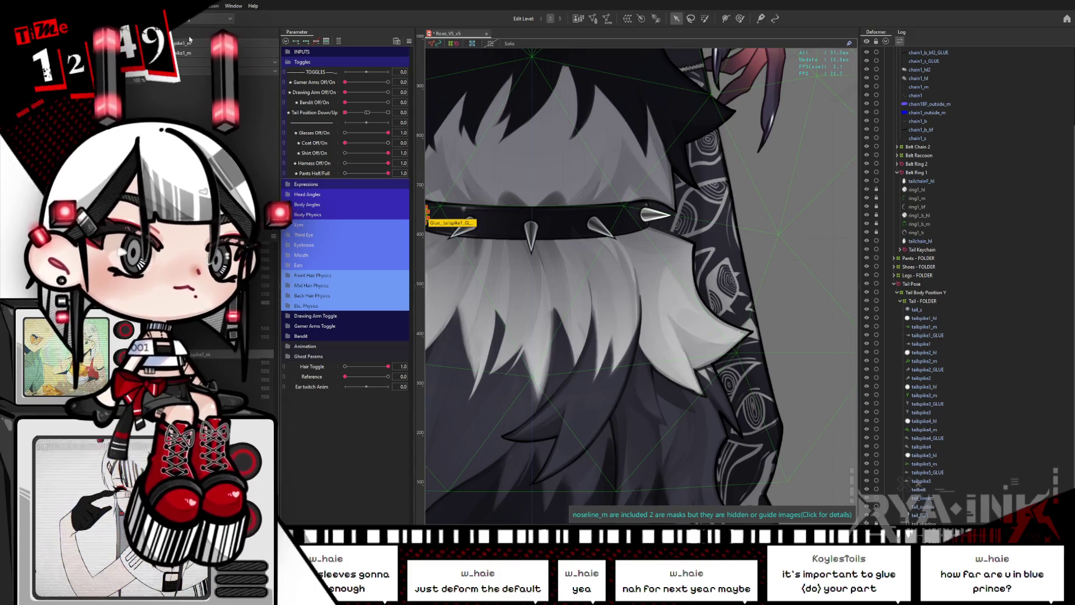
{"action": "left_click", "coordinate": [450, 223]}
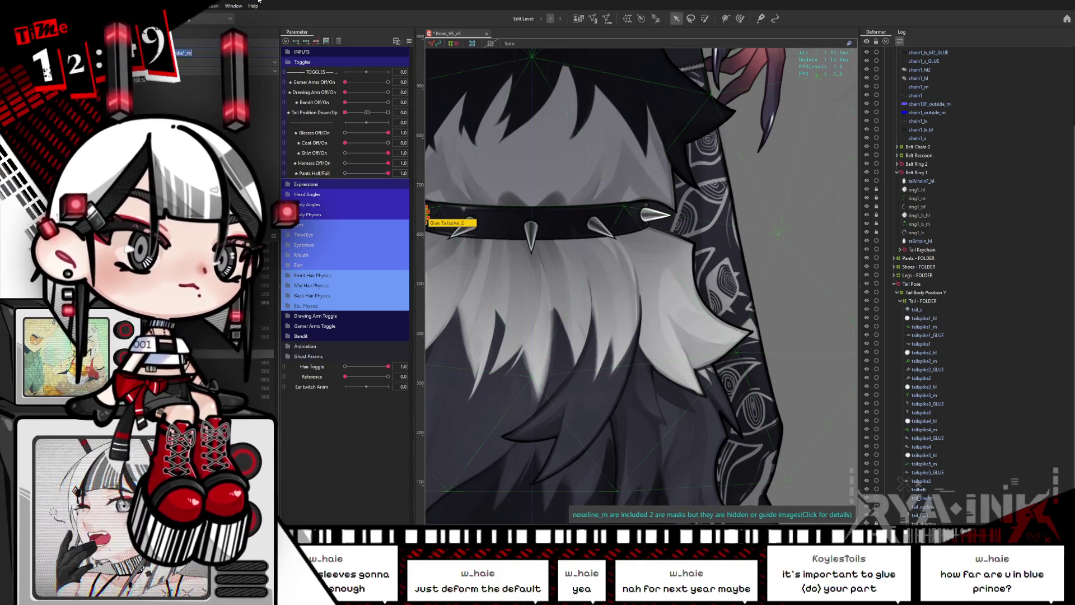
{"action": "left_click", "coordinate": [450, 223]}
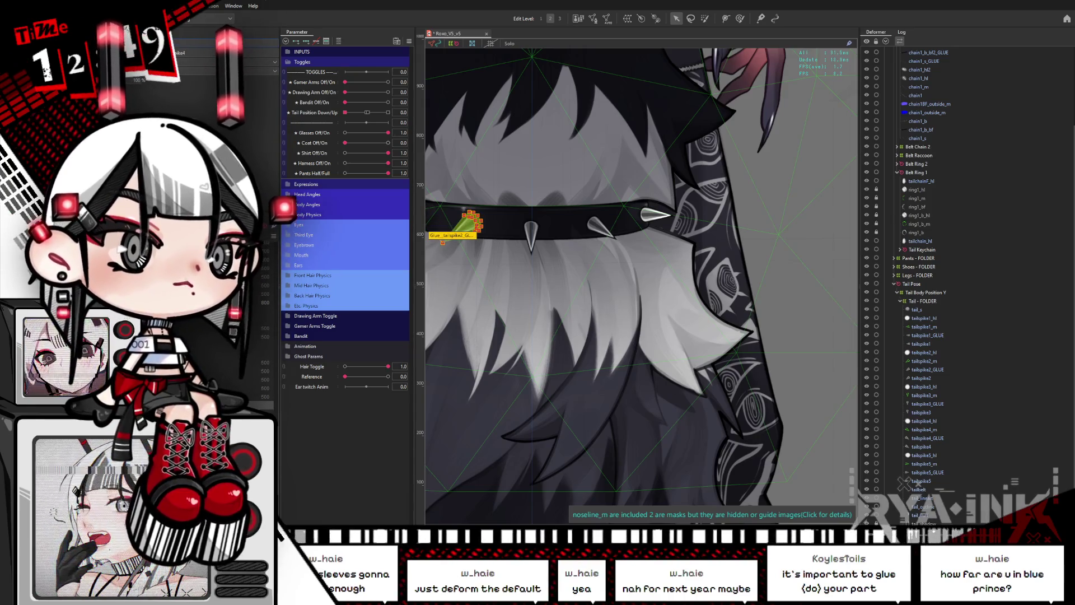
{"action": "left_click", "coordinate": [451, 223]}
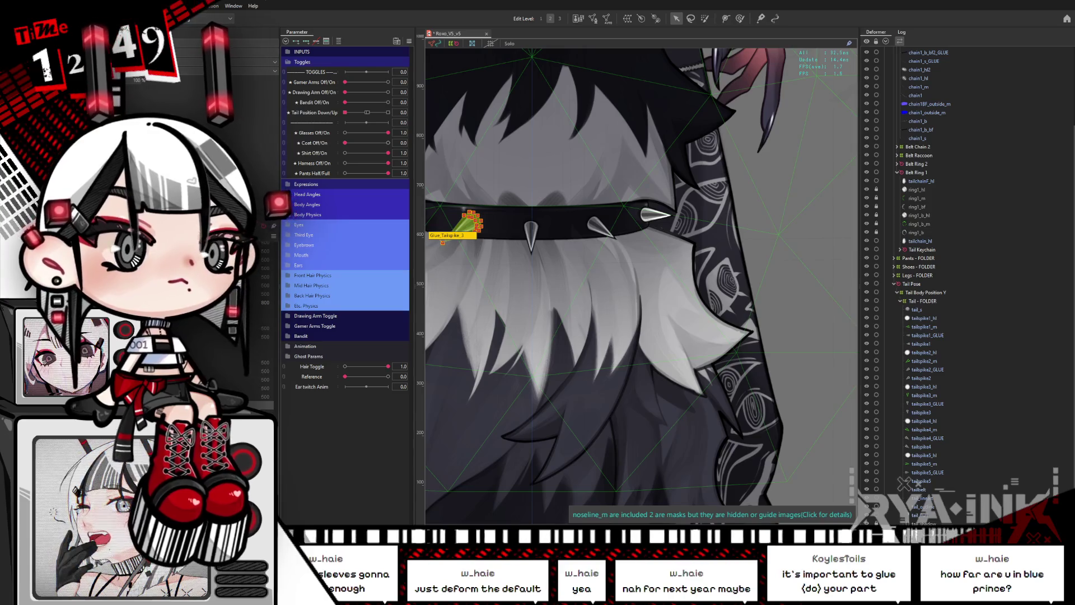
{"action": "left_click", "coordinate": [451, 223]}
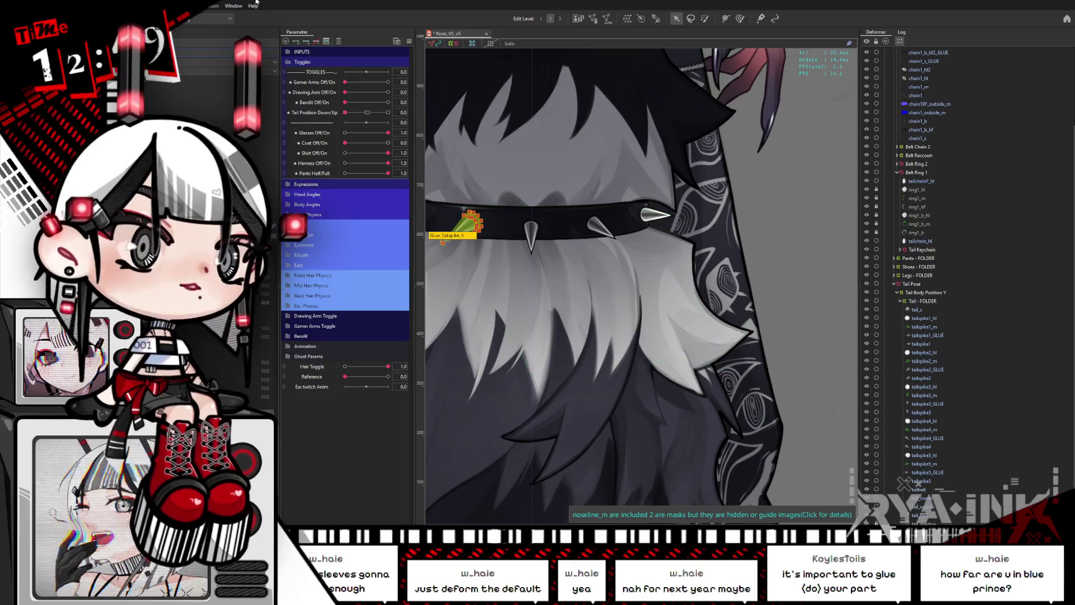
{"action": "left_click", "coordinate": [450, 223]}
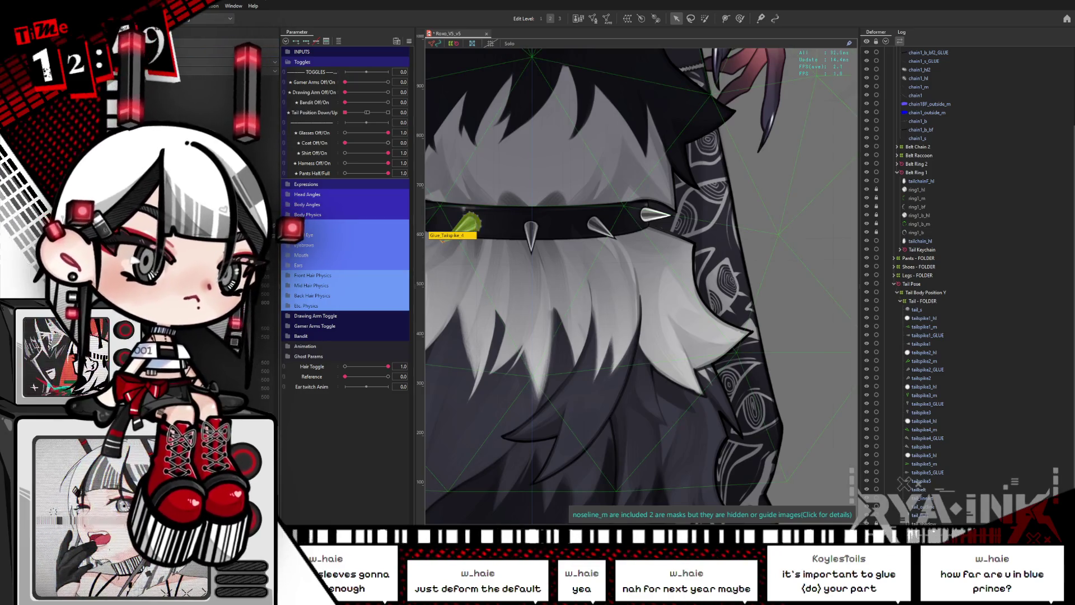
{"action": "left_click", "coordinate": [530, 227]}
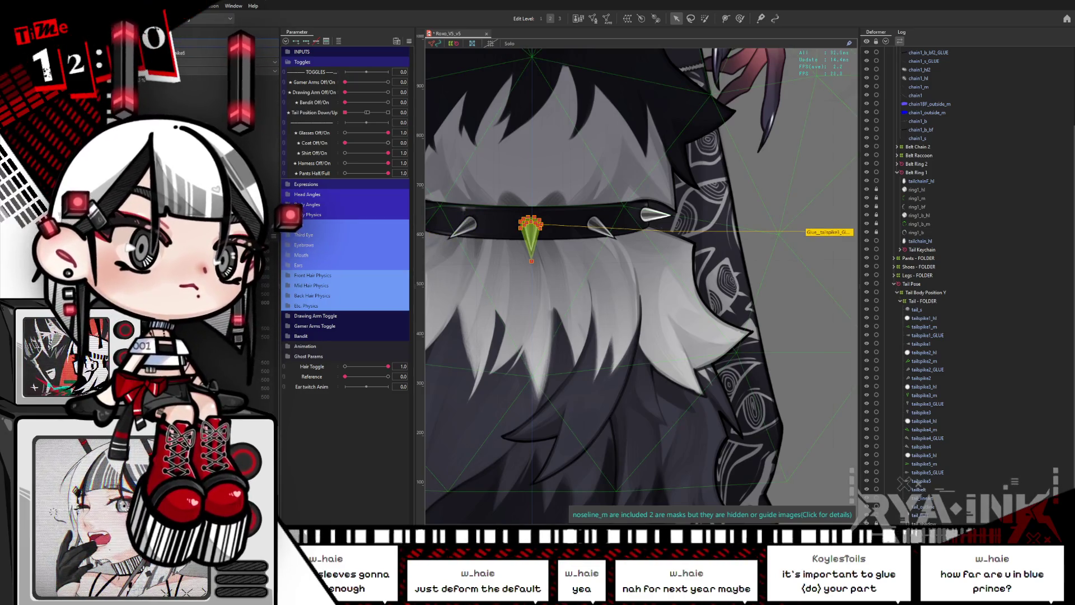
{"action": "left_click", "coordinate": [530, 226]}
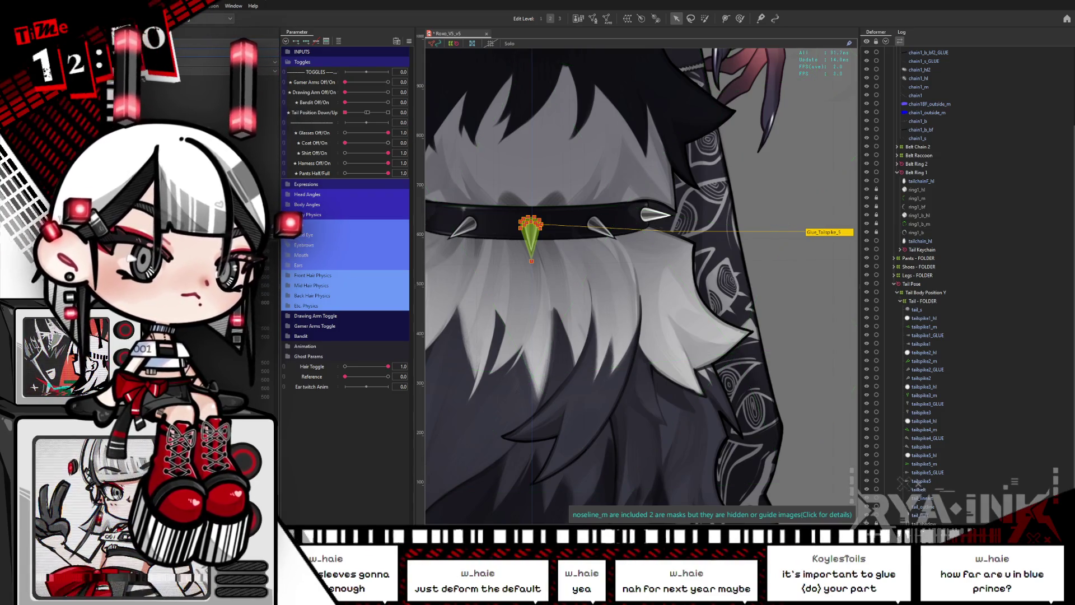
{"action": "left_click", "coordinate": [530, 226]}
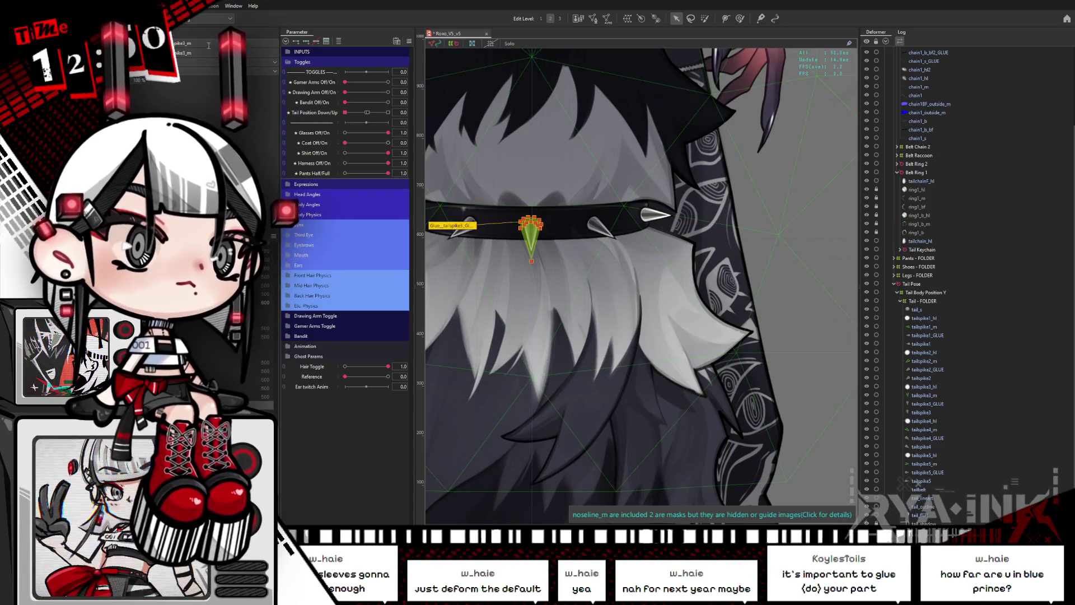
Step through history to the tailspike5 glue and confirm its name Glue_Tailspike_10.
{"action": "key", "text": "Escape"}
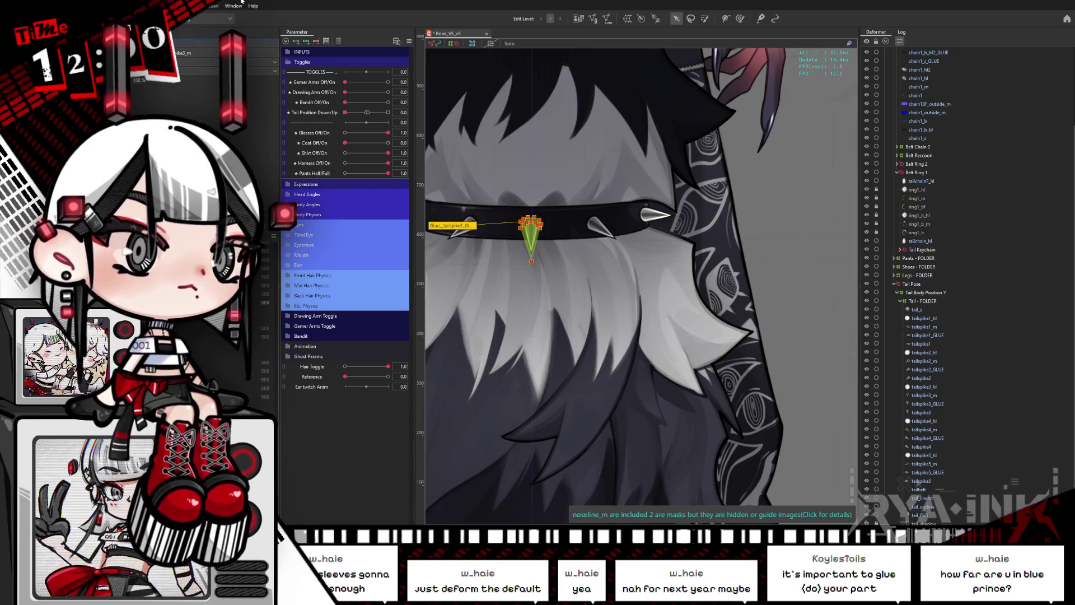
{"action": "key", "text": "ctrl+z"}
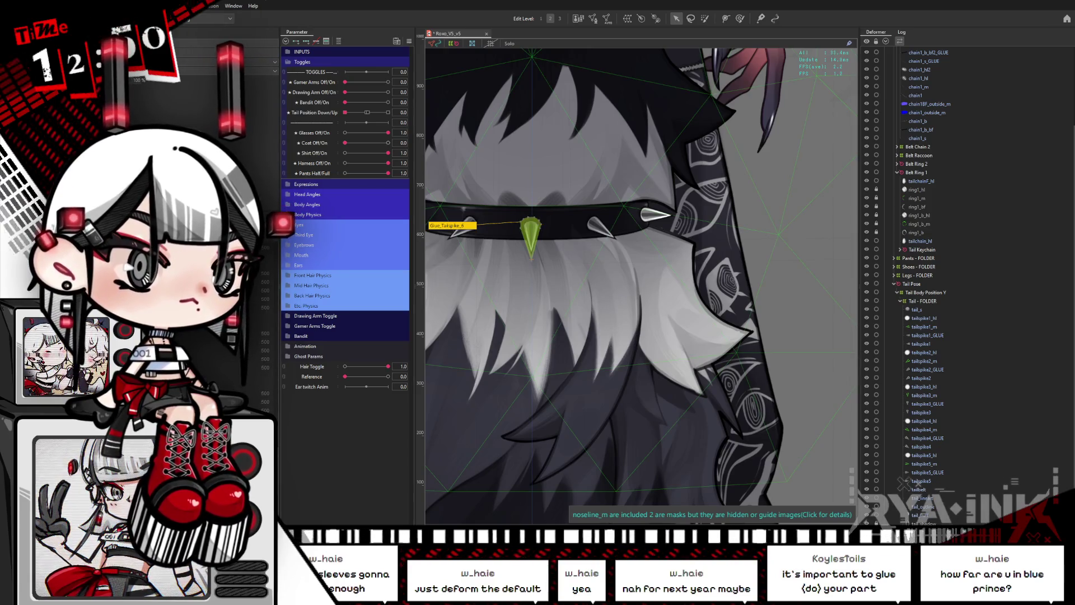
{"action": "key", "text": "ctrl+z"}
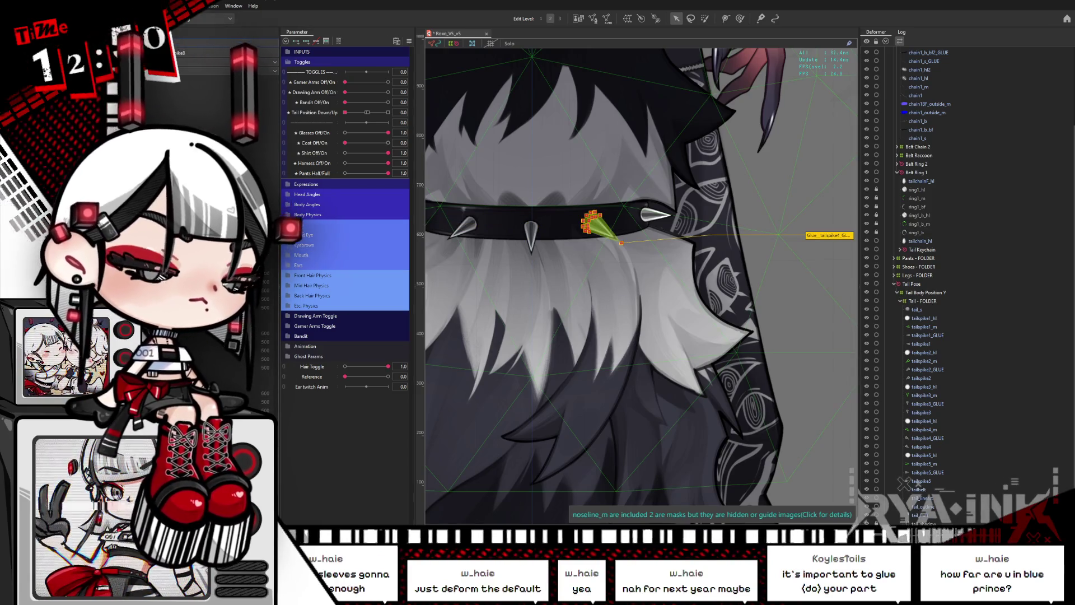
{"action": "key", "text": "ctrl+z"}
{"action": "key", "text": "ctrl+y"}
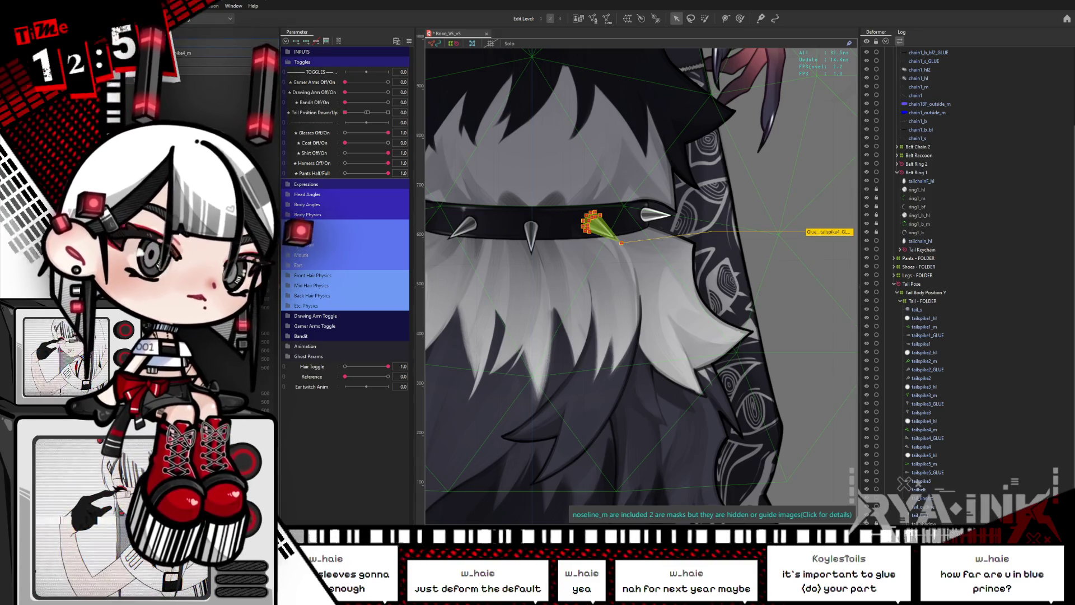
{"action": "key", "text": "ctrl+z"}
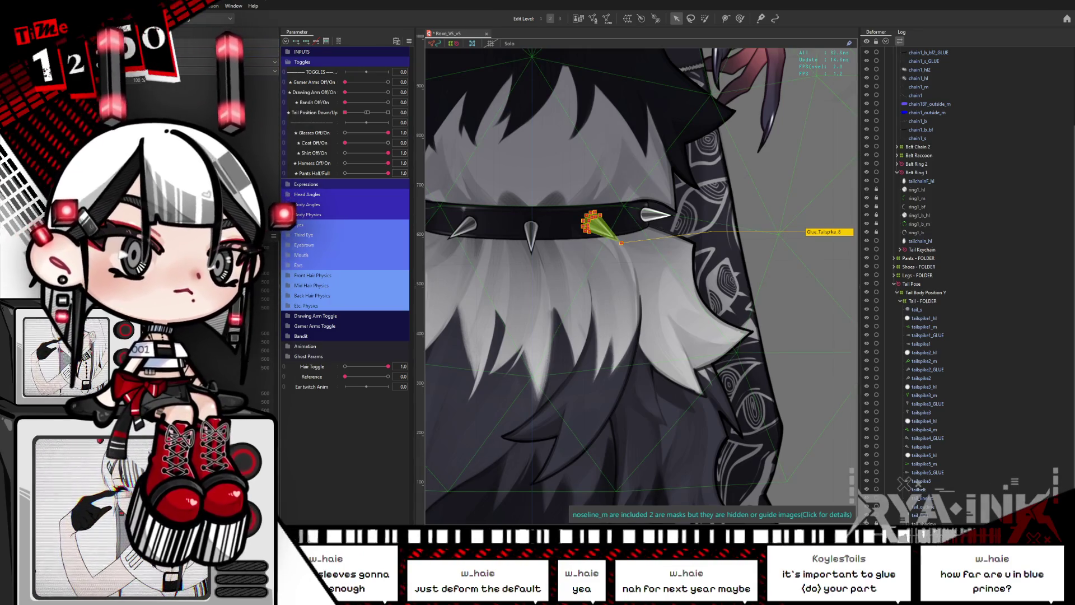
{"action": "key", "text": "ctrl+z"}
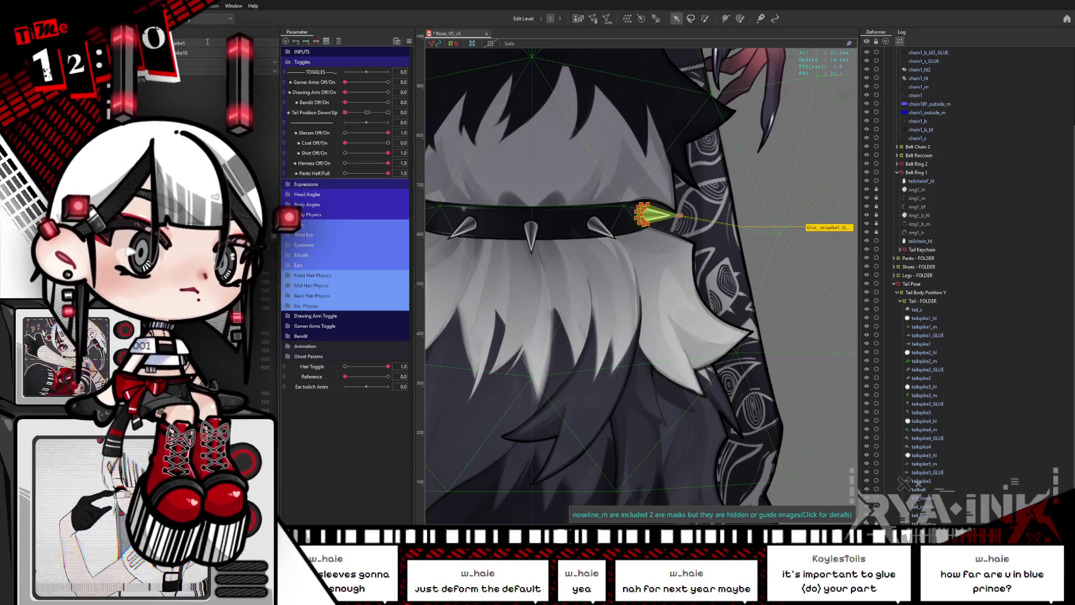
{"action": "key", "text": "ctrl+z"}
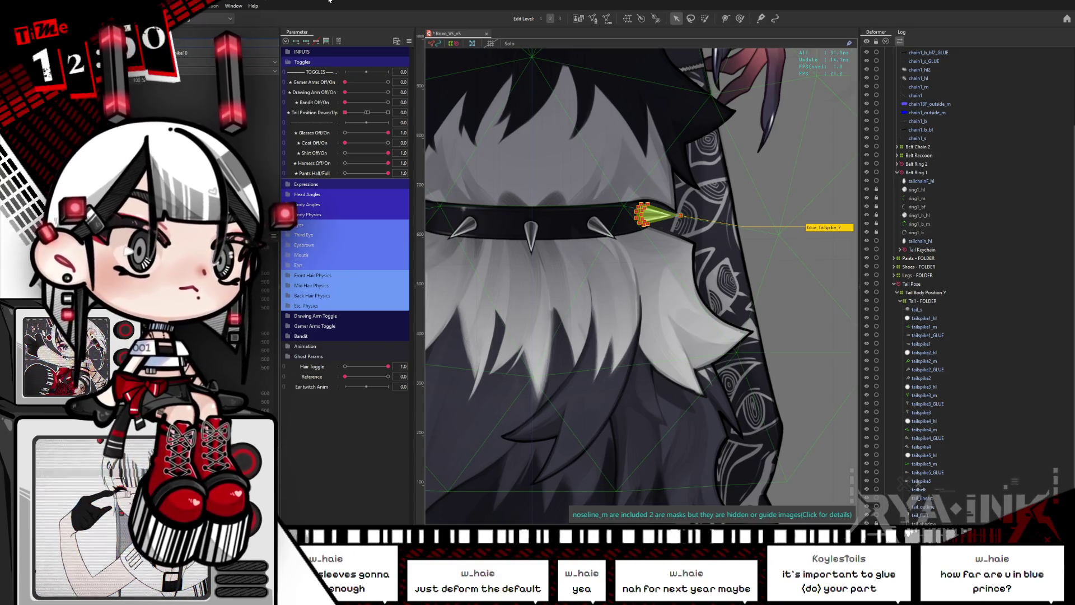
{"action": "key", "text": "ctrl+z"}
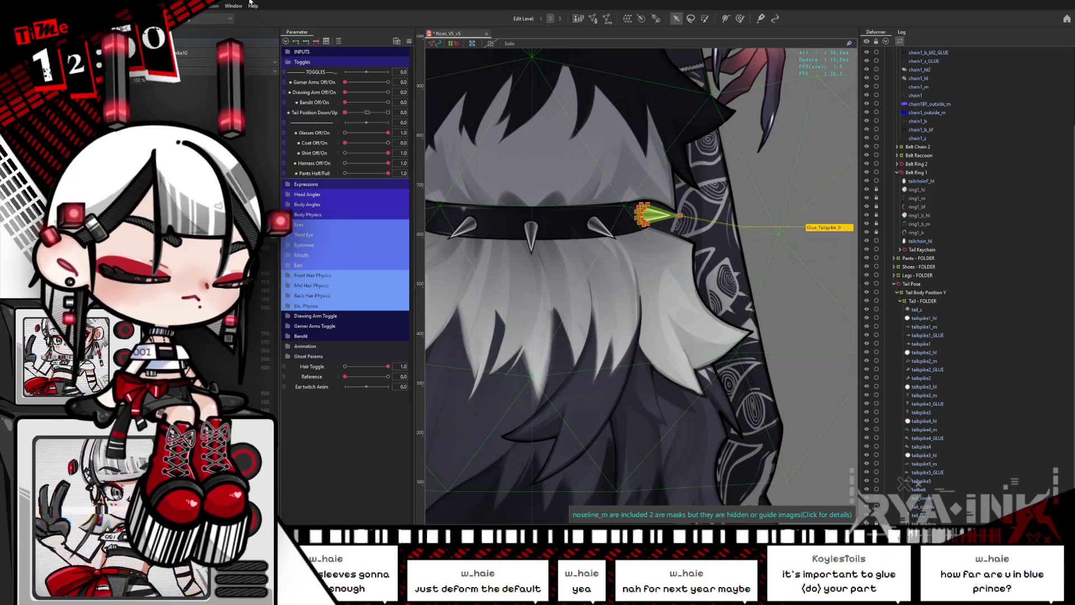
{"action": "key", "text": "ctrl+z"}
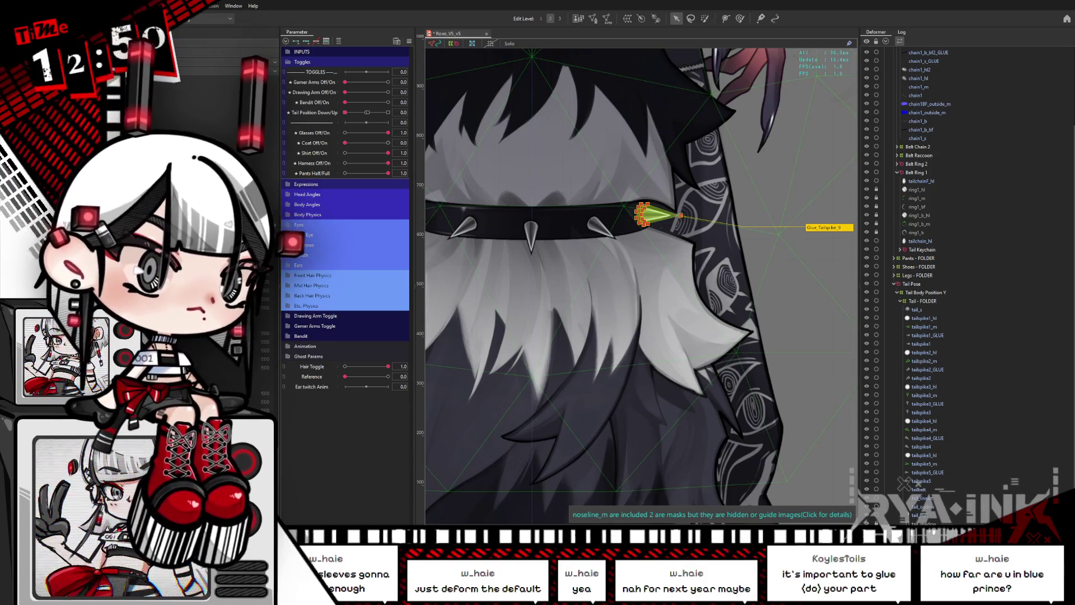
{"action": "key", "text": "ctrl+z"}
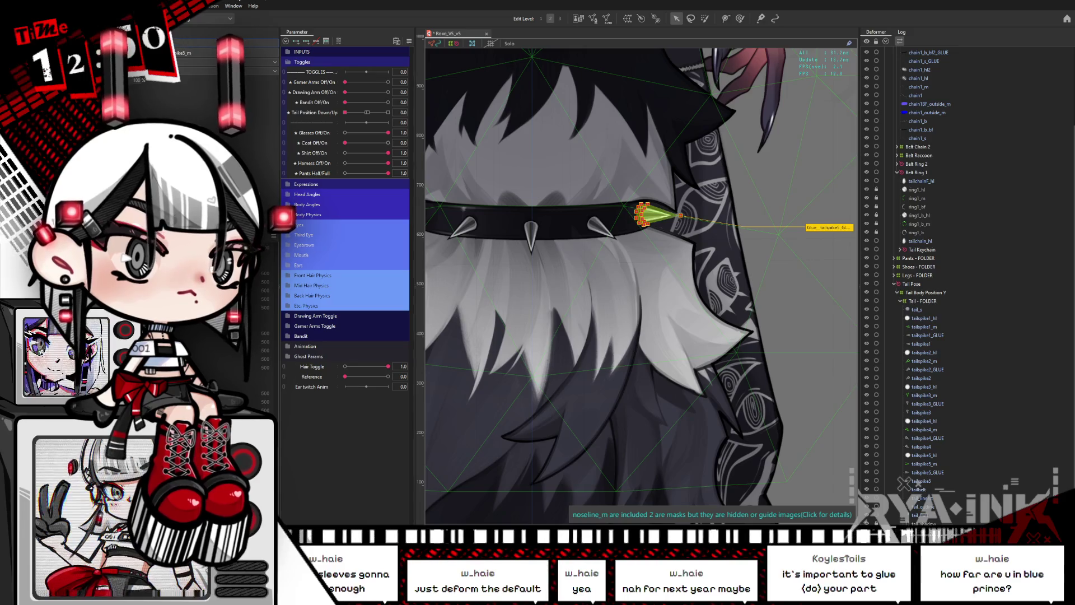
{"action": "key", "text": "ctrl+z"}
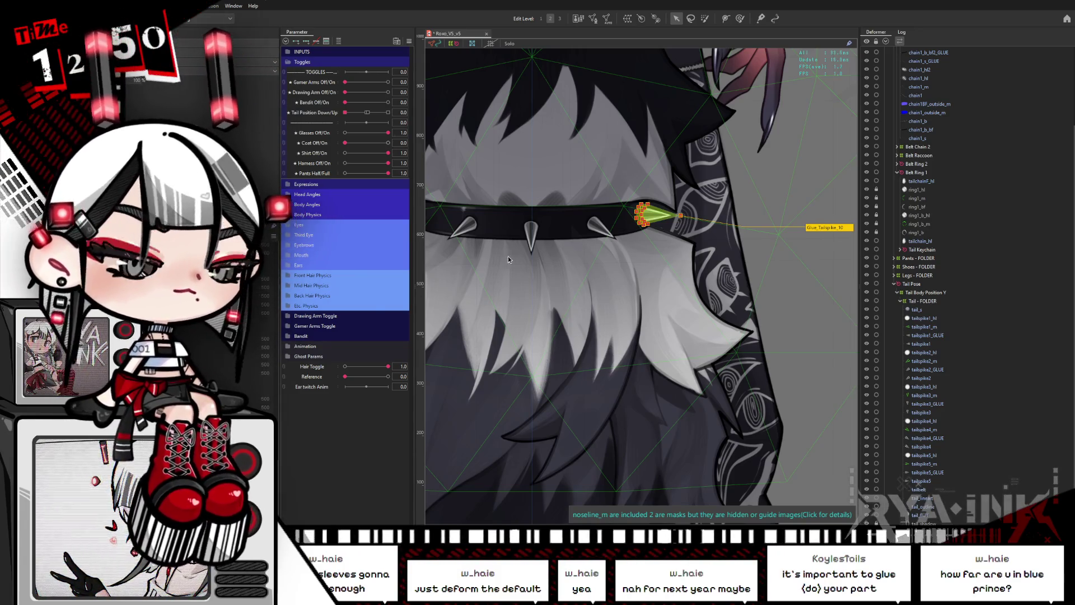
{"action": "left_click_drag", "start_coordinate": [612, 284], "coordinate": [689, 269]}
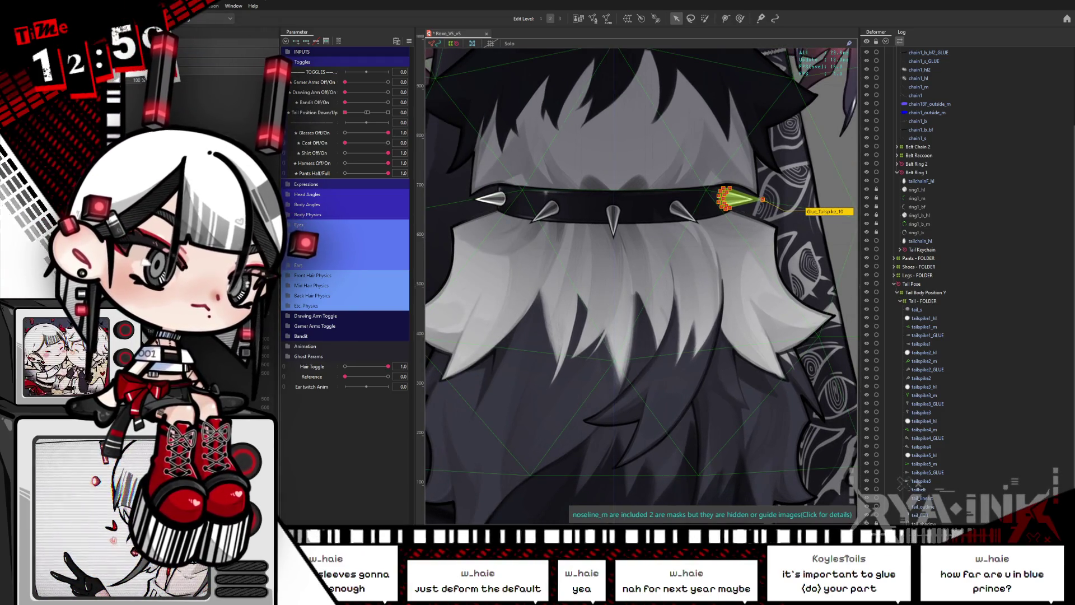
With tailspike5_GLUE selected, glue two spike points onto the collar's right end.
{"action": "left_click", "coordinate": [927, 472]}
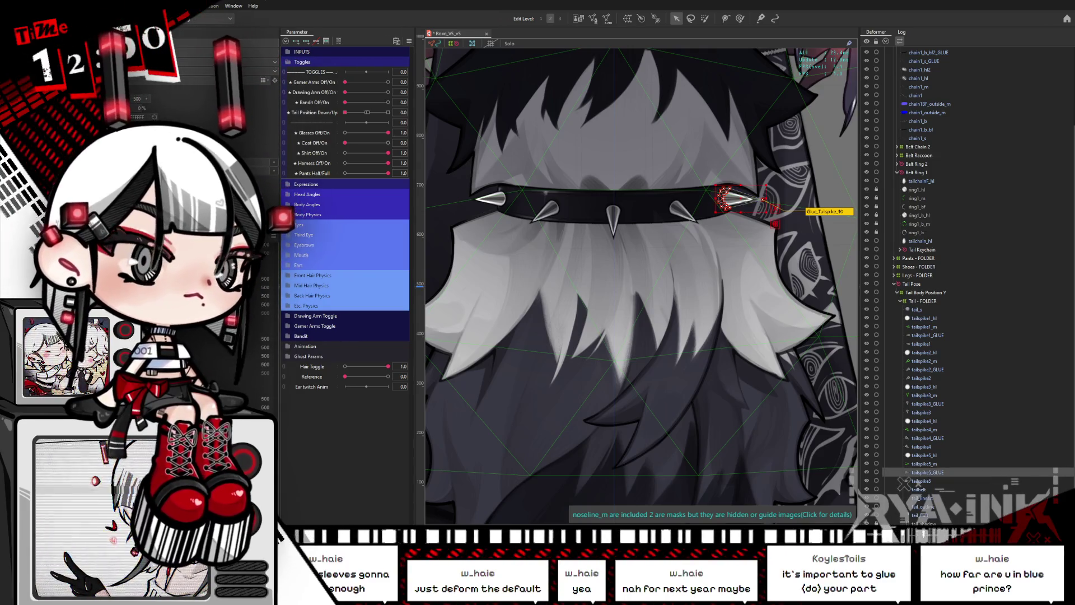
{"action": "left_click", "coordinate": [738, 199]}
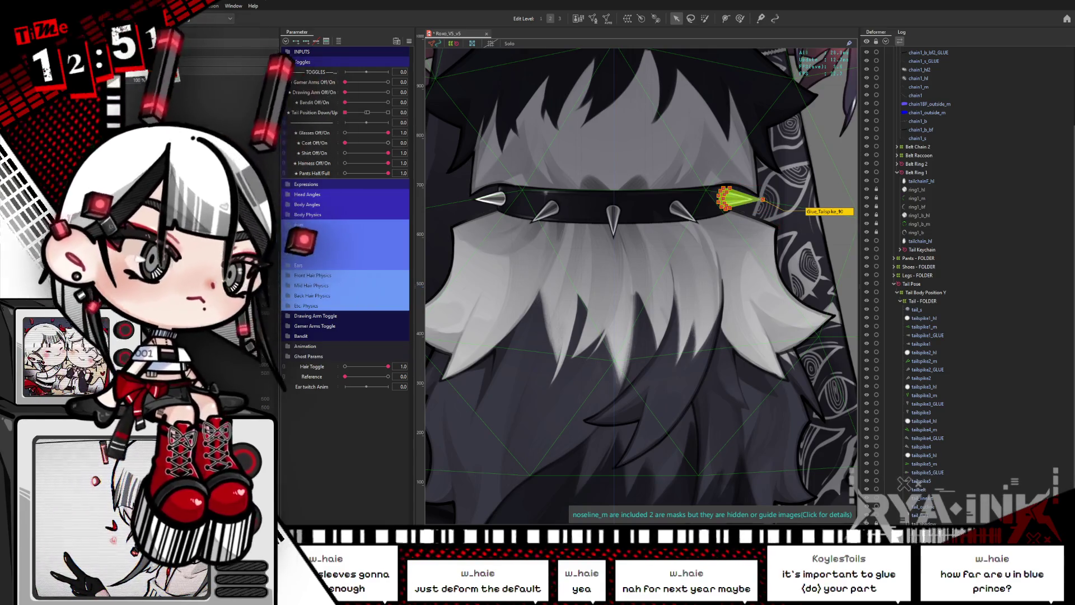
{"action": "left_click", "coordinate": [677, 209], "text": "shift"}
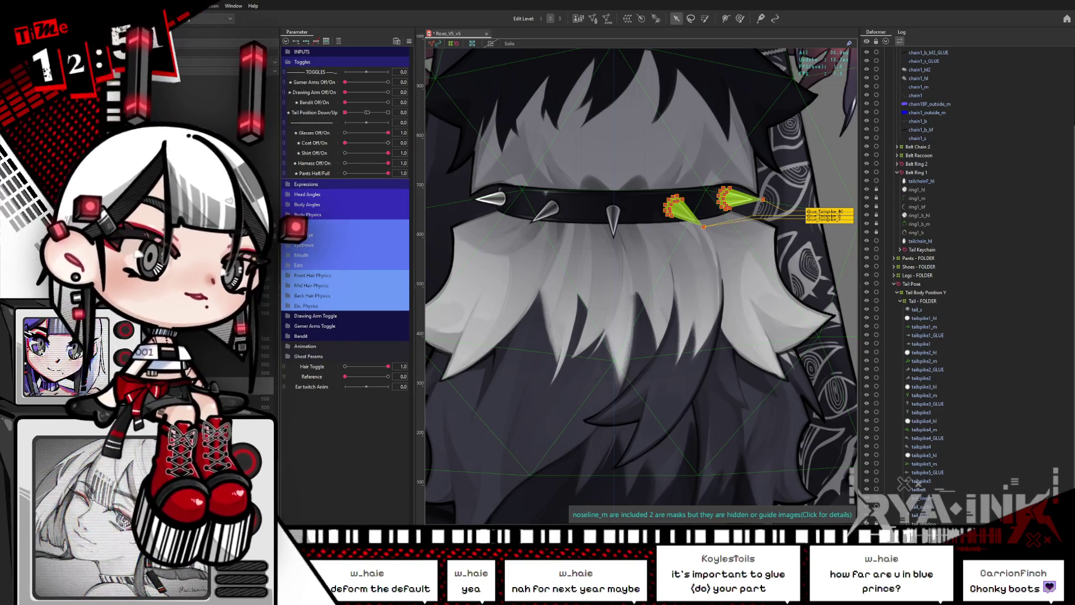
Select all five GLUE meshes, tailspike1_GLUE through tailspike5_GLUE.
{"action": "left_click", "coordinate": [927, 438]}
{"action": "left_click", "coordinate": [927, 404], "text": "ctrl"}
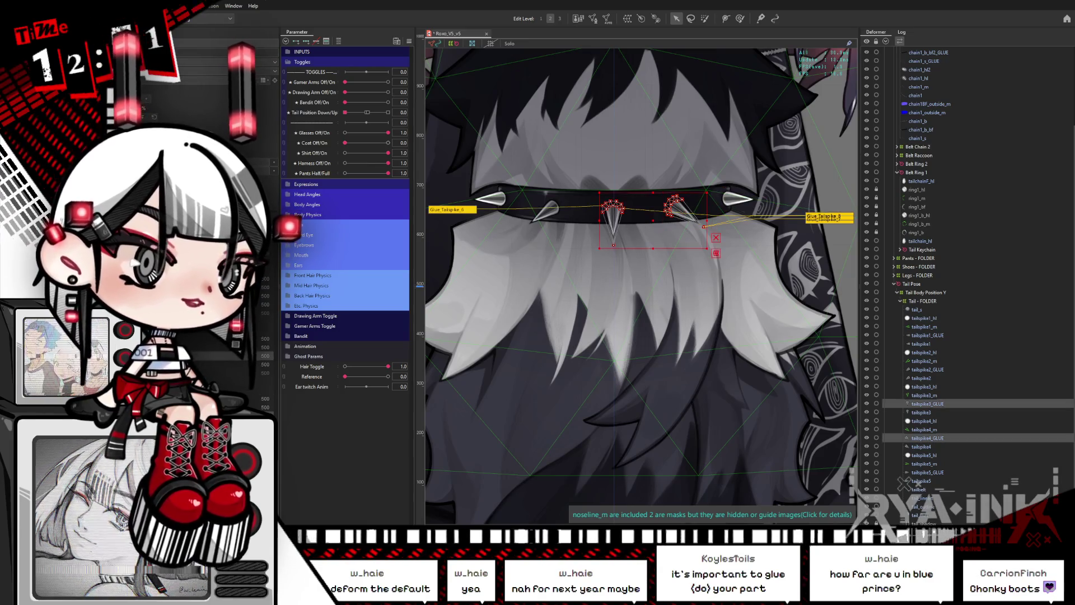
{"action": "left_click", "coordinate": [927, 369], "text": "ctrl"}
{"action": "left_click", "coordinate": [928, 472], "text": "ctrl"}
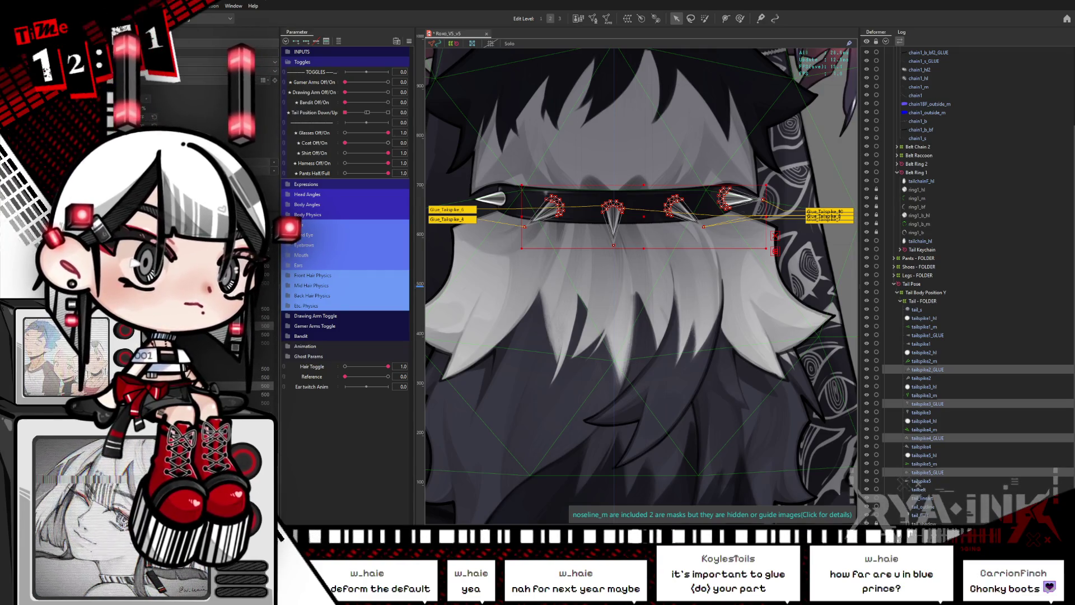
{"action": "left_click", "coordinate": [928, 335], "text": "ctrl"}
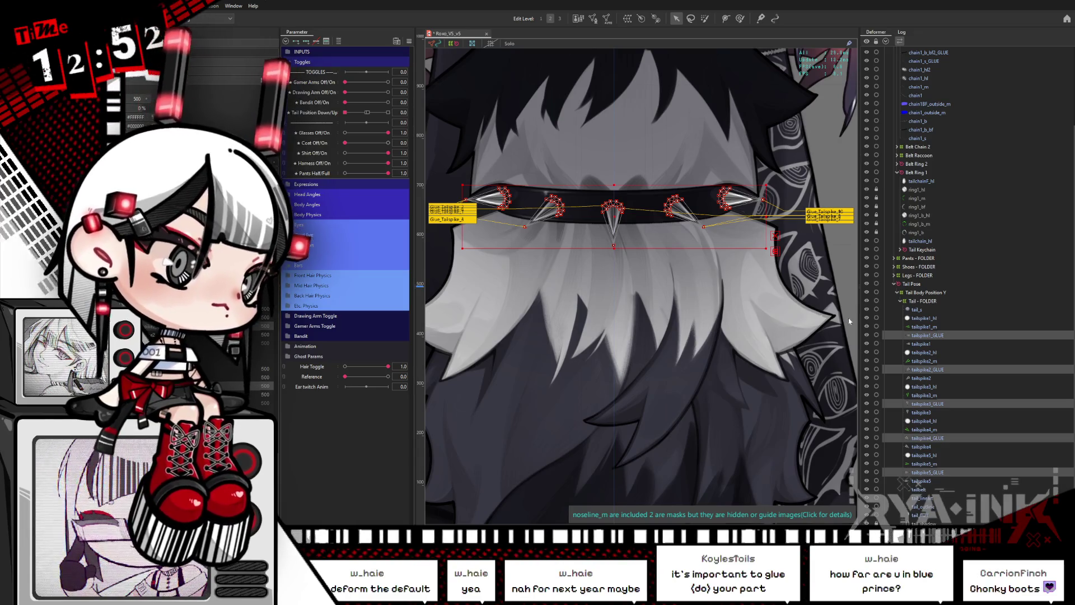
Drag the collar's warp deformer left, toggle hiding Glue_Tailspike_8, then nudge the deformer further left.
{"action": "left_click", "coordinate": [614, 217]}
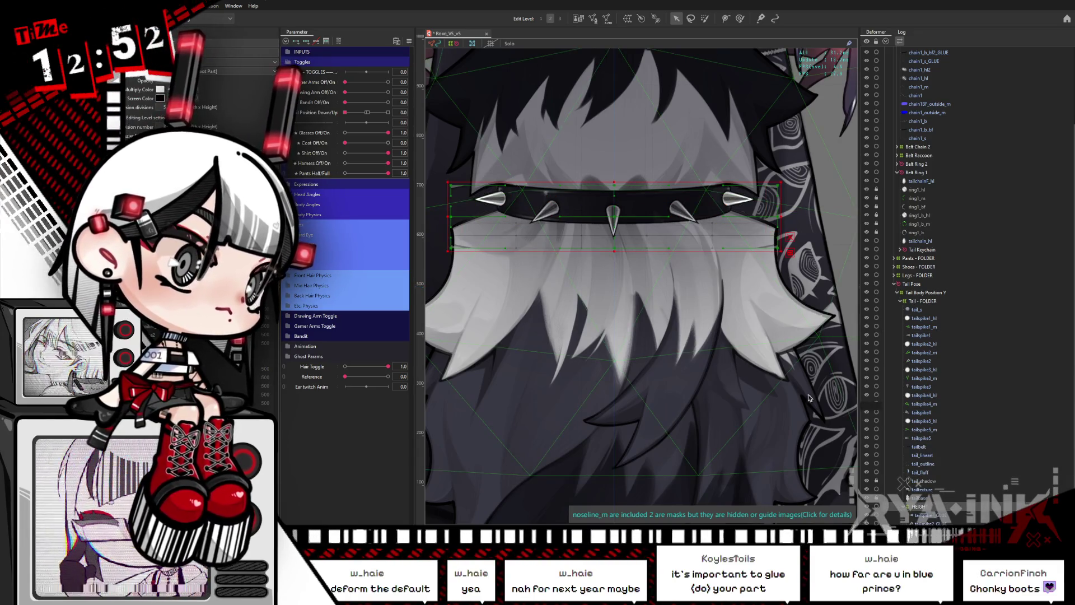
{"action": "left_click_drag", "start_coordinate": [614, 219], "coordinate": [575, 220]}
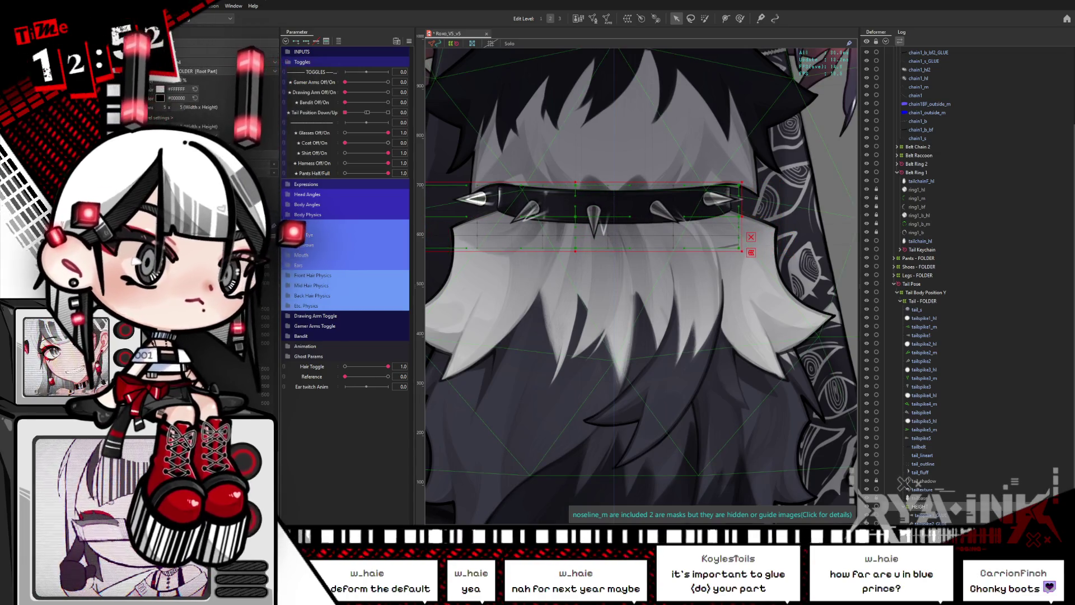
{"action": "left_click", "coordinate": [664, 207]}
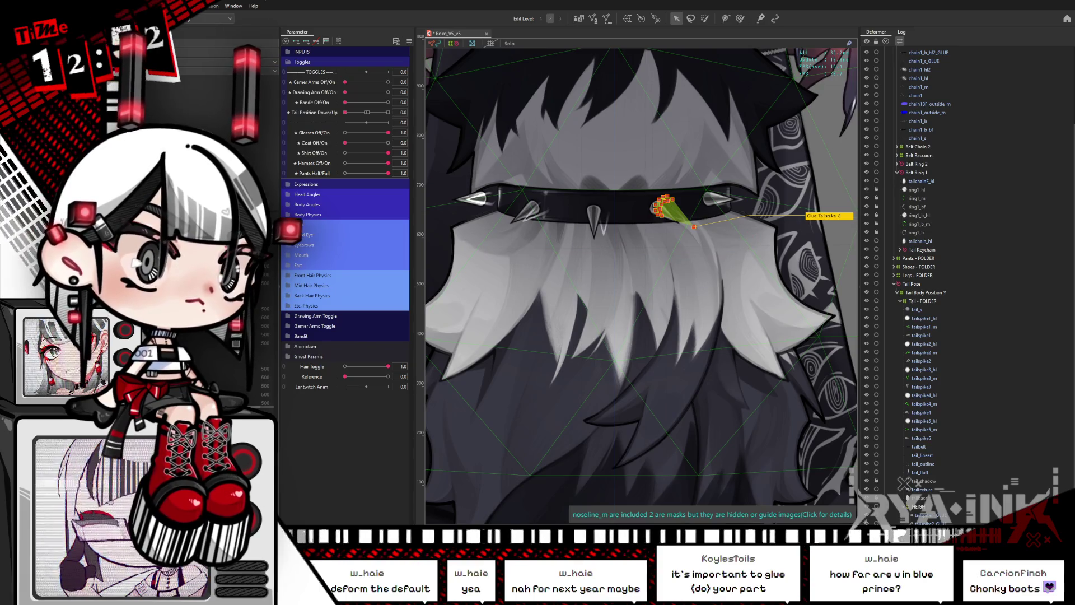
{"action": "key", "text": "ctrl+a"}
{"action": "key", "text": "ctrl+h"}
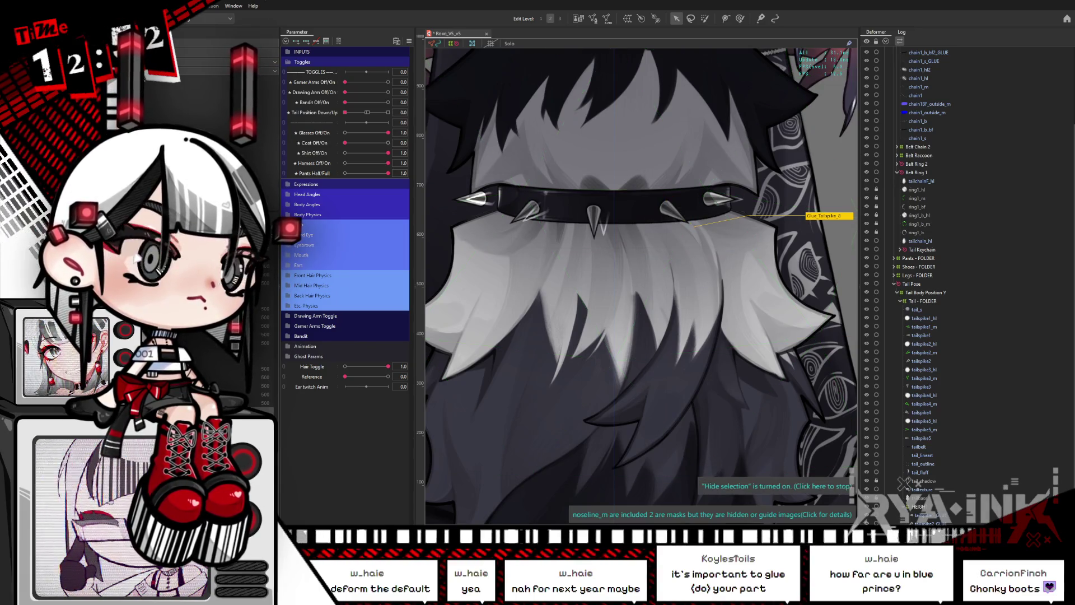
{"action": "key", "text": "ctrl+h"}
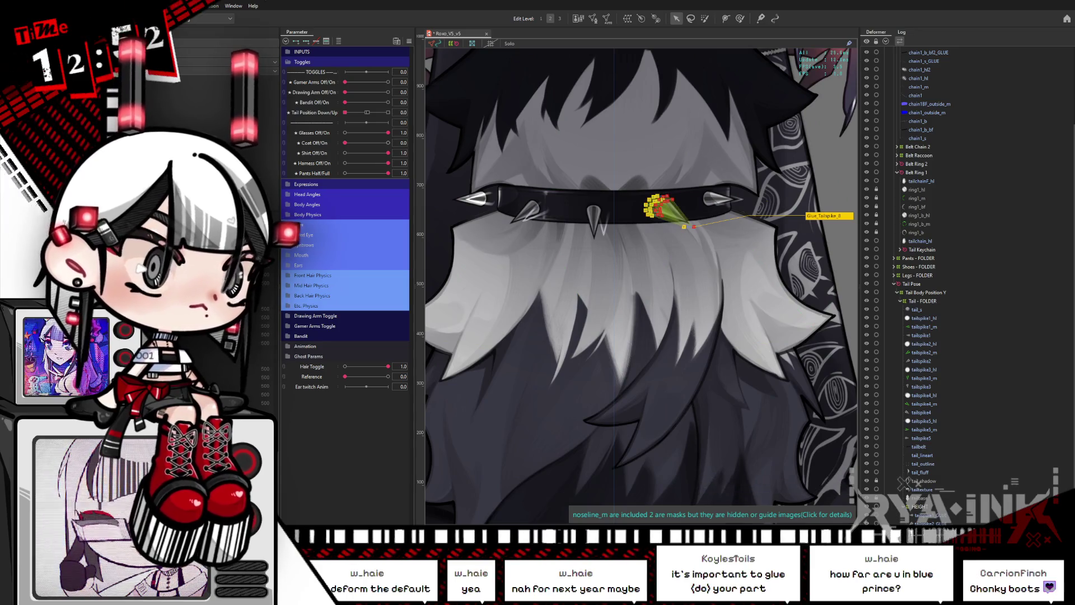
{"action": "left_click", "coordinate": [614, 215]}
{"action": "key", "text": "shift+Left"}
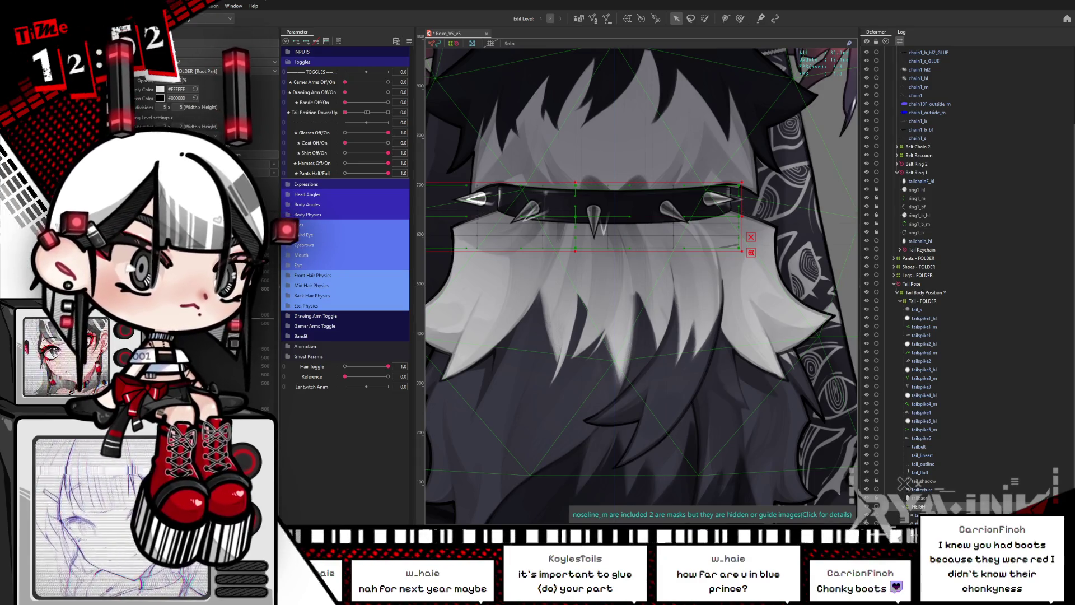
Paint glue weight on the left tail spike using Glue_Tailspike_1 and Glue_Tailspike_2.
{"action": "left_click", "coordinate": [481, 197]}
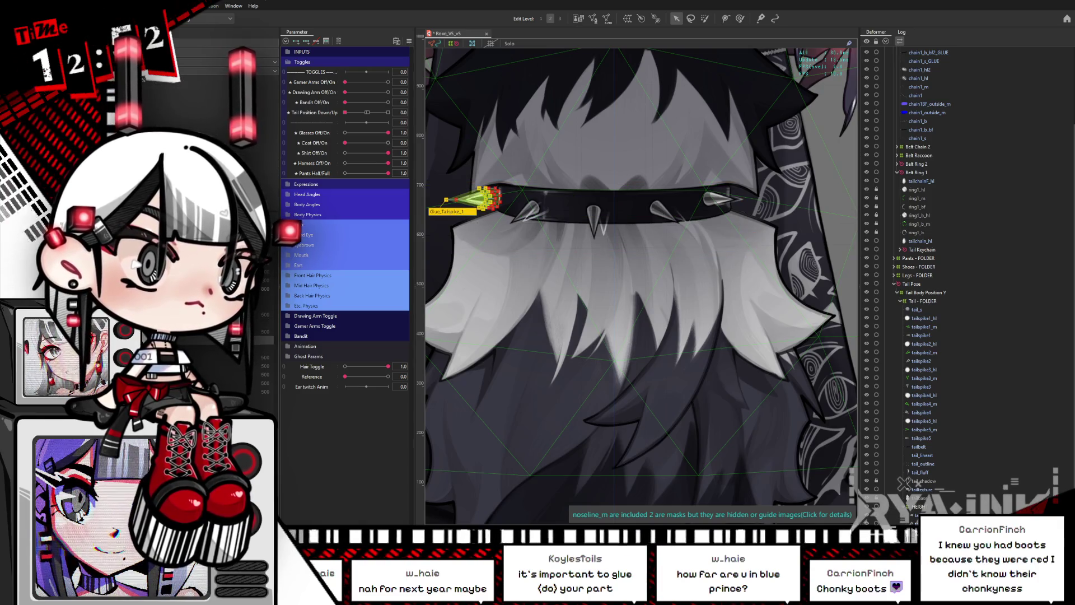
{"action": "left_click", "coordinate": [486, 197]}
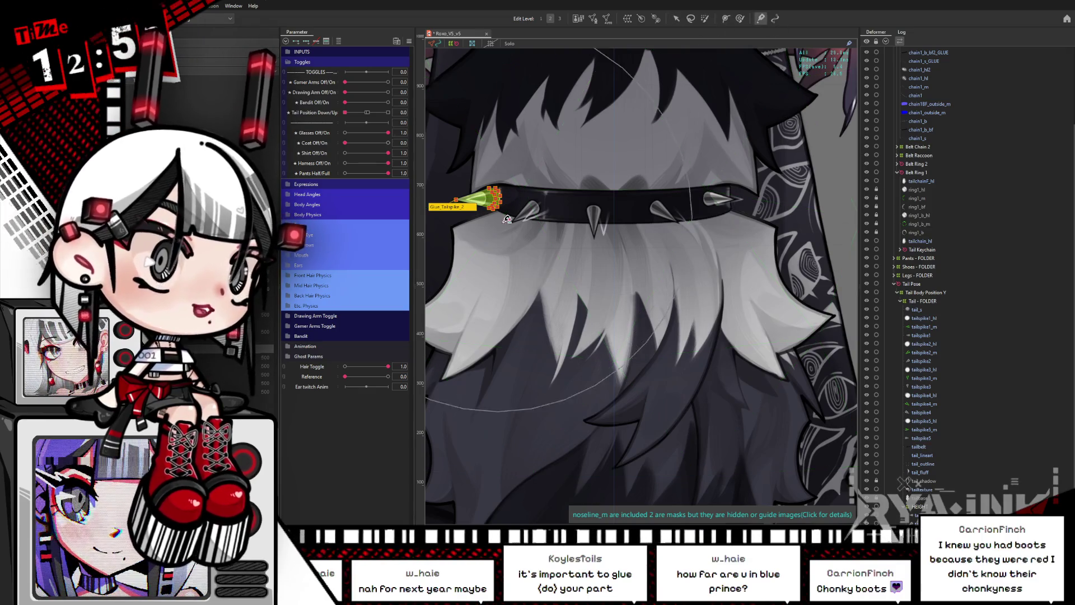
{"action": "left_click", "coordinate": [760, 18]}
{"action": "left_click_drag", "start_coordinate": [548, 244], "coordinate": [644, 257]}
{"action": "left_click", "coordinate": [470, 246]}
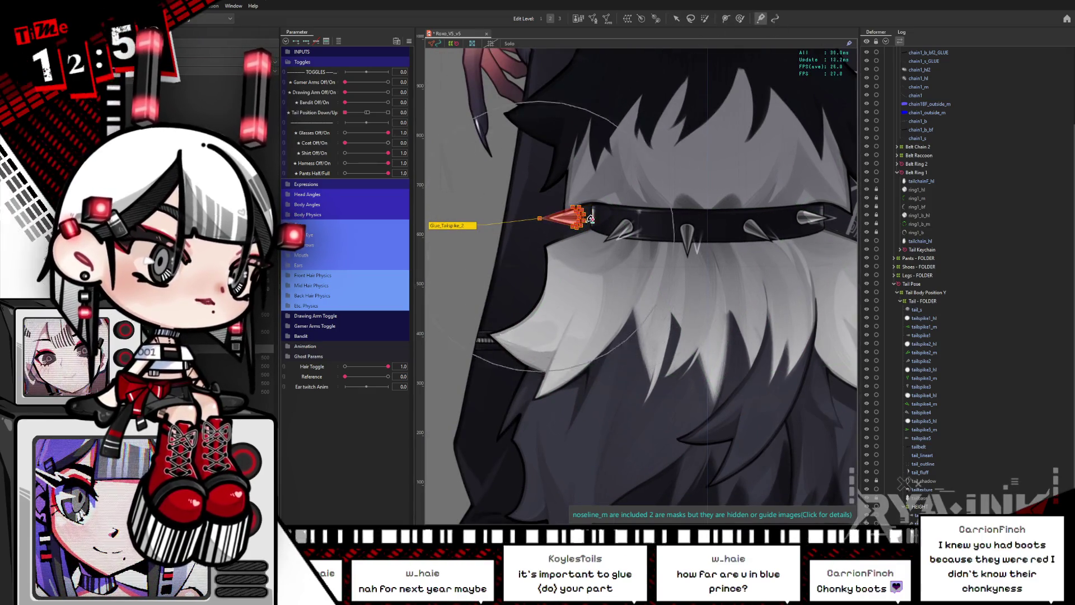
{"action": "left_click", "coordinate": [546, 247]}
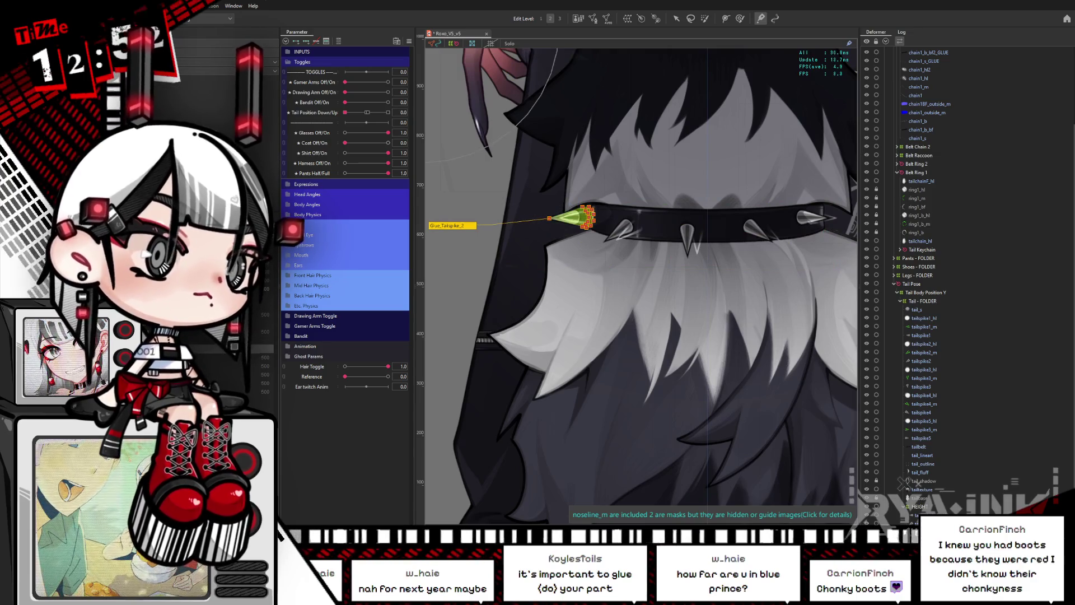
{"action": "key", "text": "ctrl+h"}
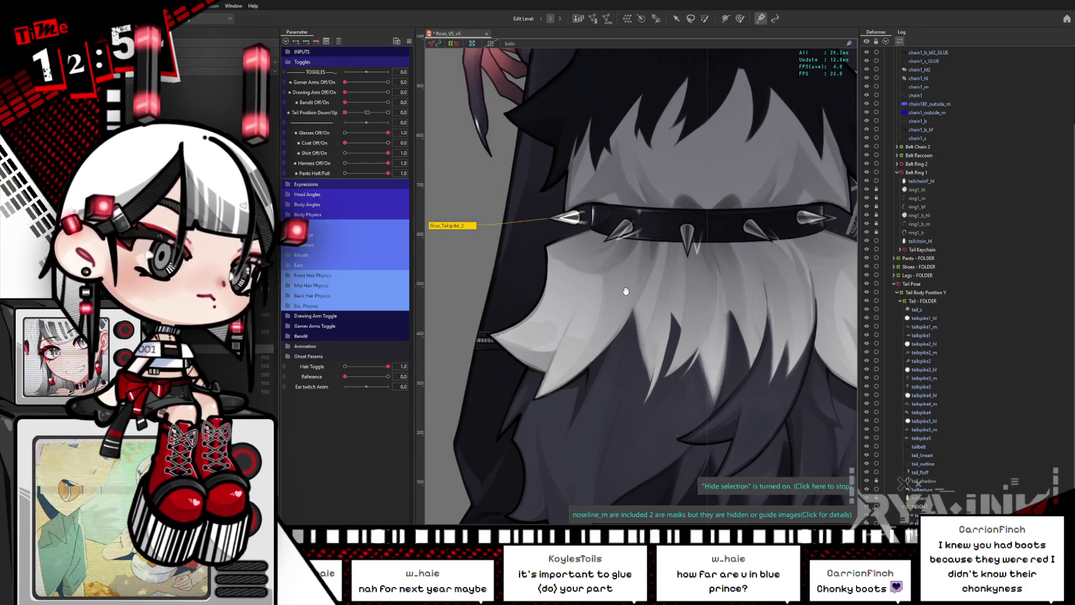
Select all tail-spike glues, pick the Ear twitch Anim parameter, and select the collar mesh.
{"action": "left_click_drag", "start_coordinate": [624, 295], "coordinate": [562, 294]}
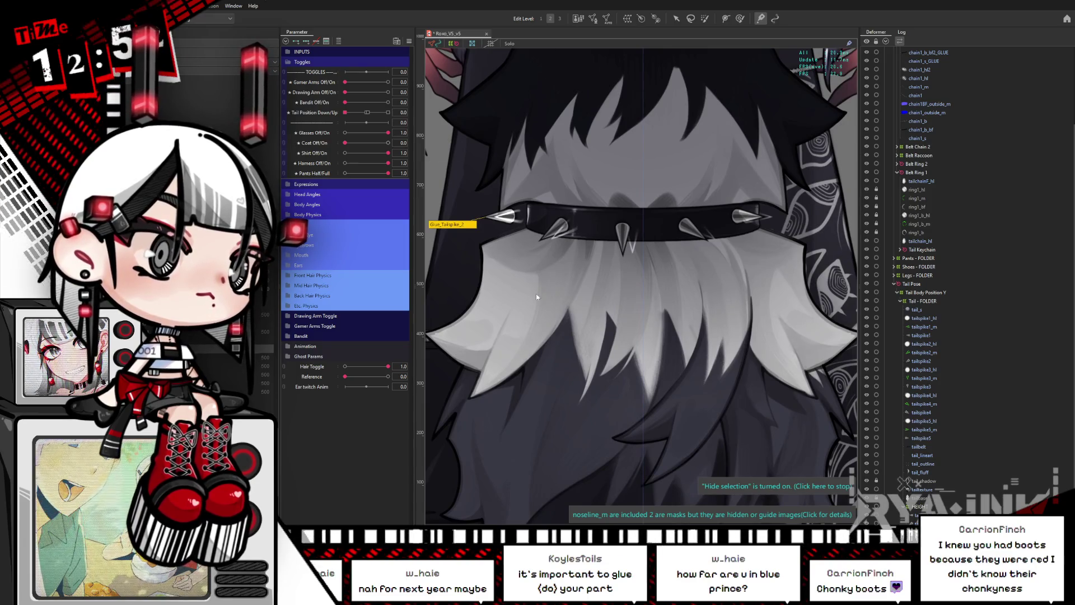
{"action": "key", "text": "ctrl+a"}
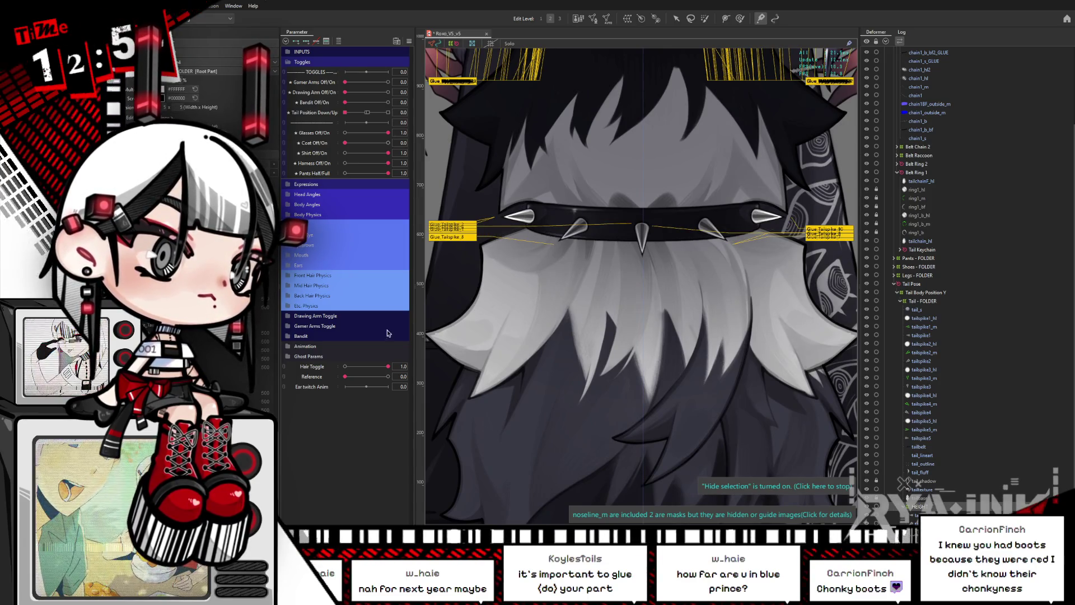
{"action": "left_click", "coordinate": [309, 386]}
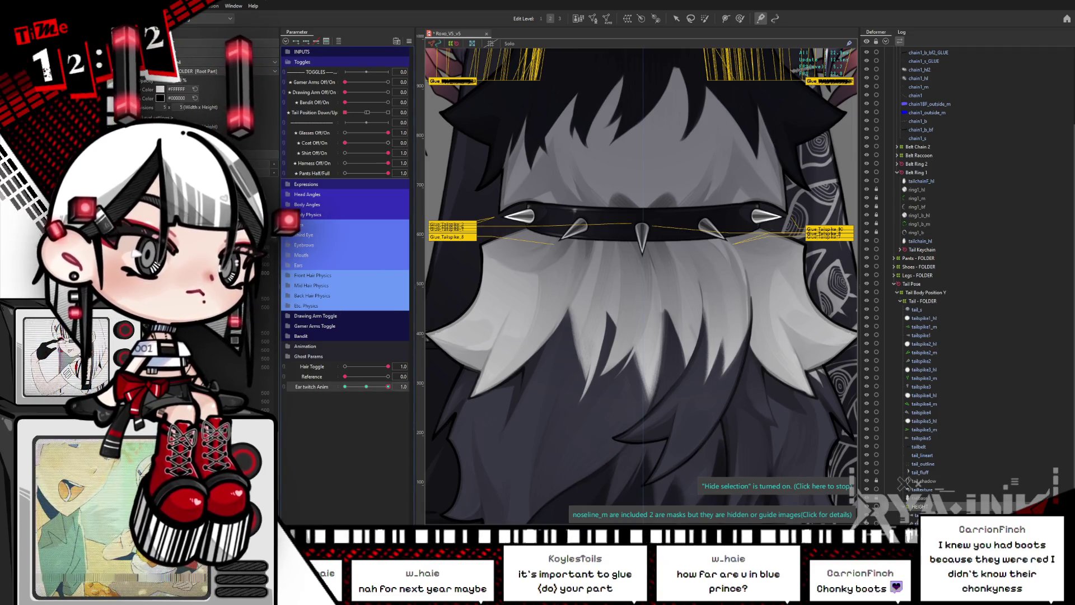
{"action": "key", "text": "v"}
{"action": "left_click", "coordinate": [644, 235]}
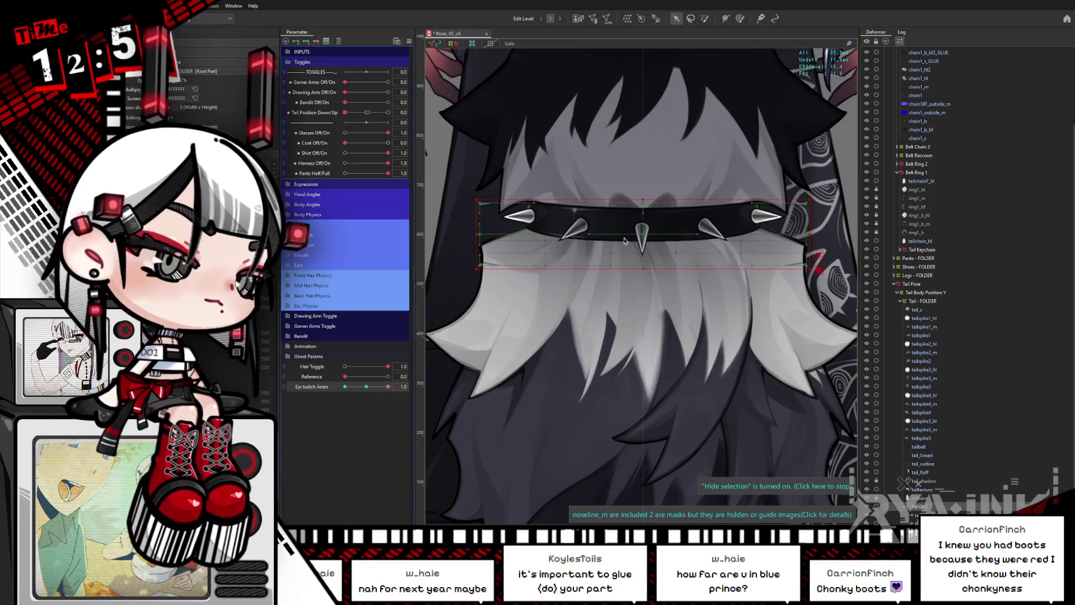
{"action": "left_click_drag", "start_coordinate": [613, 238], "coordinate": [676, 246]}
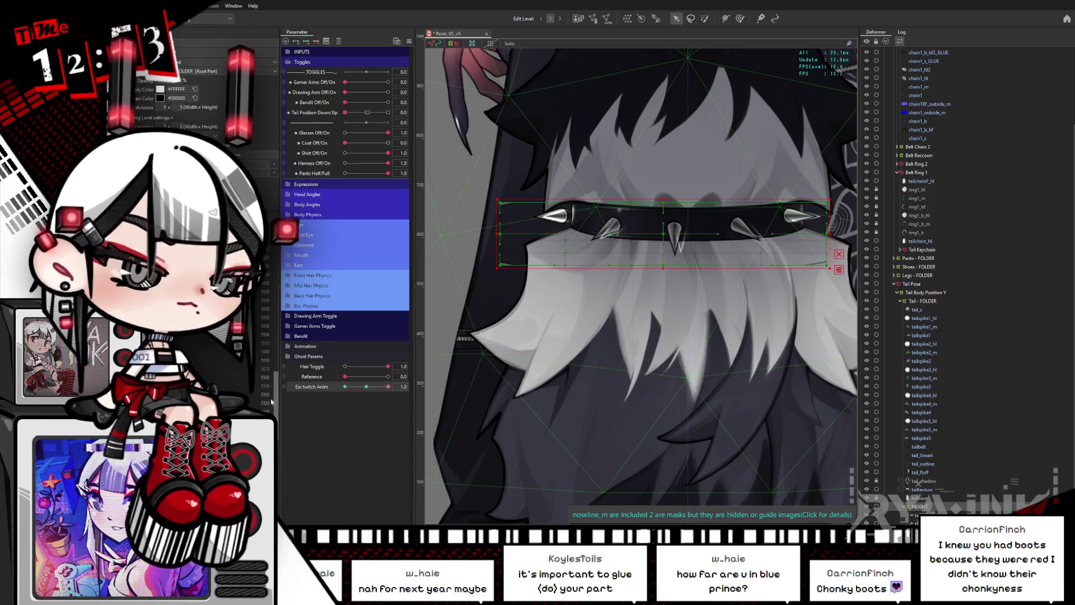
In glue editing, check Glue_Tailspike_2, 4, 5 and 6, then pick the right spike's glue.
{"action": "key", "text": "g"}
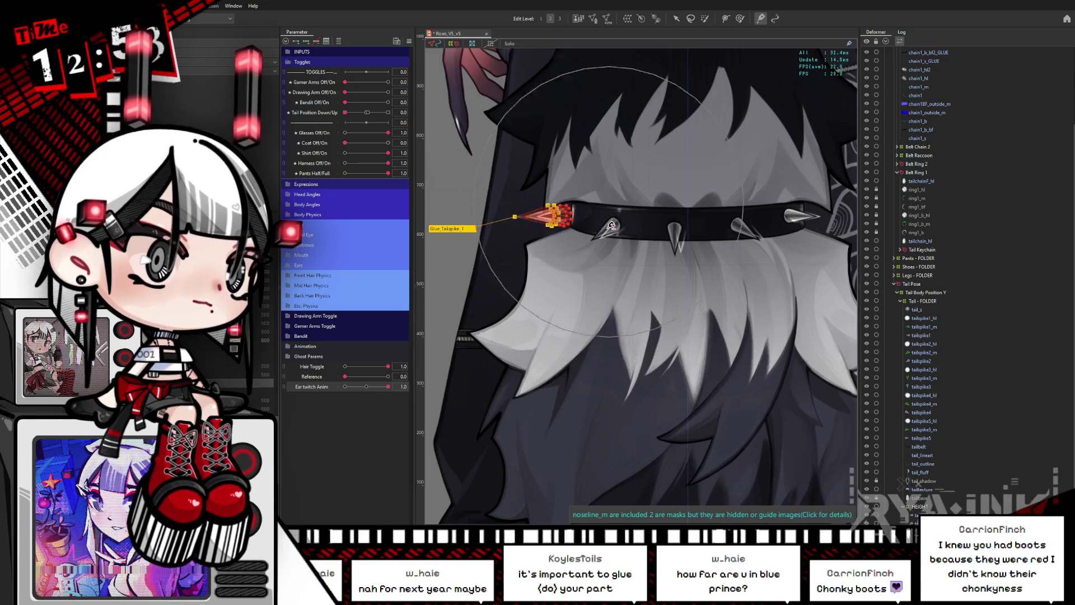
{"action": "left_click", "coordinate": [594, 238]}
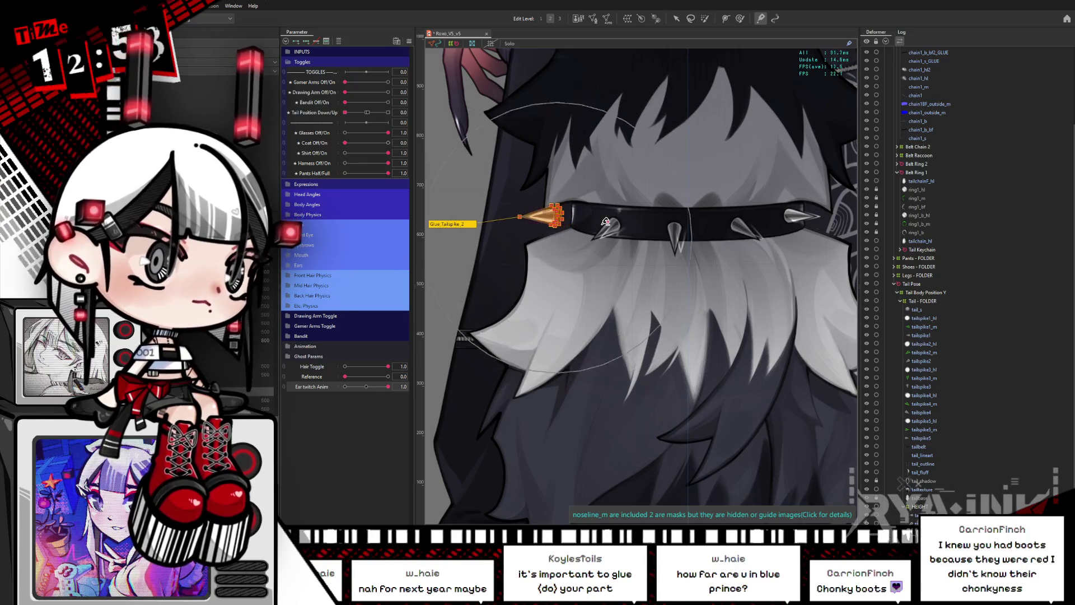
{"action": "key", "text": "ctrl+h"}
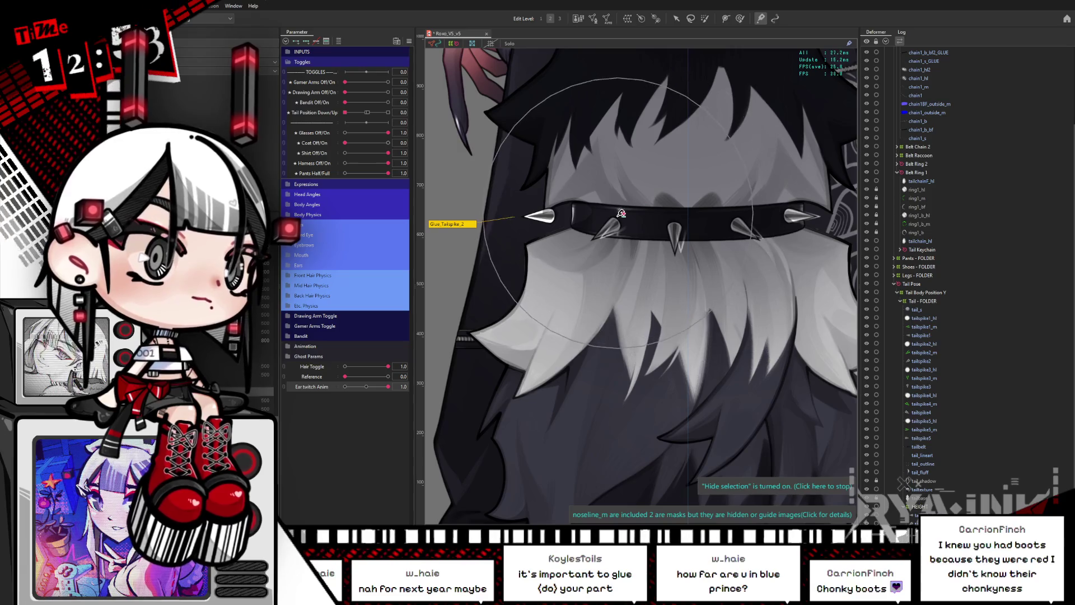
{"action": "left_click", "coordinate": [647, 238]}
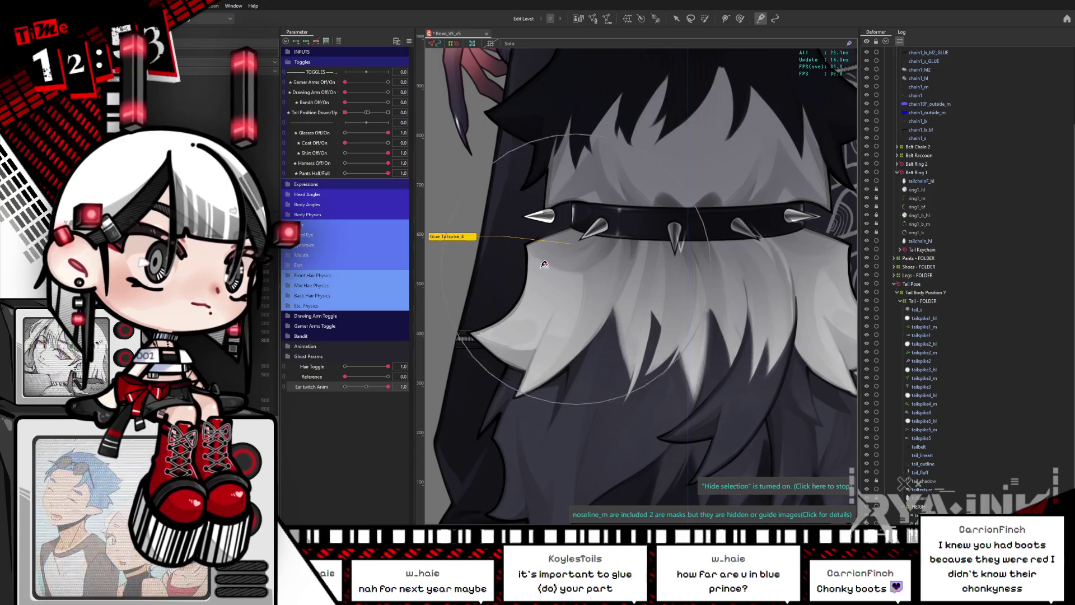
{"action": "left_click", "coordinate": [691, 226]}
{"action": "left_click", "coordinate": [649, 224]}
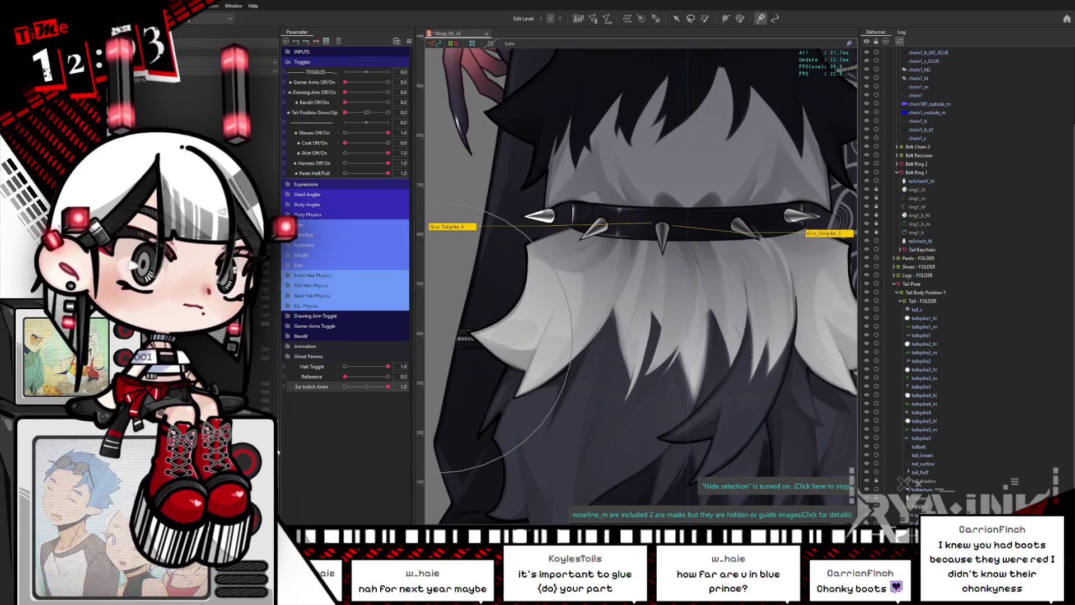
{"action": "left_click", "coordinate": [715, 237]}
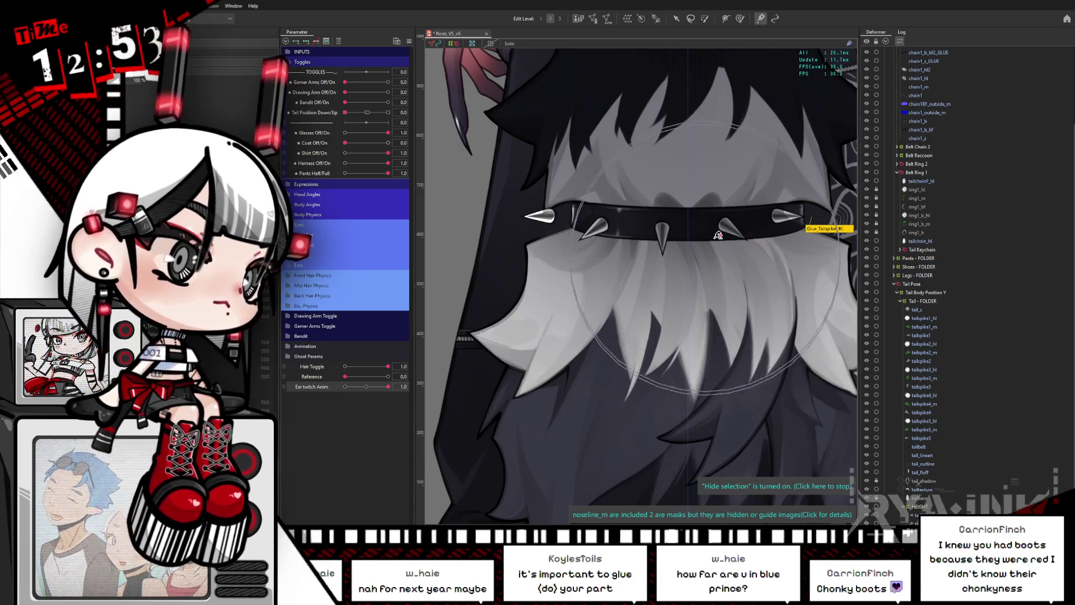
{"action": "left_click_drag", "start_coordinate": [821, 223], "coordinate": [708, 254]}
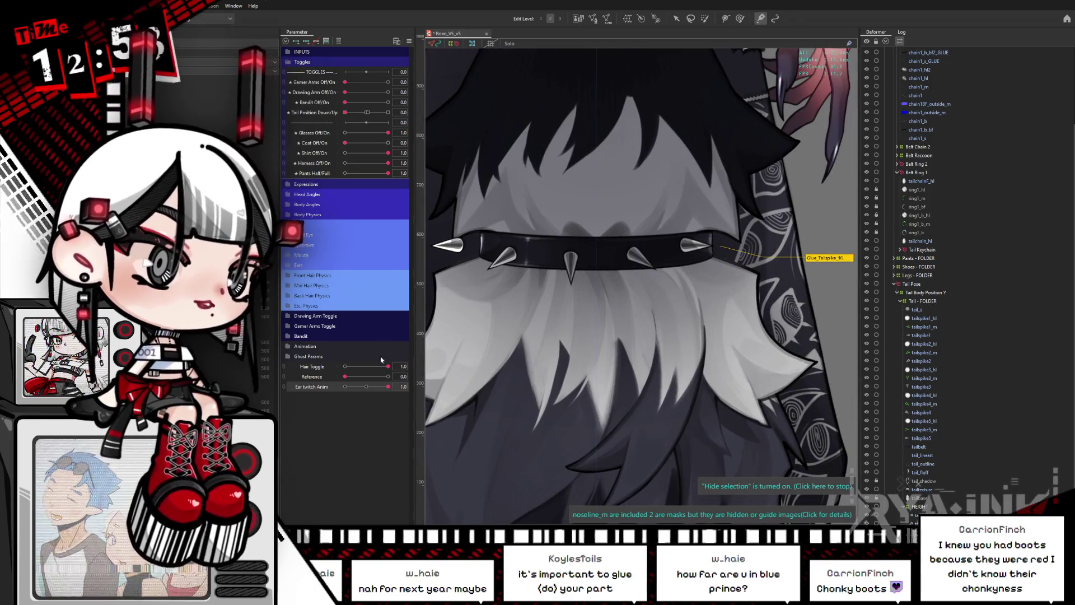
{"action": "mouse_move", "coordinate": [388, 387]}
{"action": "left_mouse_down"}
{"action": "mouse_move", "coordinate": [369, 387]}
{"action": "mouse_move", "coordinate": [385, 396]}
{"action": "left_mouse_up"}
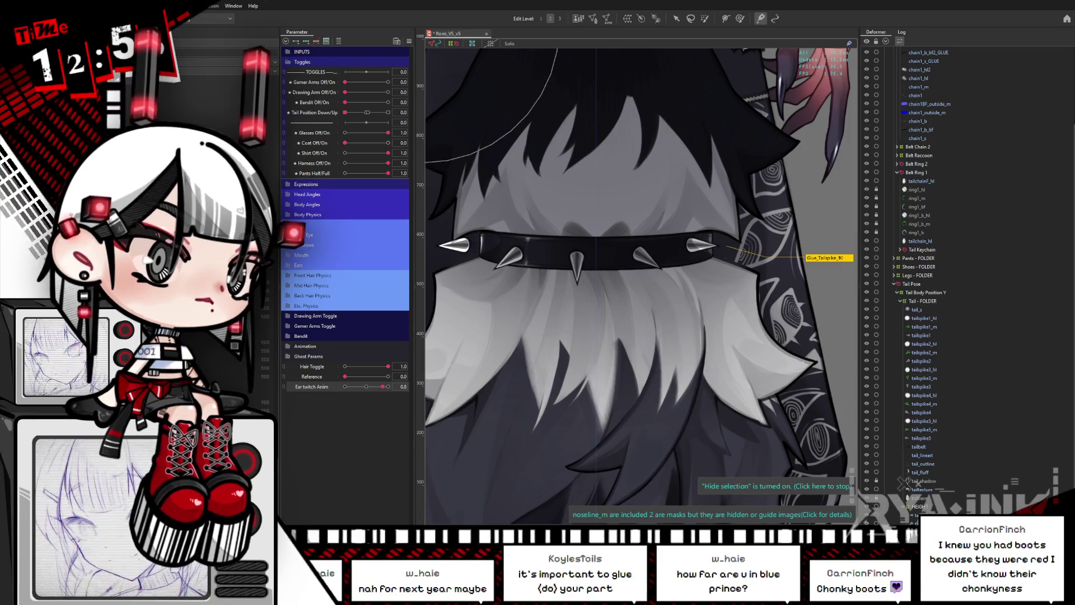
{"action": "left_click", "coordinate": [923, 420]}
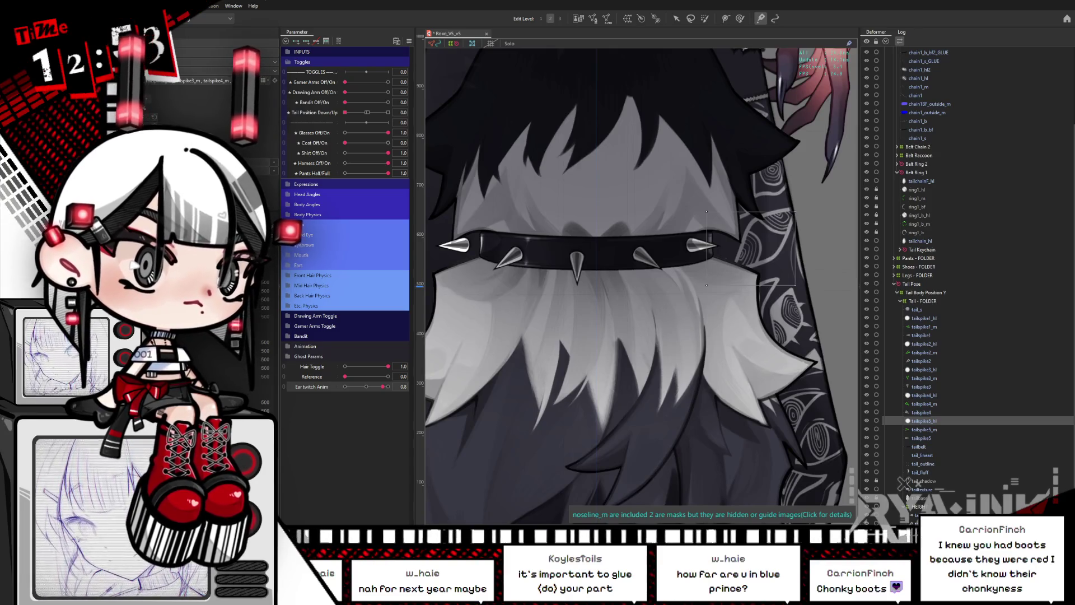
{"action": "left_click", "coordinate": [690, 244]}
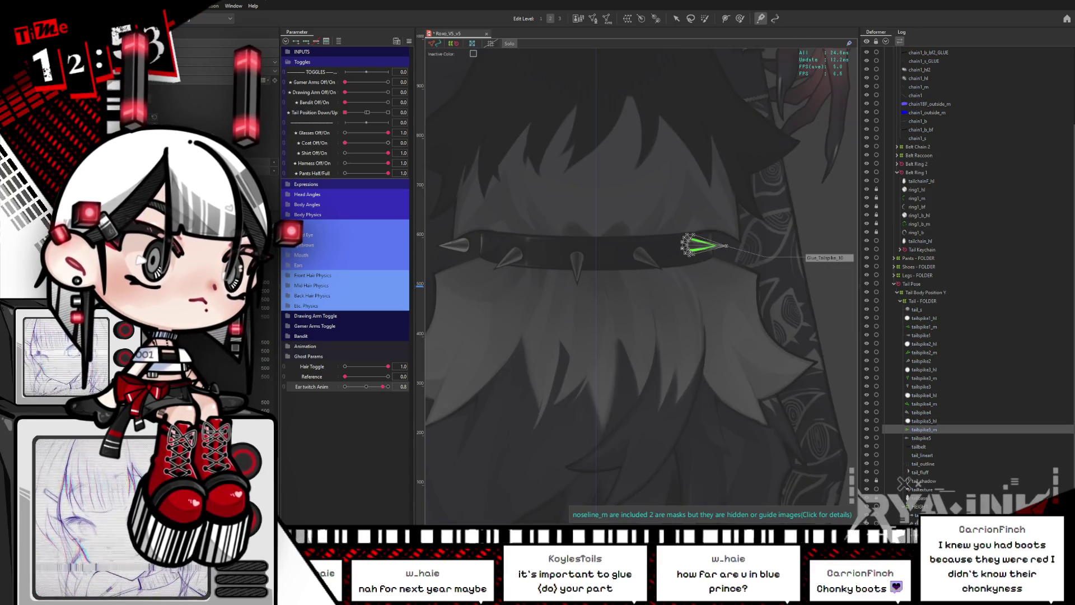
{"action": "key", "text": "ctrl+h"}
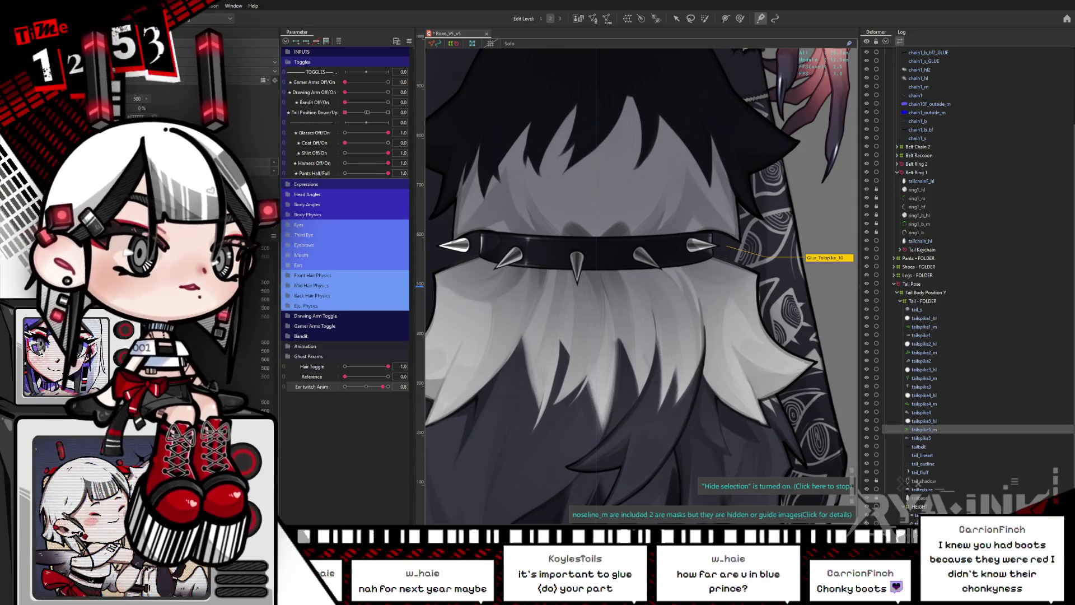
{"action": "left_click", "coordinate": [917, 309]}
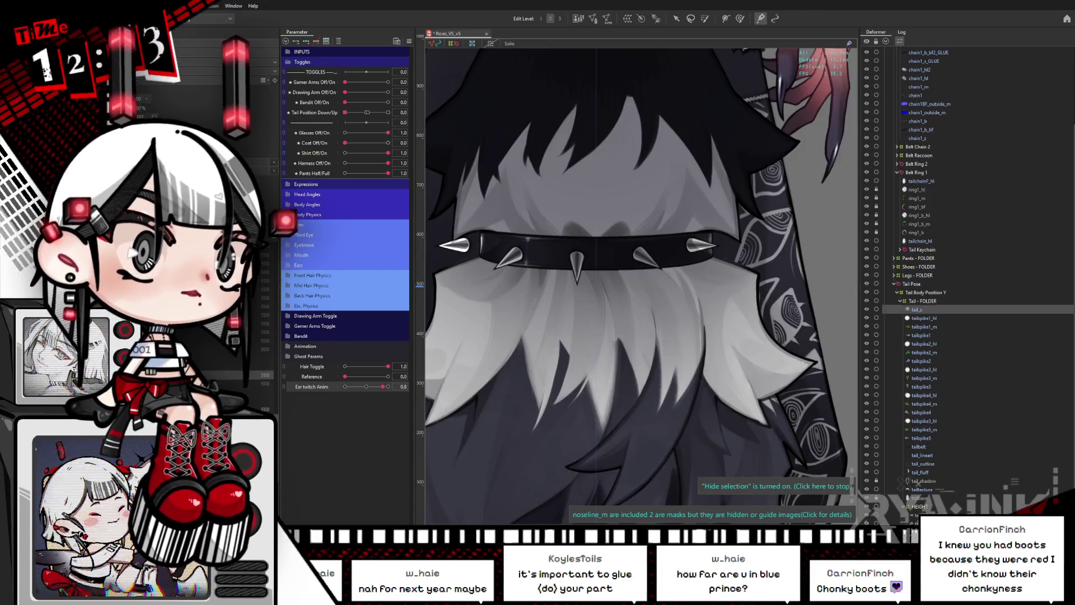
{"action": "left_click", "coordinate": [921, 334]}
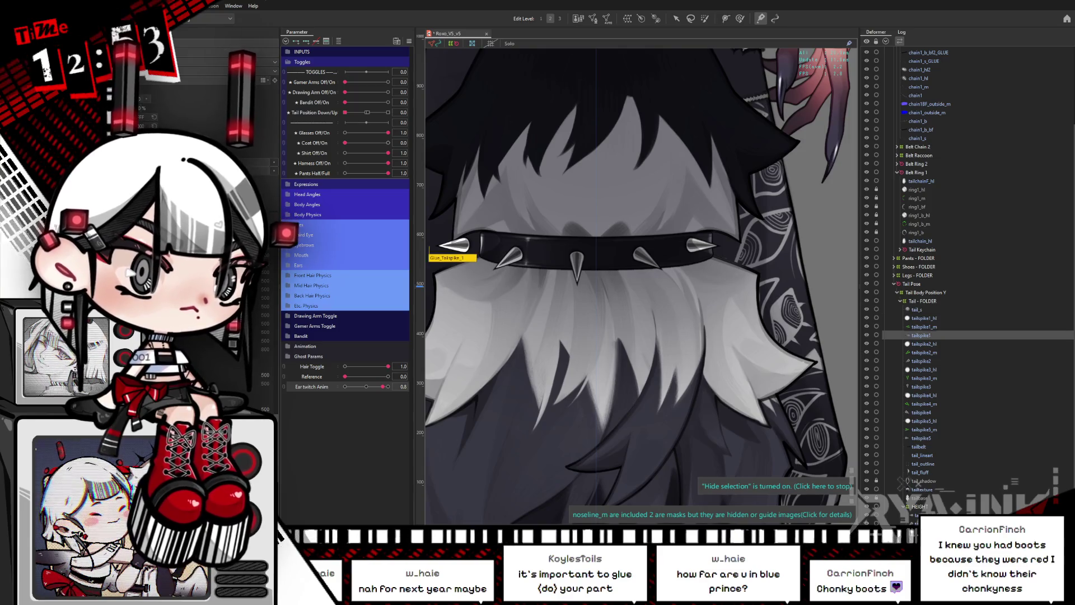
{"action": "left_click", "coordinate": [921, 361], "text": "ctrl"}
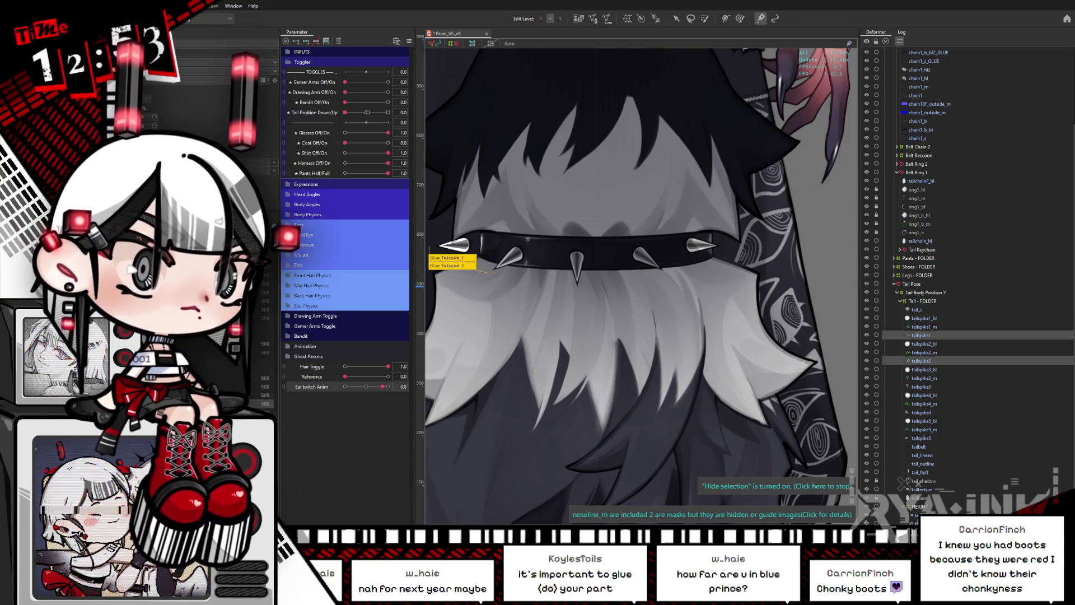
{"action": "left_click", "coordinate": [921, 387], "text": "ctrl"}
{"action": "left_click", "coordinate": [920, 412], "text": "ctrl"}
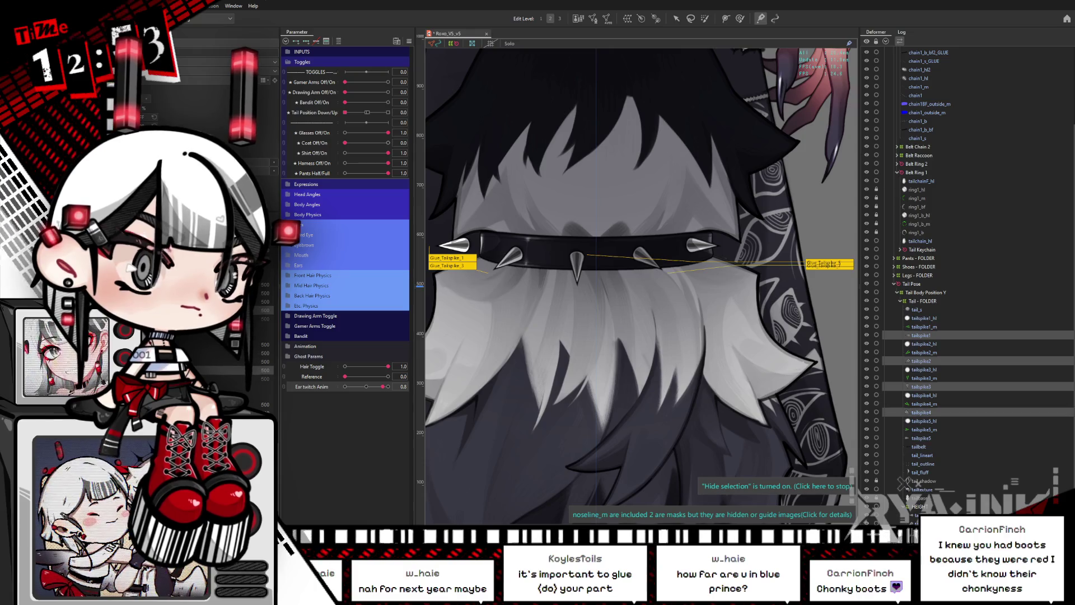
{"action": "left_click", "coordinate": [921, 438], "text": "ctrl"}
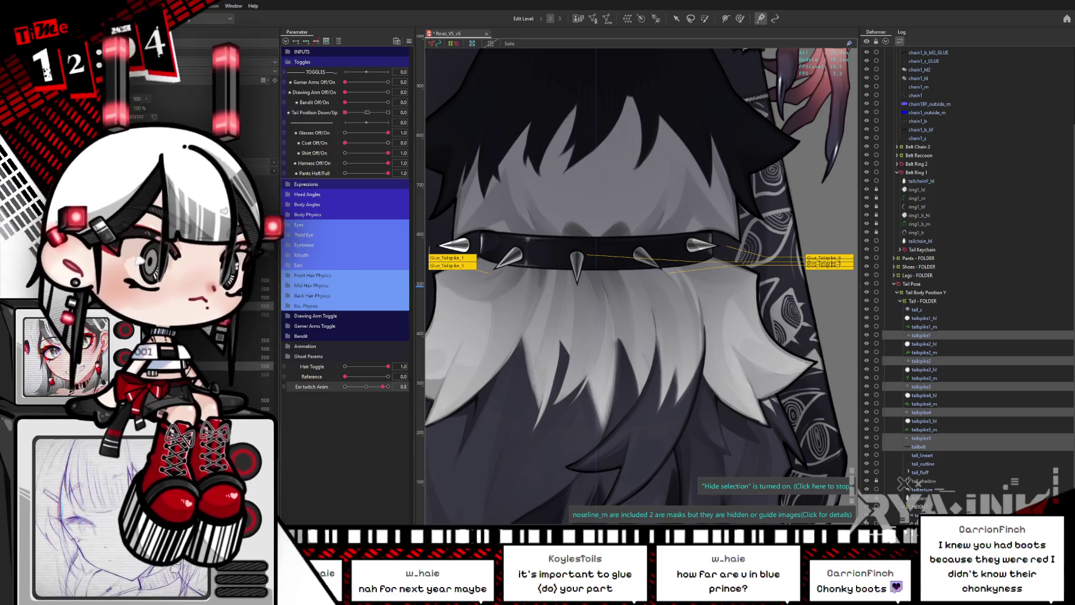
{"action": "left_click", "coordinate": [917, 309]}
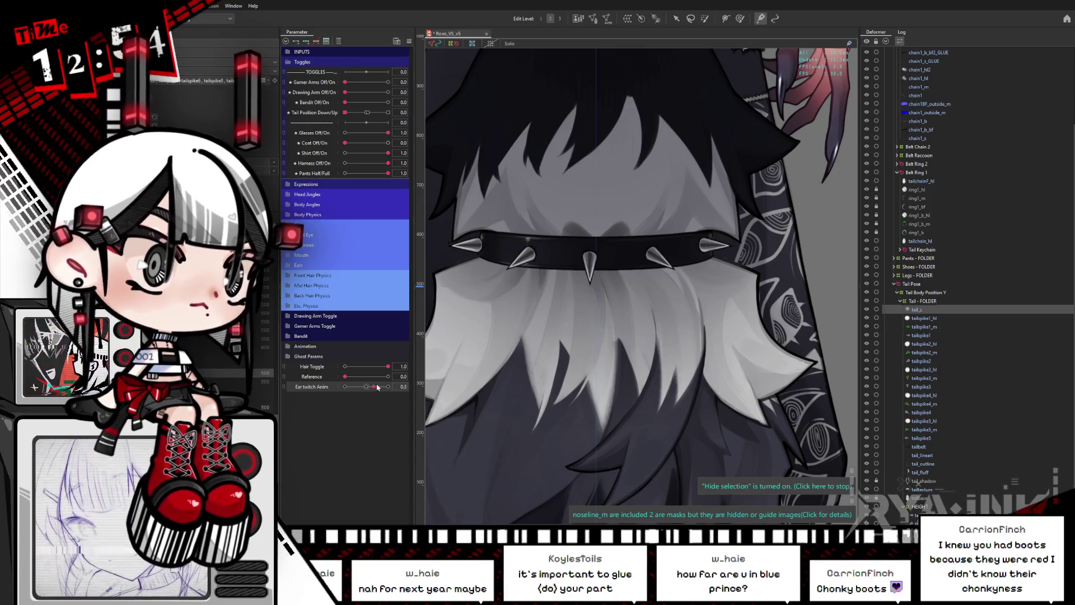
{"action": "left_click_drag", "start_coordinate": [383, 386], "coordinate": [394, 383]}
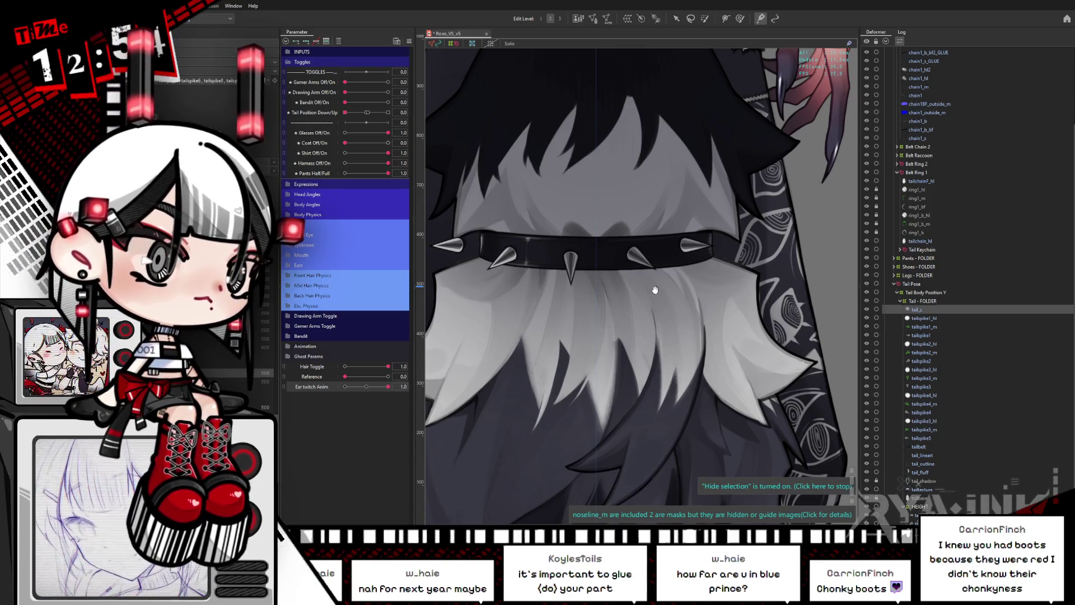
Paint weights toward the collar for Glue_Tailspike_1, 3, 5, 7 and 9 in turn.
{"action": "left_click_drag", "start_coordinate": [655, 289], "coordinate": [687, 238]}
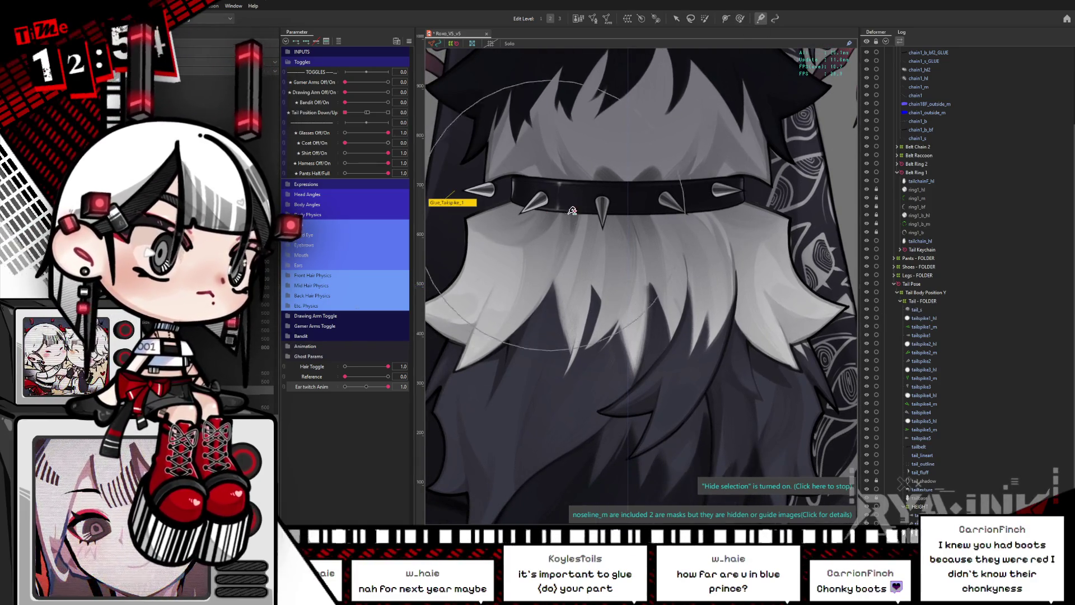
{"action": "left_click_drag", "start_coordinate": [523, 197], "coordinate": [528, 175]}
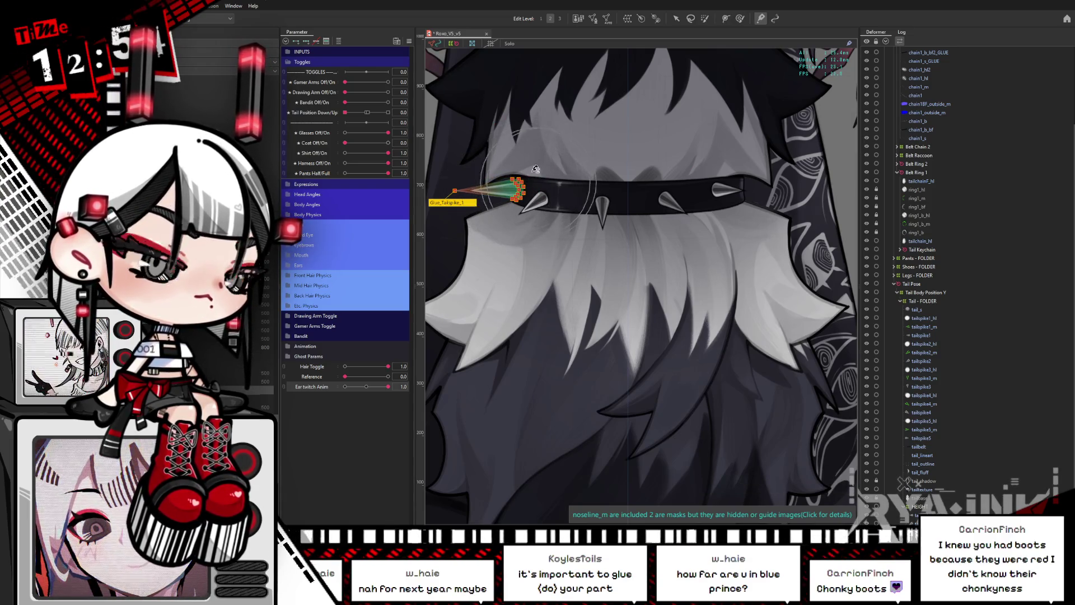
{"action": "key", "text": "ctrl+h"}
{"action": "key", "text": "ctrl+h"}
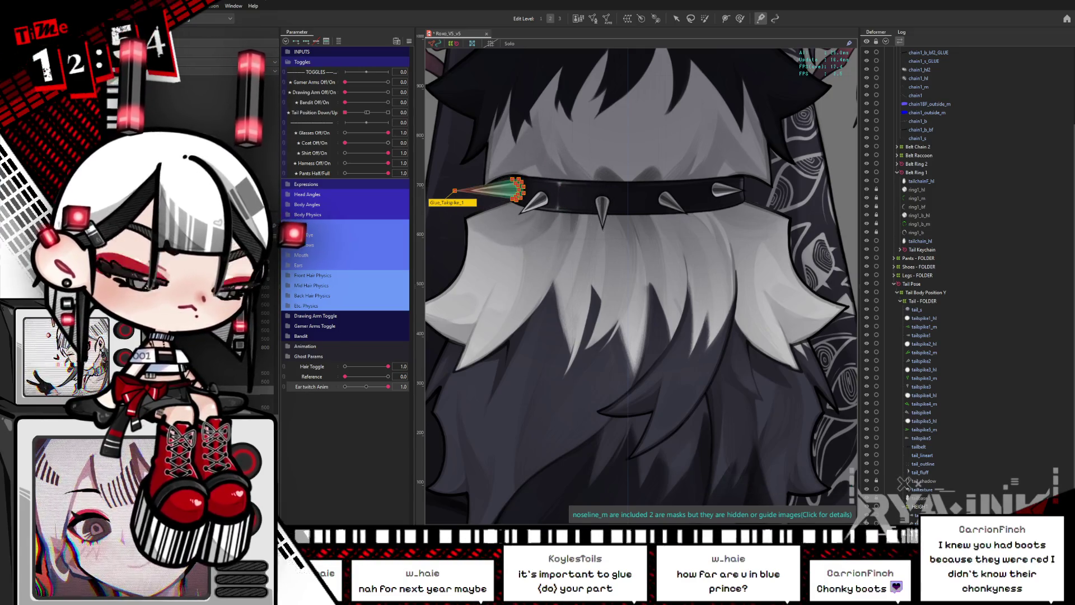
{"action": "left_click", "coordinate": [562, 193]}
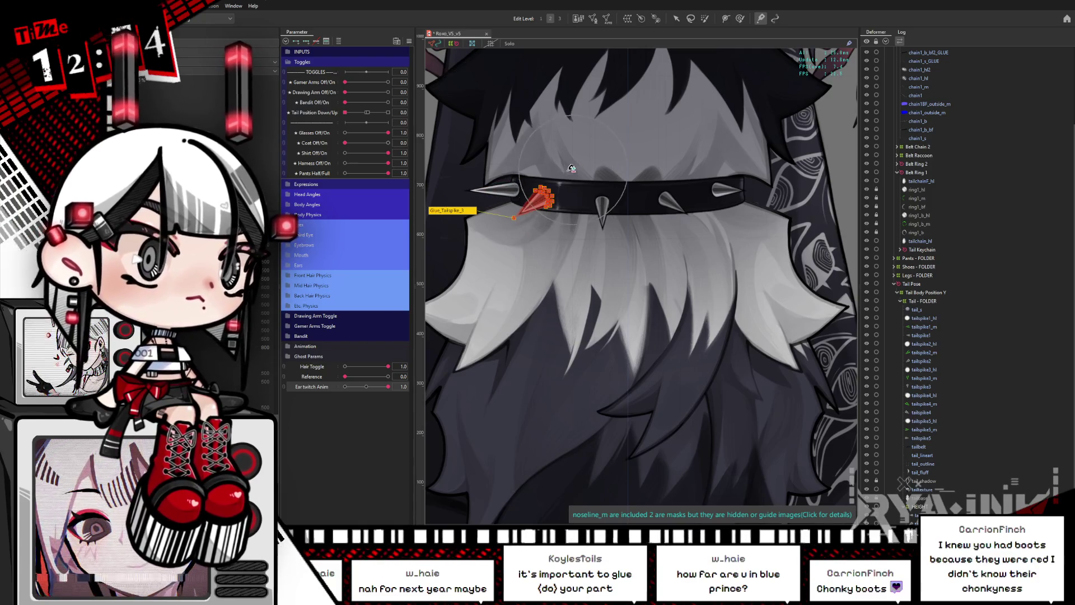
{"action": "left_click_drag", "start_coordinate": [576, 171], "coordinate": [565, 190]}
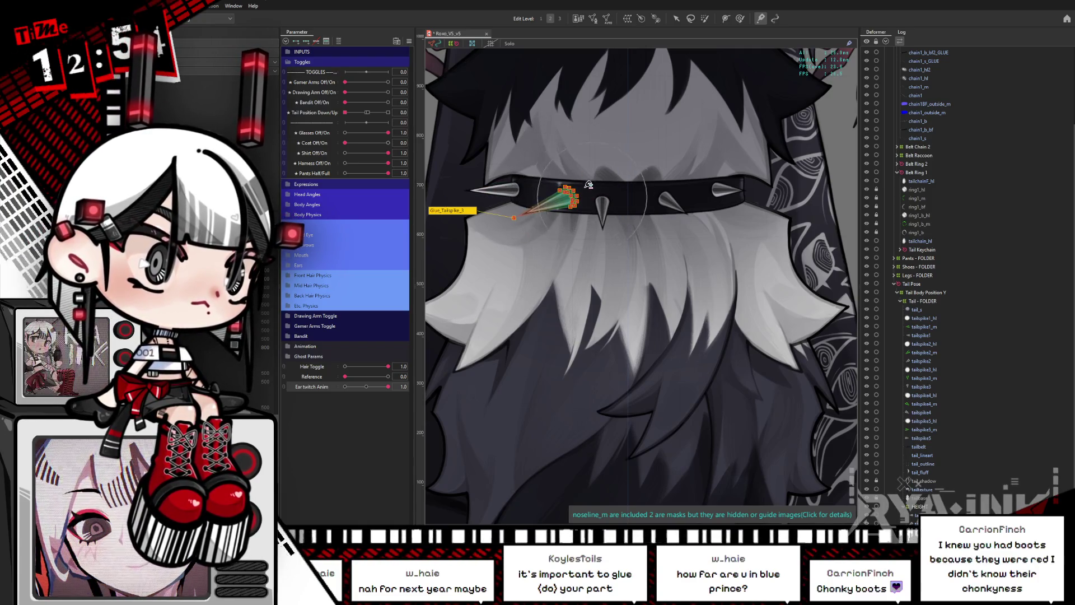
{"action": "left_click", "coordinate": [616, 198]}
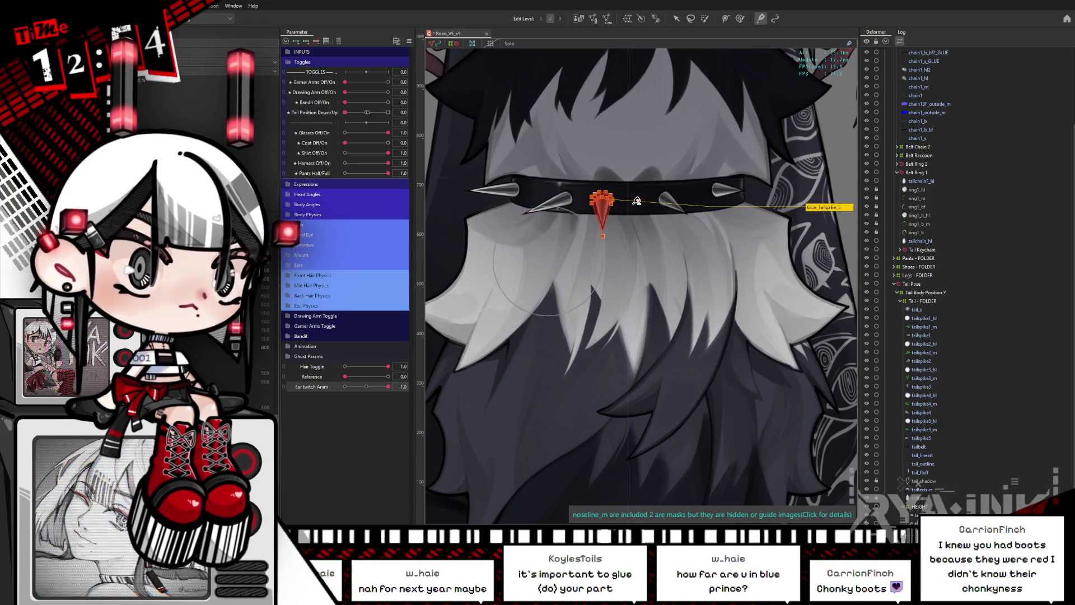
{"action": "left_click_drag", "start_coordinate": [632, 179], "coordinate": [633, 174]}
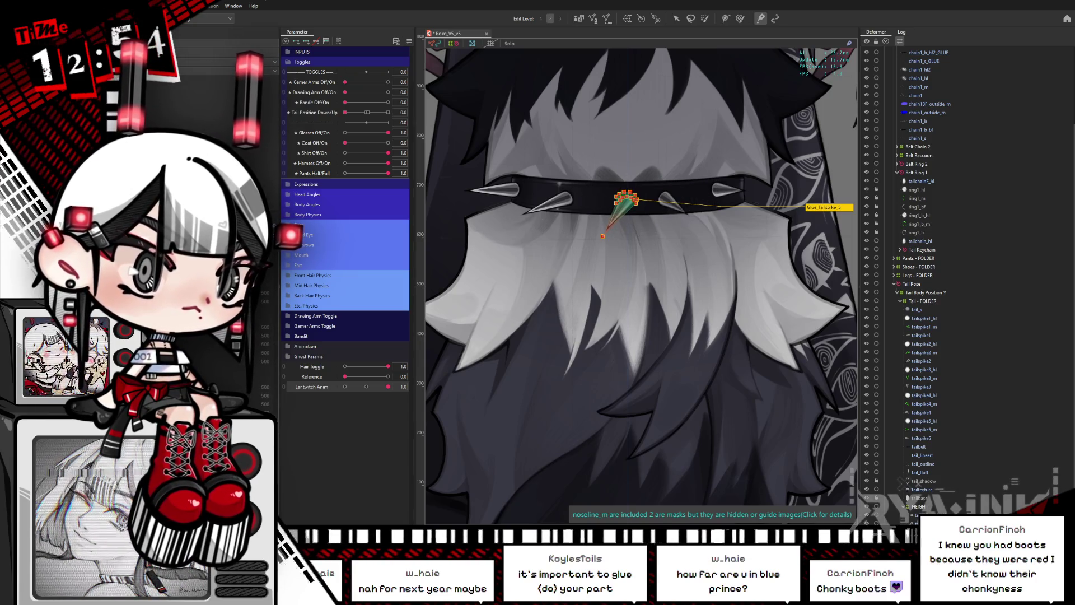
{"action": "left_click", "coordinate": [677, 200]}
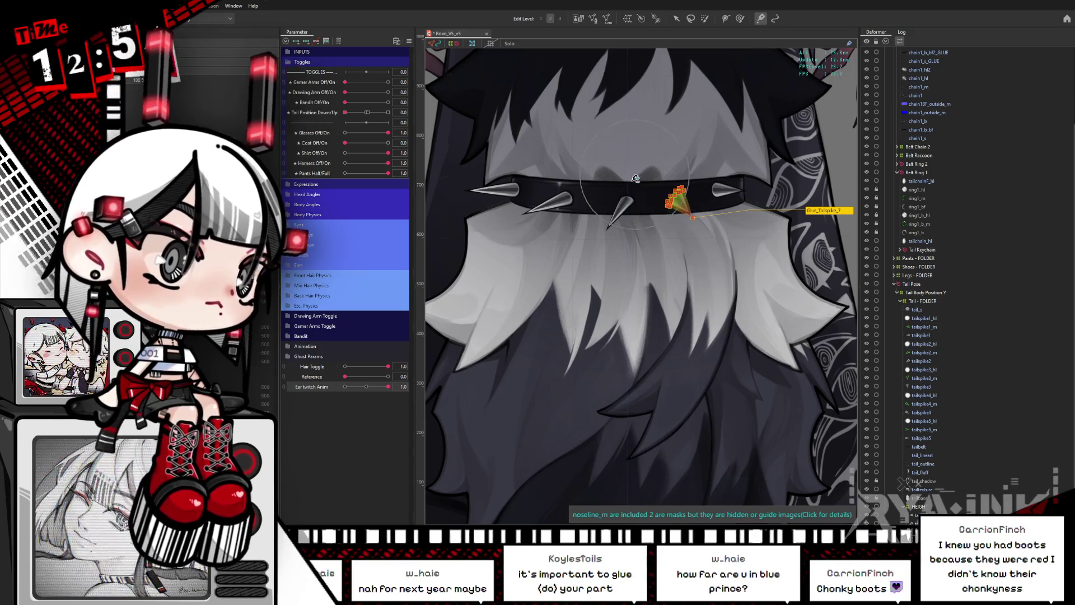
{"action": "left_click_drag", "start_coordinate": [635, 178], "coordinate": [646, 181]}
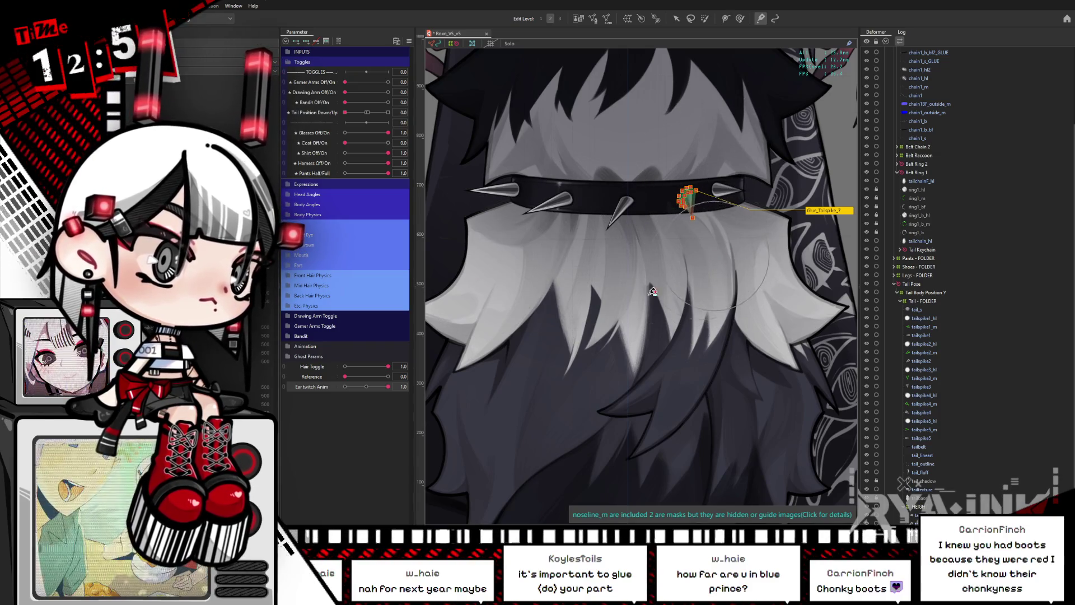
{"action": "left_click", "coordinate": [707, 193]}
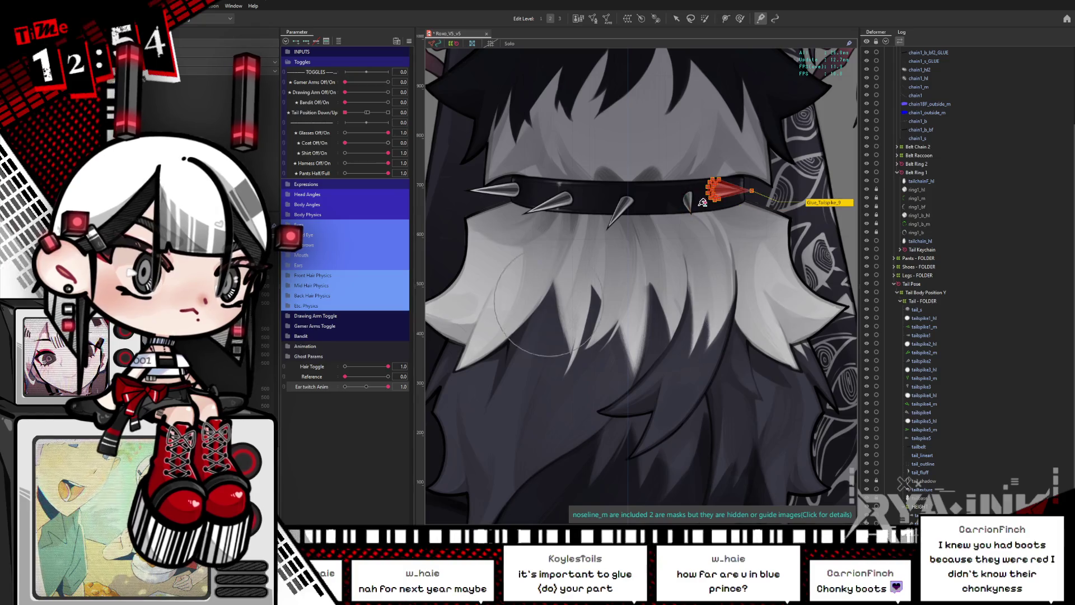
{"action": "mouse_move", "coordinate": [700, 194]}
{"action": "left_mouse_down"}
{"action": "mouse_move", "coordinate": [717, 183]}
{"action": "mouse_move", "coordinate": [787, 185]}
{"action": "mouse_move", "coordinate": [754, 203]}
{"action": "mouse_move", "coordinate": [790, 190]}
{"action": "mouse_move", "coordinate": [773, 189]}
{"action": "left_mouse_up"}
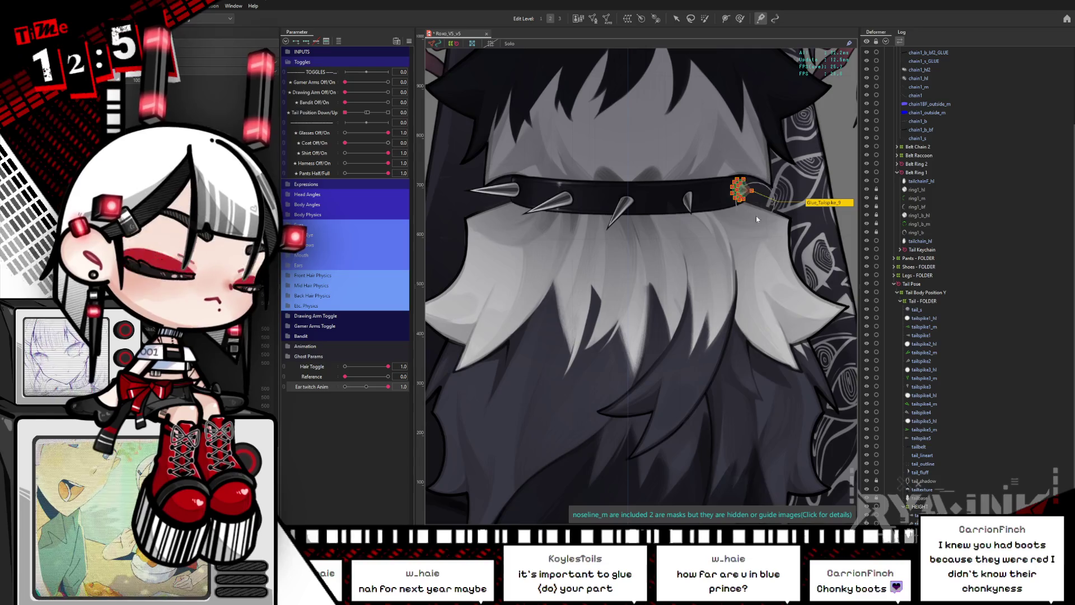
Set Ear twitch Anim to 0.0 and hide overlays to check the spikes follow the collar.
{"action": "key", "text": "h"}
{"action": "left_click_drag", "start_coordinate": [437, 270], "coordinate": [422, 243]}
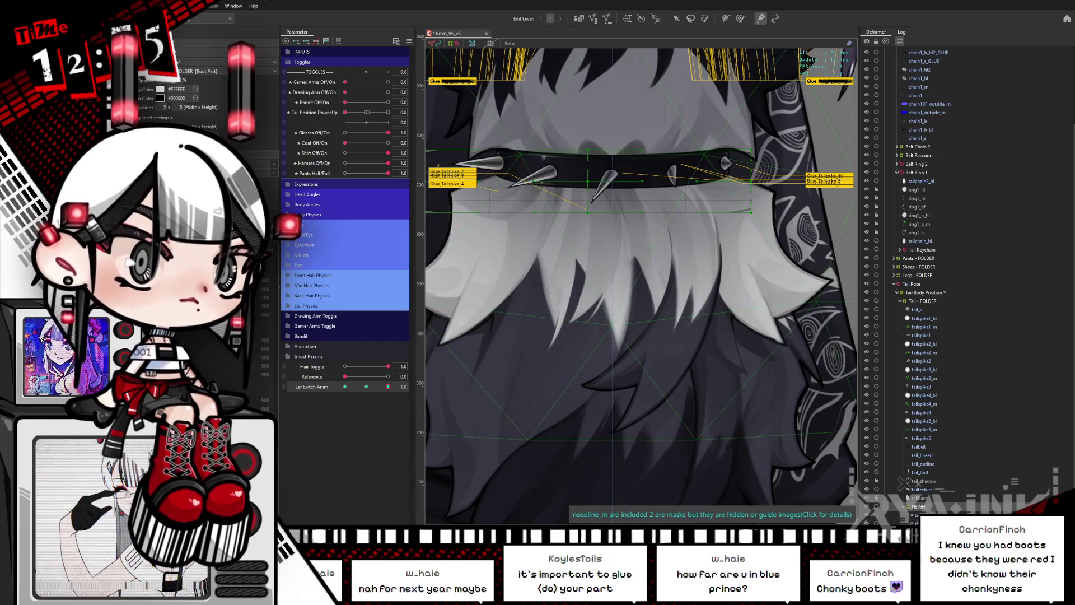
{"action": "left_click", "coordinate": [366, 387]}
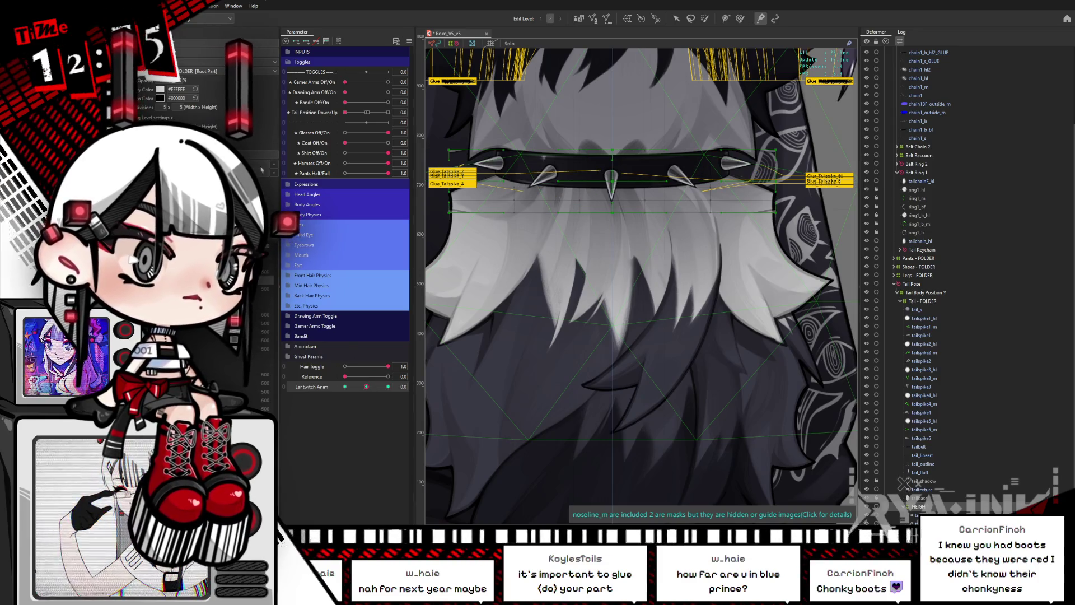
{"action": "left_click", "coordinate": [325, 44]}
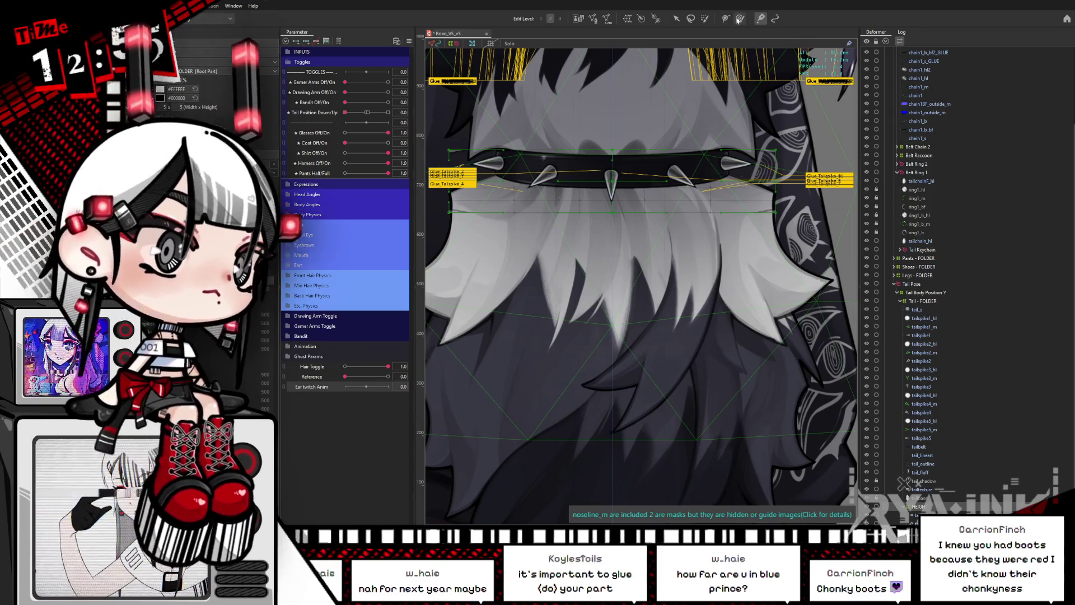
{"action": "left_click", "coordinate": [739, 18]}
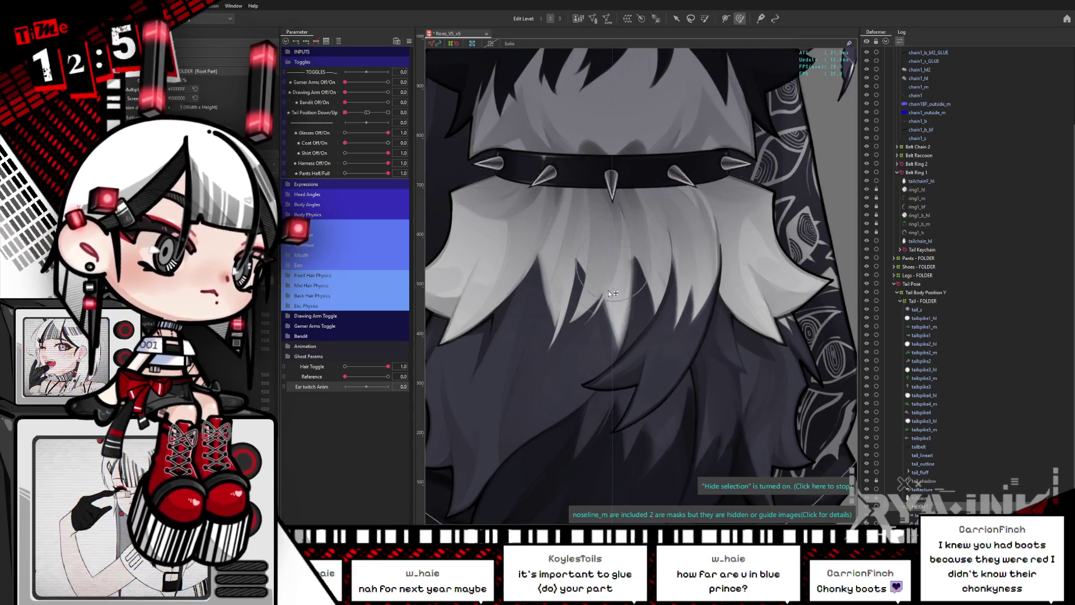
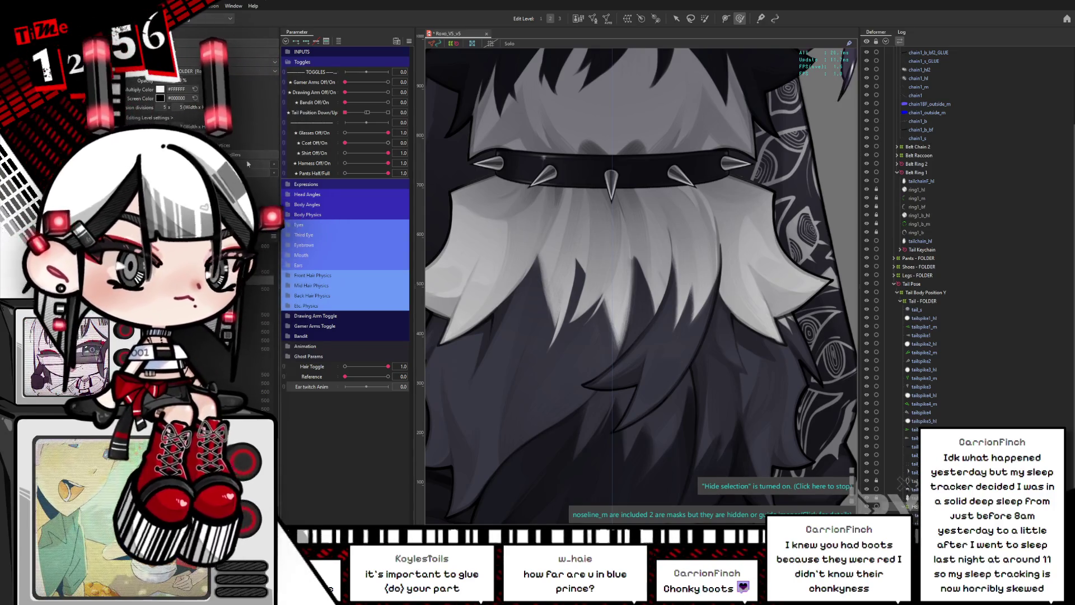
Give the tail part a Draw Order of 500 so it sits behind the pants.
{"action": "left_click", "coordinate": [352, 146]}
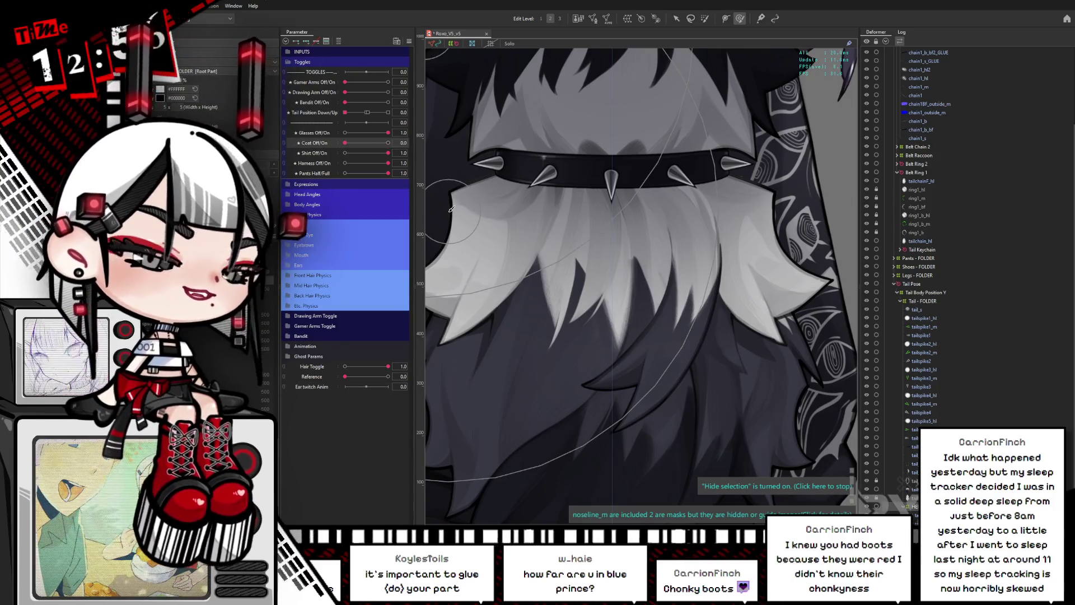
{"action": "scroll", "coordinate": [673, 257], "scroll_direction": "down", "scroll_amount": 5}
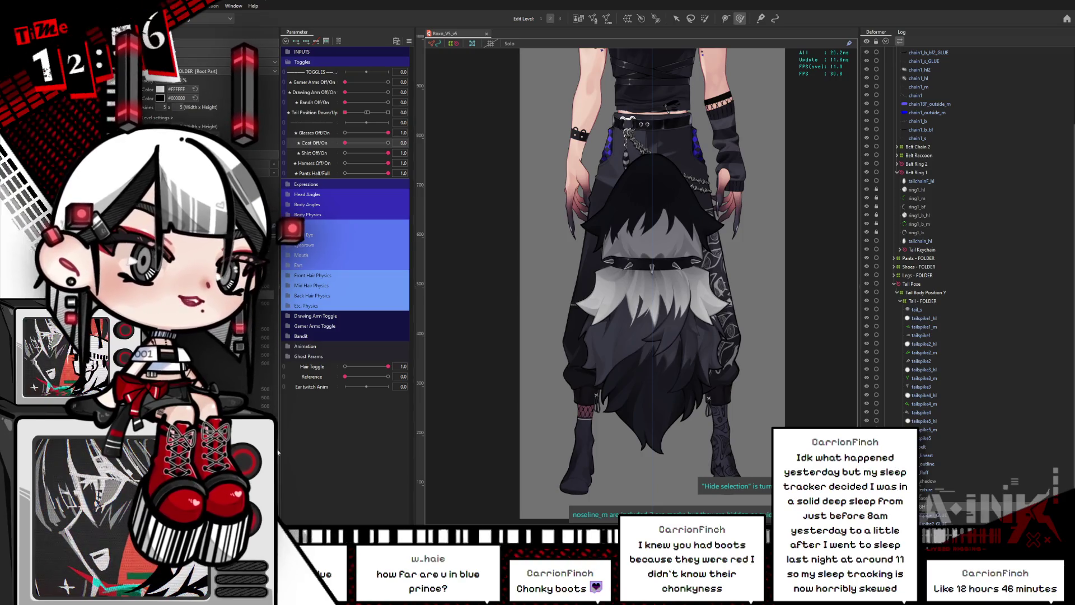
{"action": "left_click", "coordinate": [176, 114]}
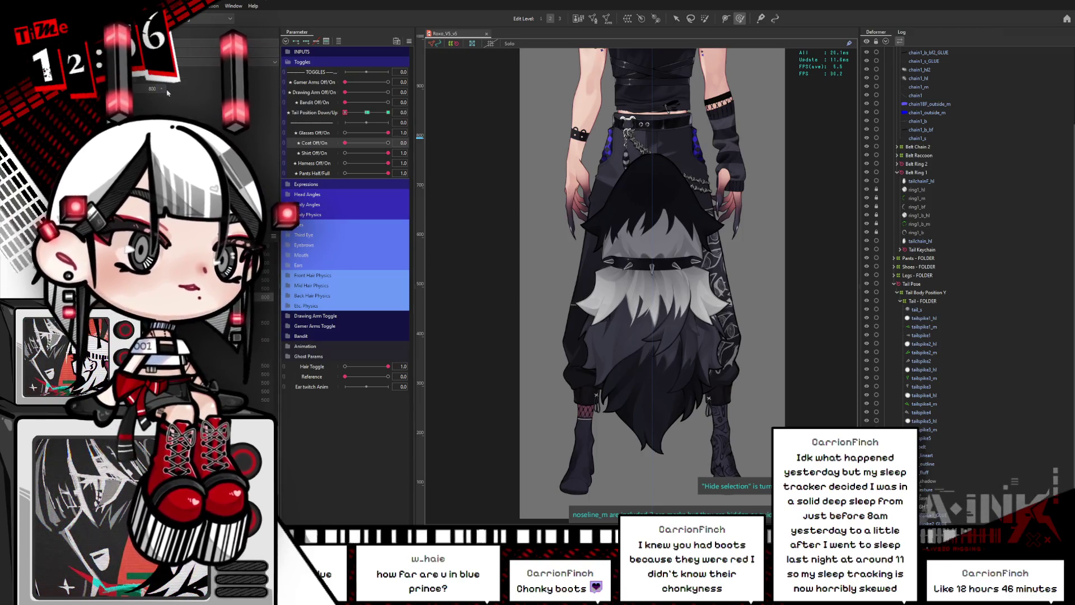
{"action": "left_click", "coordinate": [164, 90]}
{"action": "left_click", "coordinate": [164, 90]}
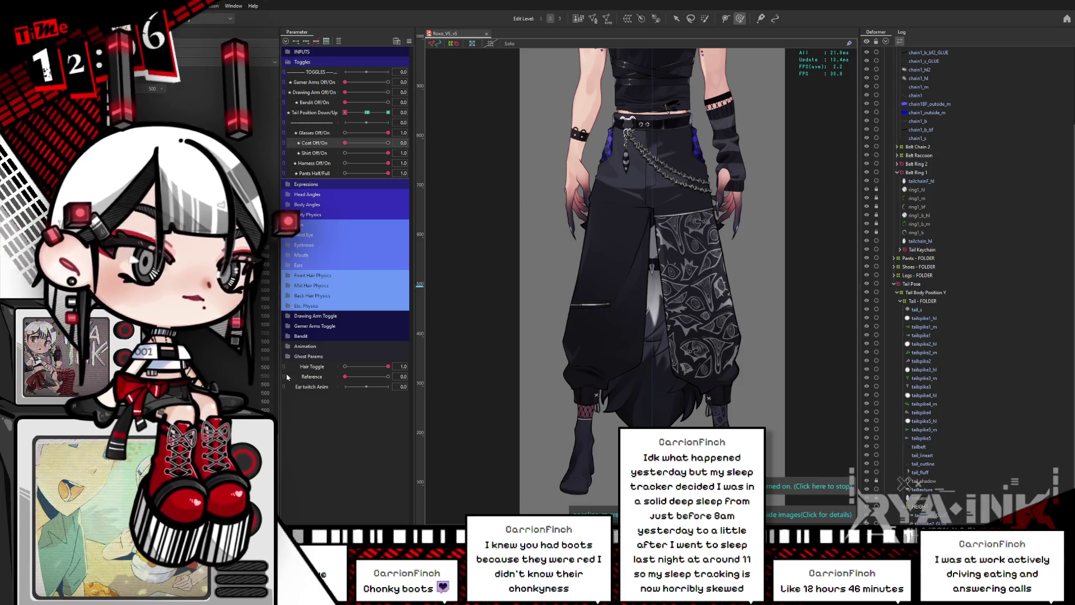
Check the tail with Tail Position Down/Up at 1 and back at 0, viewing head and chest.
{"action": "left_click", "coordinate": [388, 112]}
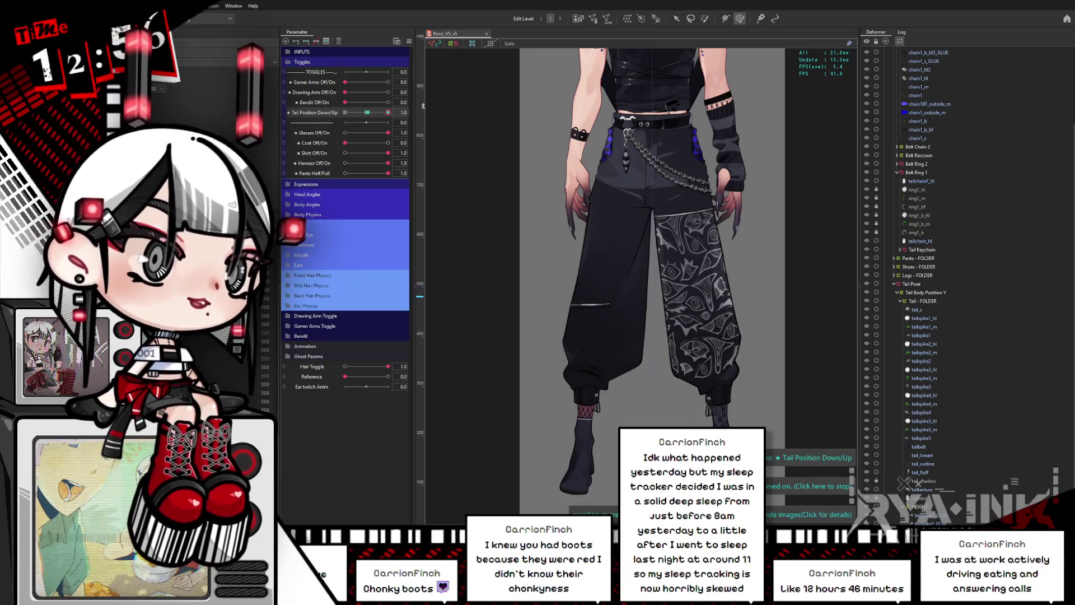
{"action": "left_click_drag", "start_coordinate": [709, 195], "coordinate": [673, 396]}
{"action": "left_click", "coordinate": [345, 112]}
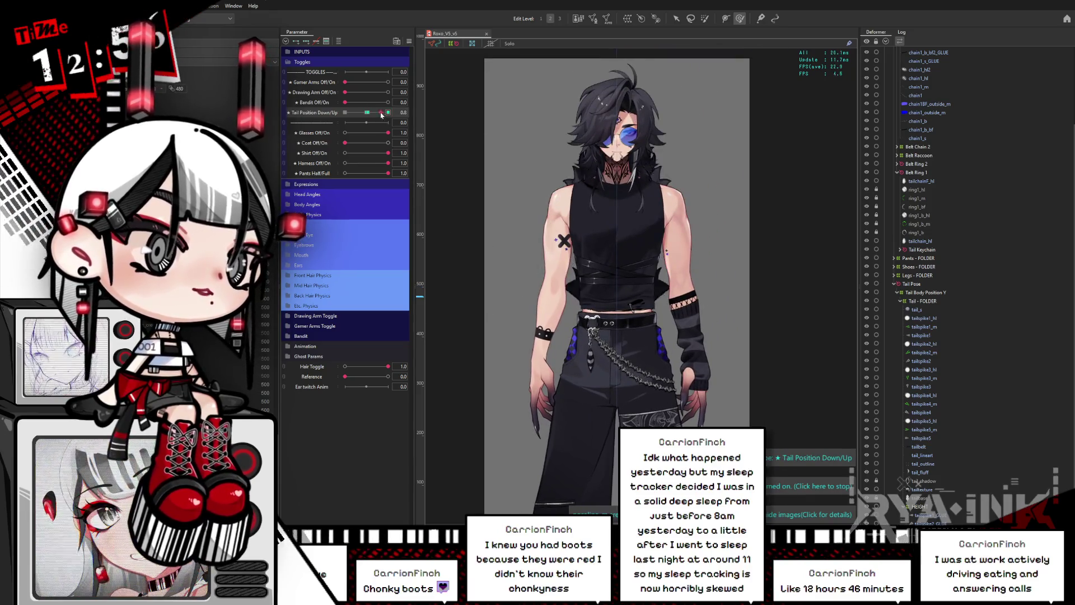
{"action": "left_click_drag", "start_coordinate": [538, 296], "coordinate": [551, 220]}
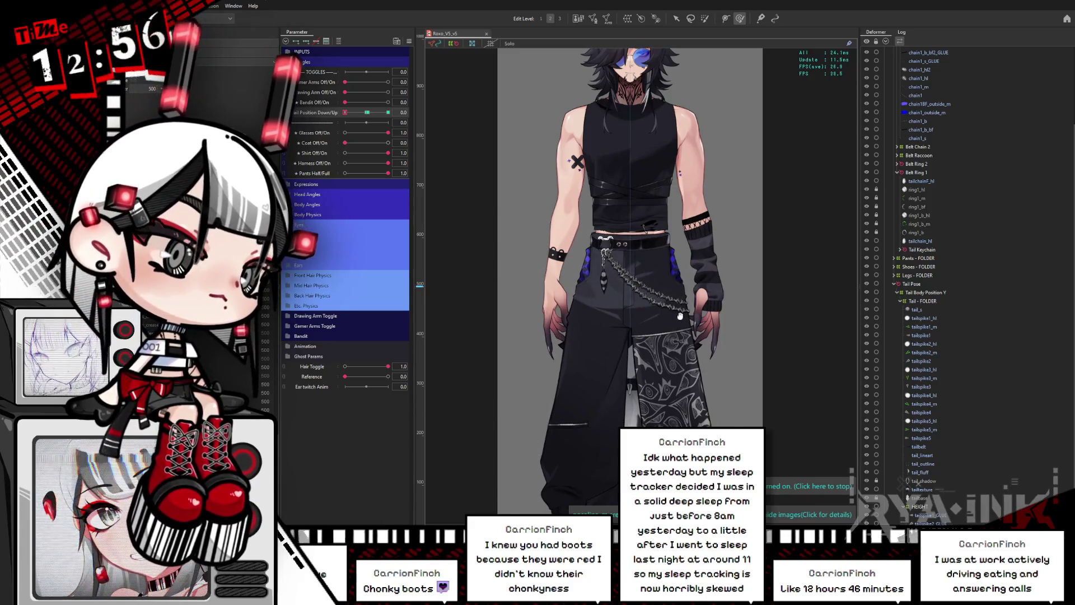
{"action": "left_click_drag", "start_coordinate": [639, 251], "coordinate": [606, 324]}
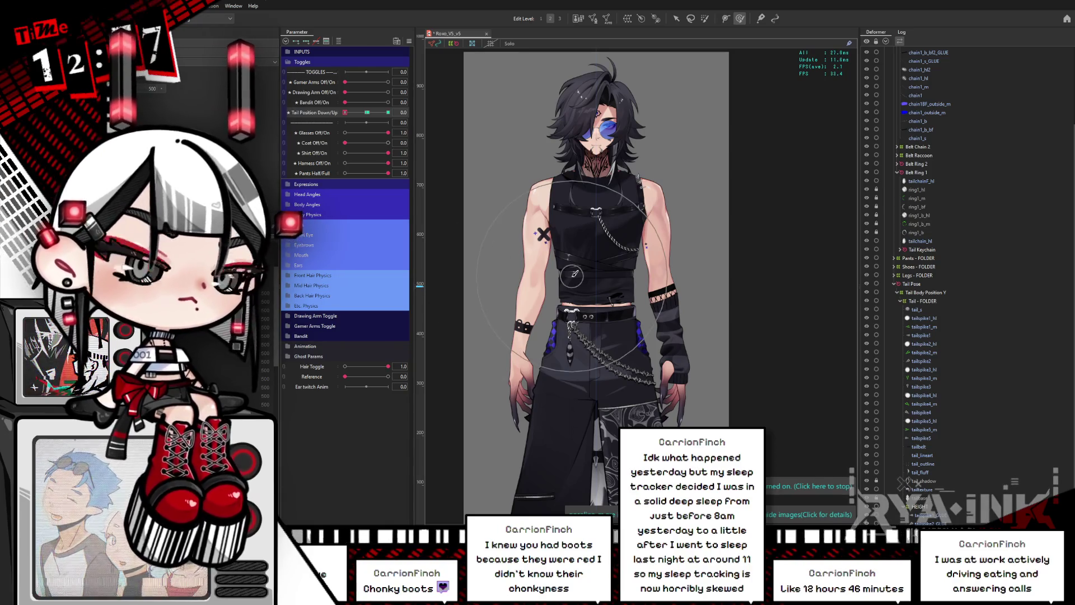
{"action": "scroll", "coordinate": [624, 241], "scroll_direction": "up", "scroll_amount": 5}
{"action": "left_click_drag", "start_coordinate": [627, 244], "coordinate": [645, 350]}
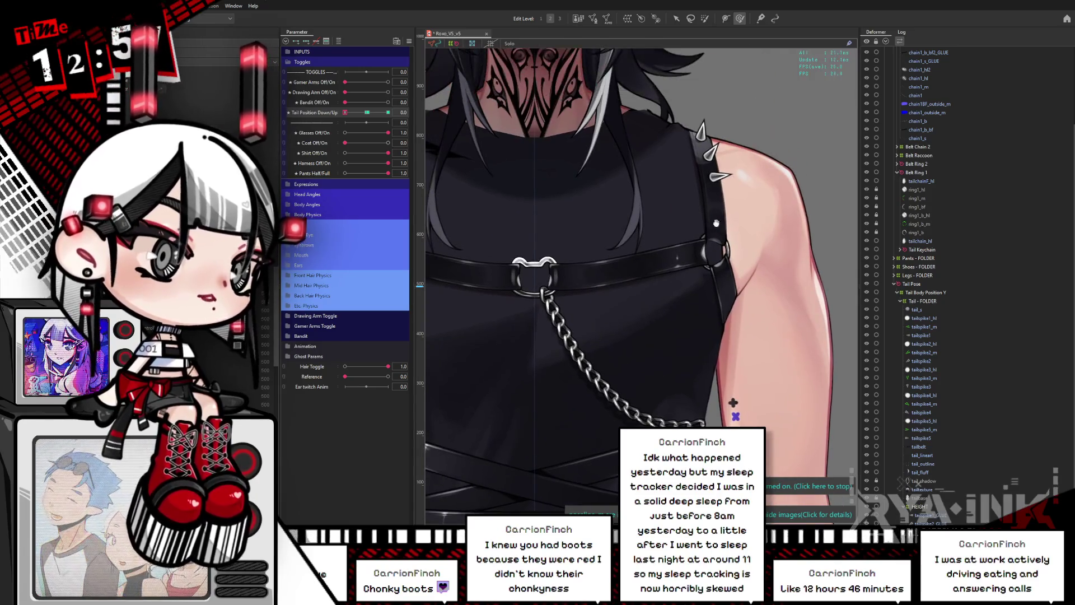
Select the shoulder part's parent deformer Mask Move, view the torso, and collapse the Toggles group.
{"action": "right_click", "coordinate": [723, 171]}
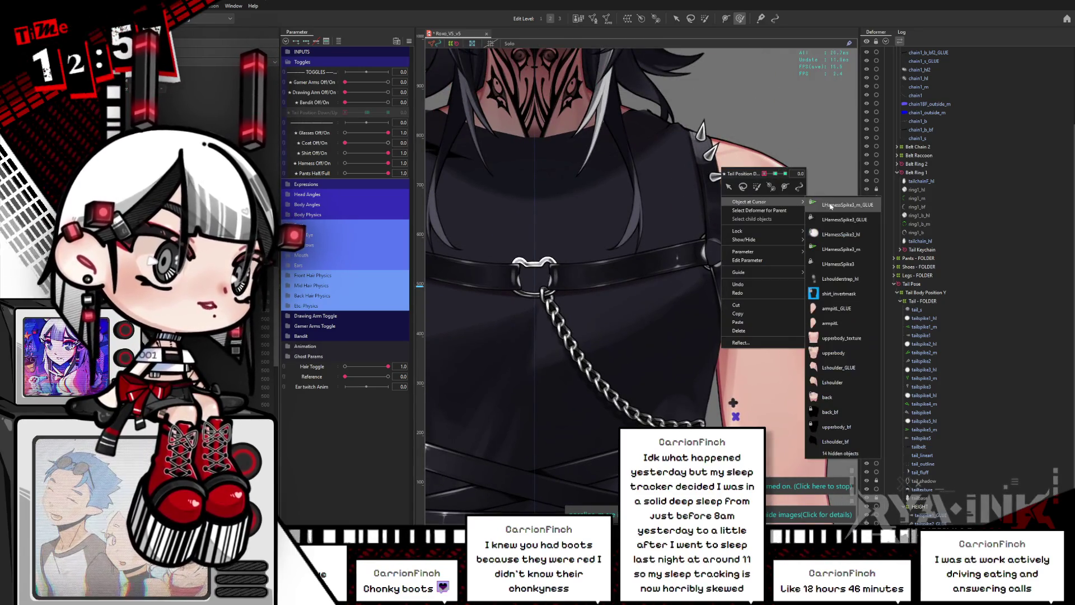
{"action": "left_click", "coordinate": [750, 210]}
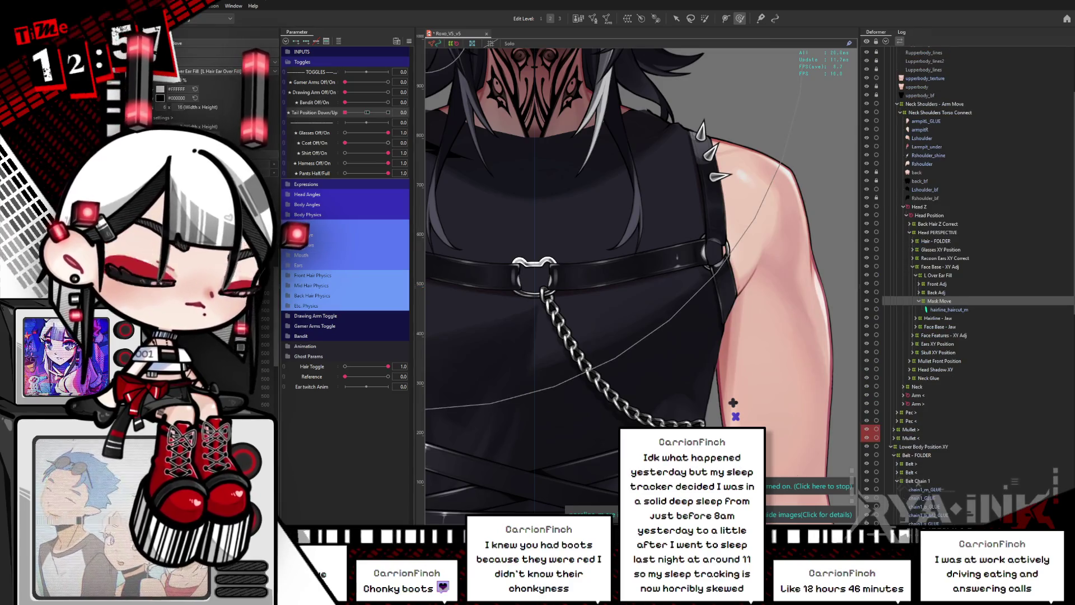
{"action": "scroll", "coordinate": [629, 350], "scroll_direction": "down", "scroll_amount": 4}
{"action": "left_click_drag", "start_coordinate": [650, 235], "coordinate": [679, 167]}
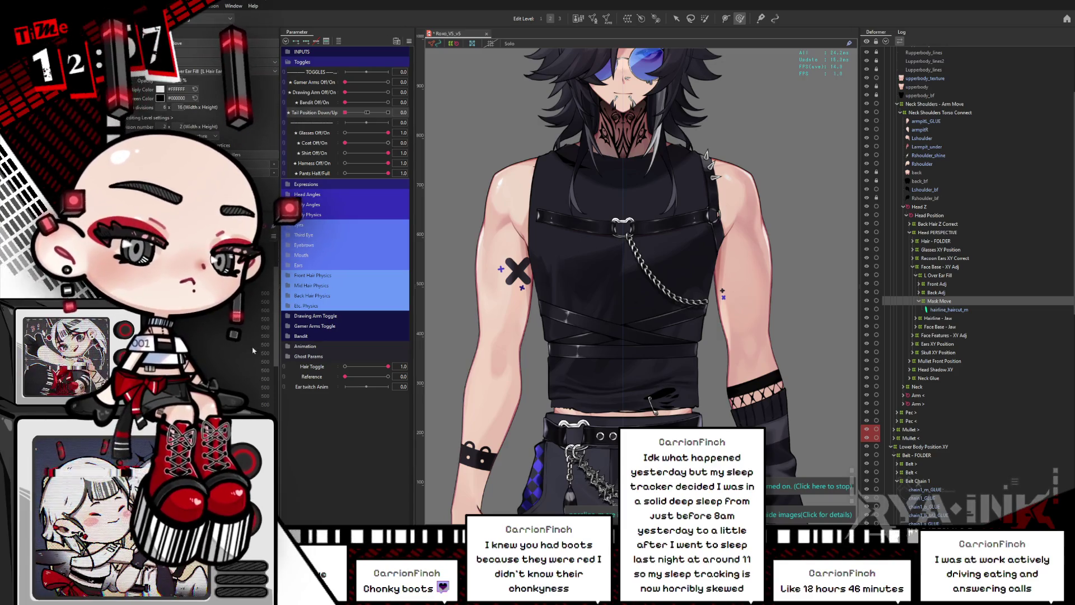
{"action": "left_click", "coordinate": [295, 63]}
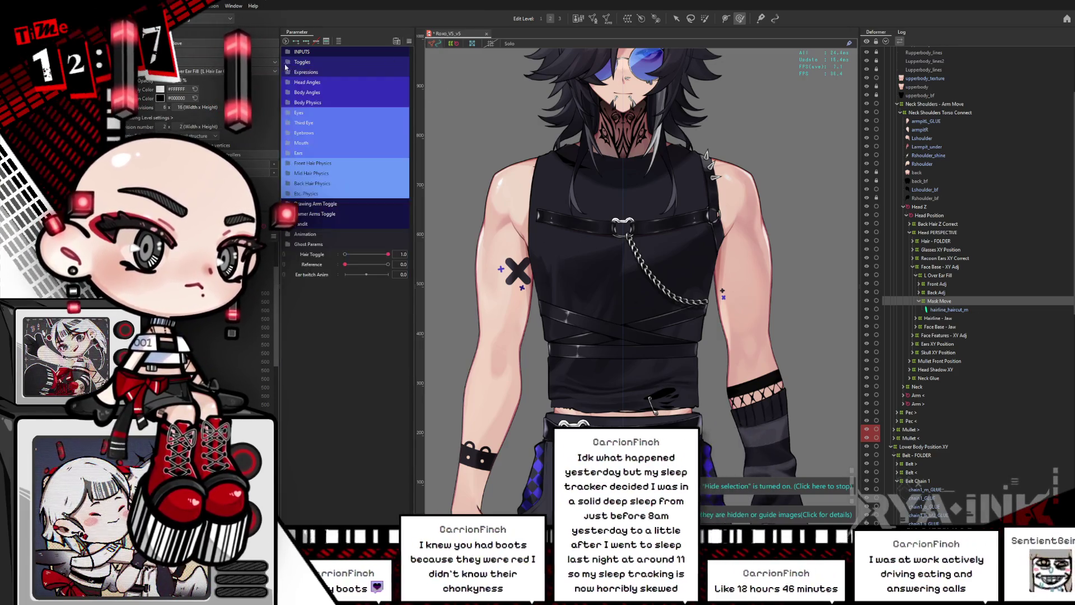
Reset every parameter in the Parameter panel to its default value.
{"action": "scroll", "coordinate": [565, 182], "scroll_direction": "down", "scroll_amount": 1}
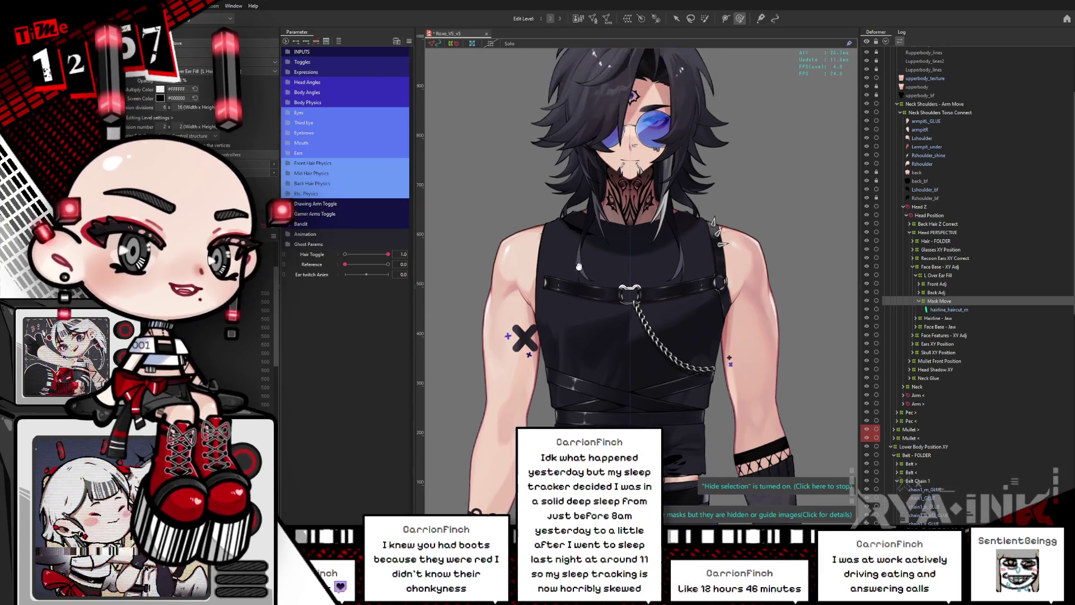
{"action": "scroll", "coordinate": [635, 130], "scroll_direction": "up", "scroll_amount": 4}
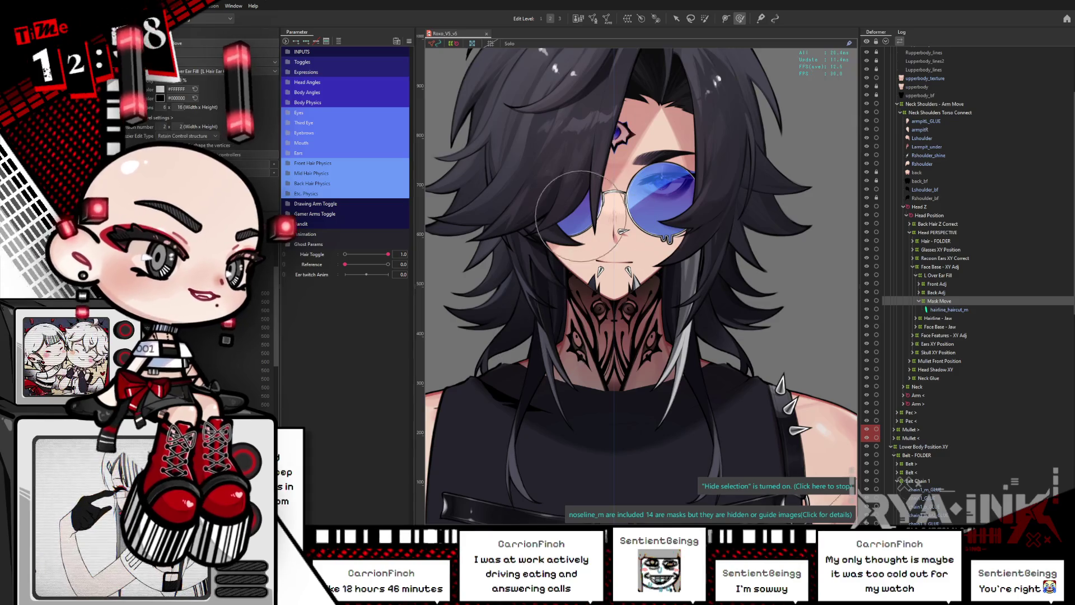
{"action": "left_click", "coordinate": [409, 41]}
{"action": "left_click", "coordinate": [433, 43]}
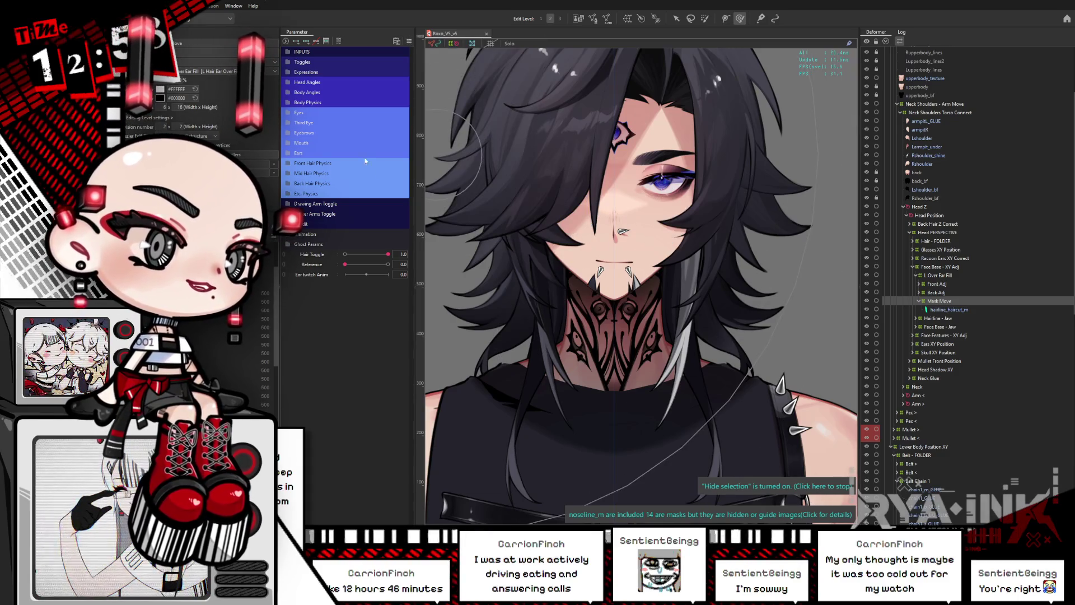
Set the Face Shadow expression to 1 and list the layers under the face.
{"action": "left_click", "coordinate": [288, 72]}
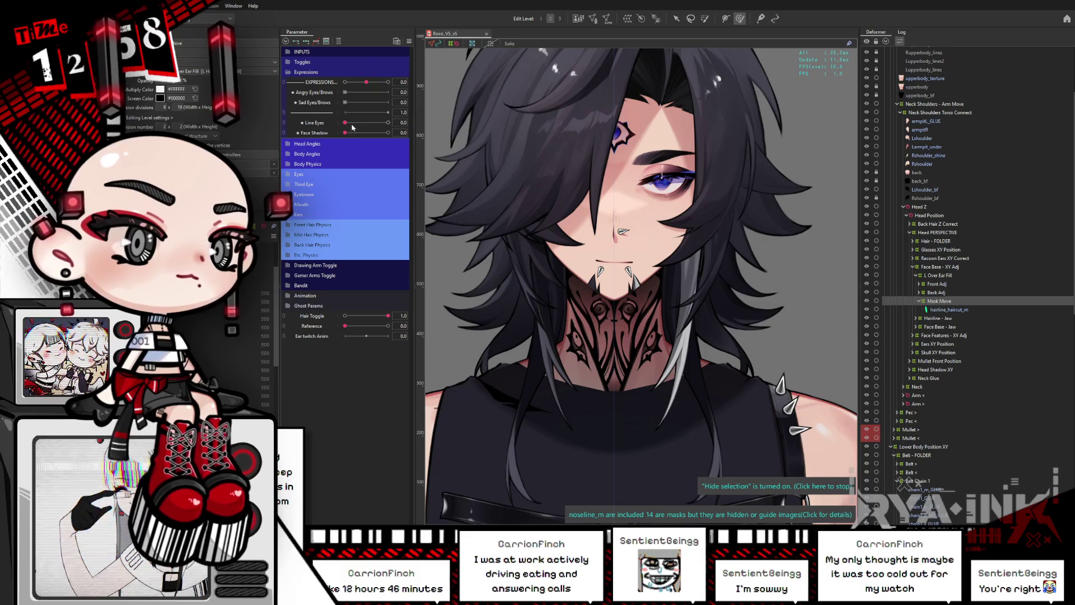
{"action": "left_click", "coordinate": [388, 133]}
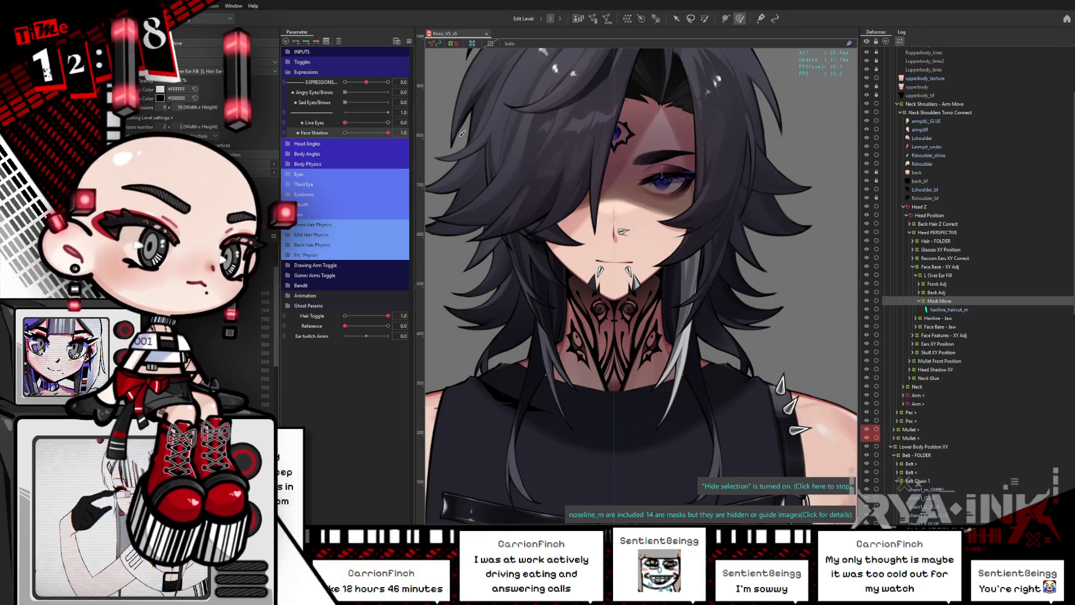
{"action": "right_click", "coordinate": [624, 202]}
Select faceshadow, set Hair Toggle to 0, and wrap it in new warp deformer Face Shadow XY.
{"action": "mouse_move", "coordinate": [666, 200]}
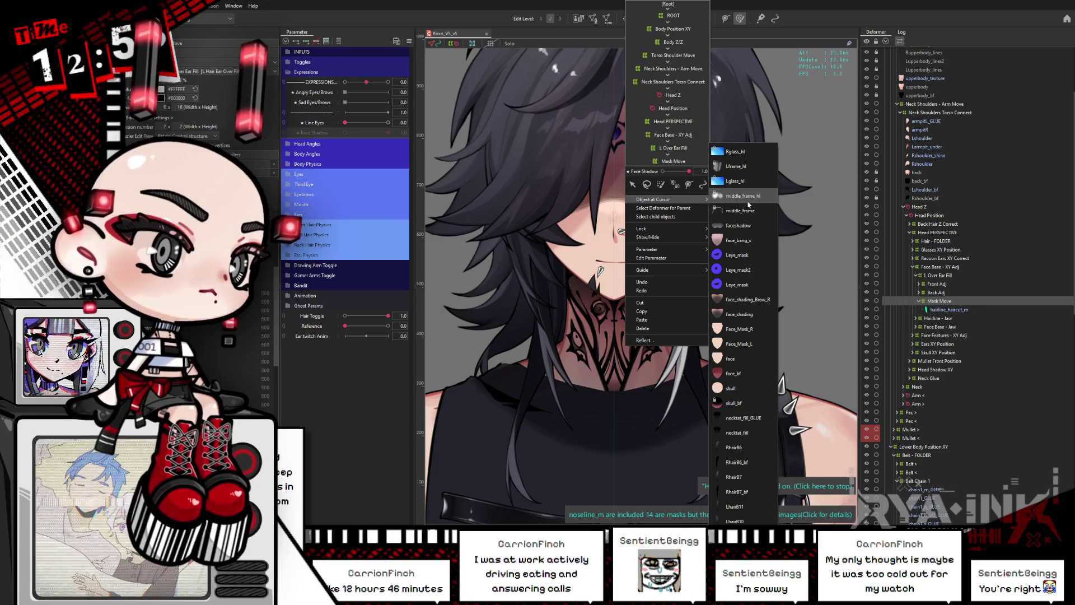
{"action": "left_click", "coordinate": [739, 224]}
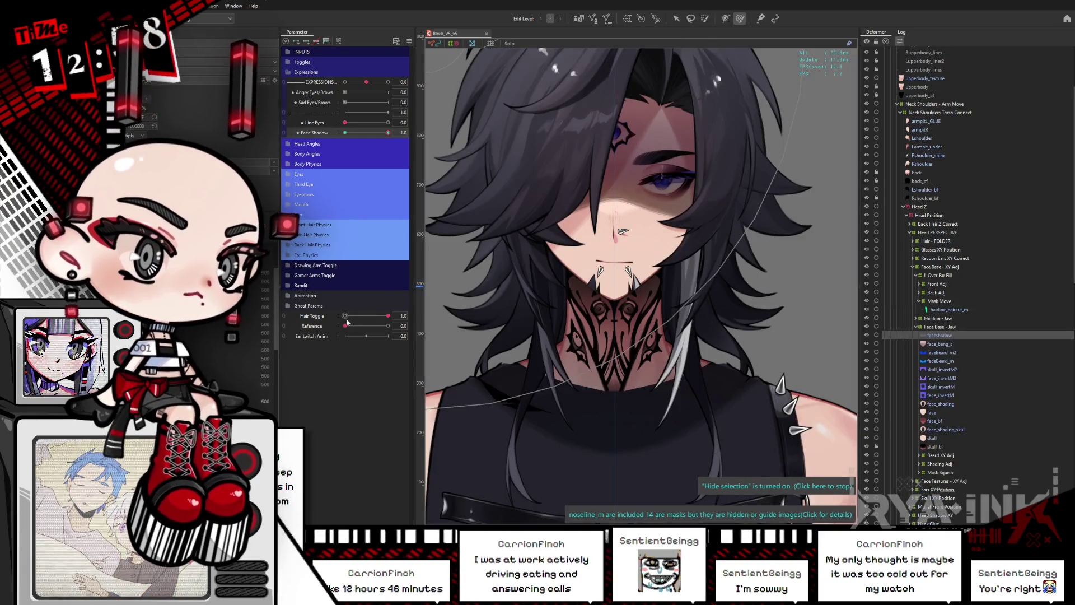
{"action": "left_click", "coordinate": [345, 315]}
{"action": "scroll", "coordinate": [632, 202], "scroll_direction": "up", "scroll_amount": 2}
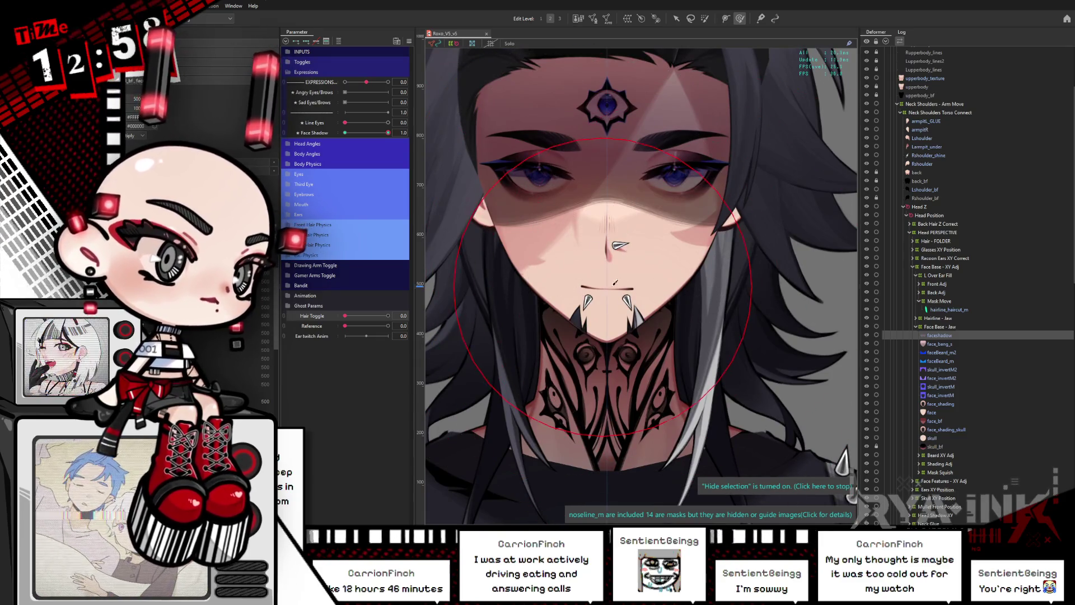
{"action": "scroll", "coordinate": [671, 274], "scroll_direction": "down", "scroll_amount": 3}
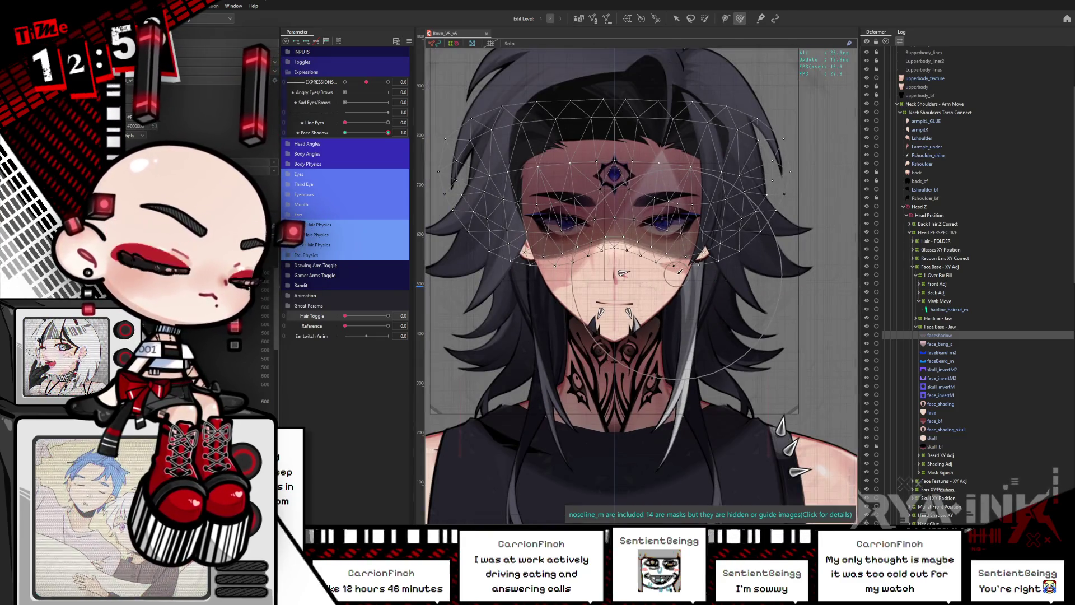
{"action": "left_click", "coordinate": [658, 18]}
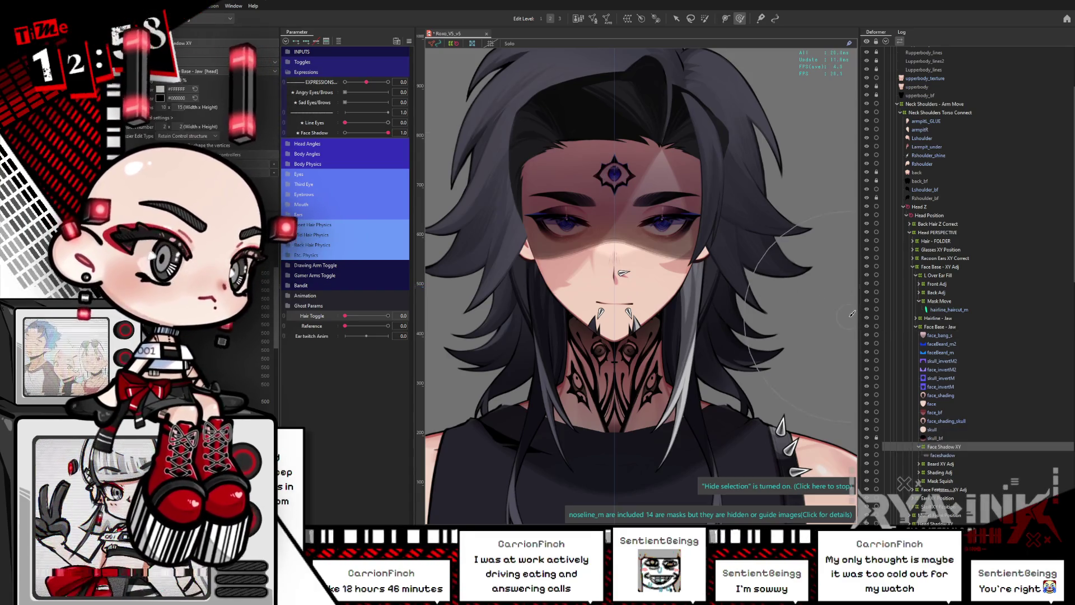
{"action": "key", "text": "ctrl+w"}
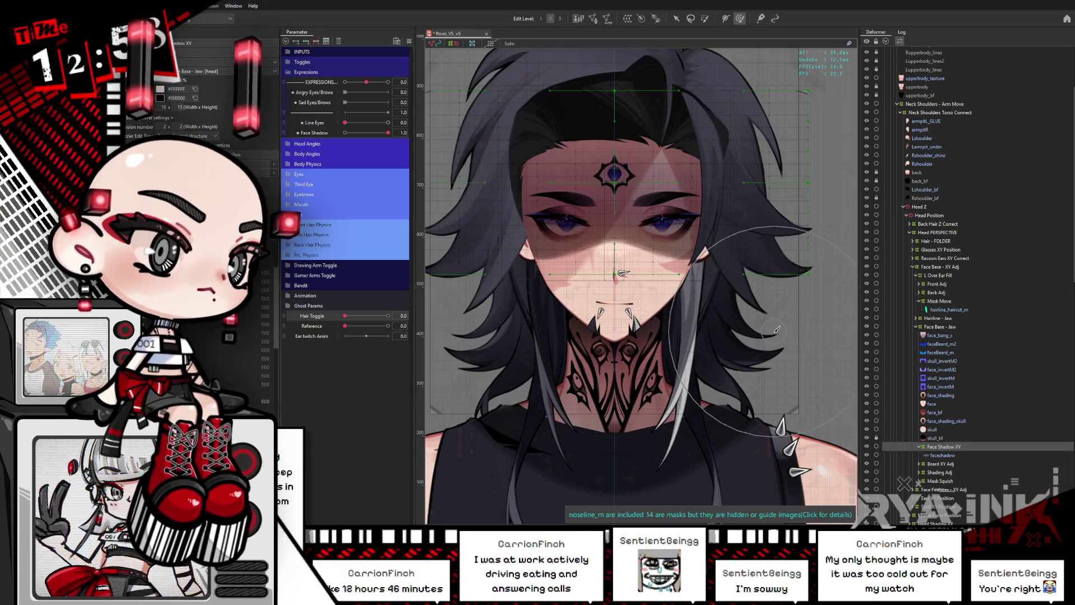
{"action": "left_click", "coordinate": [289, 74]}
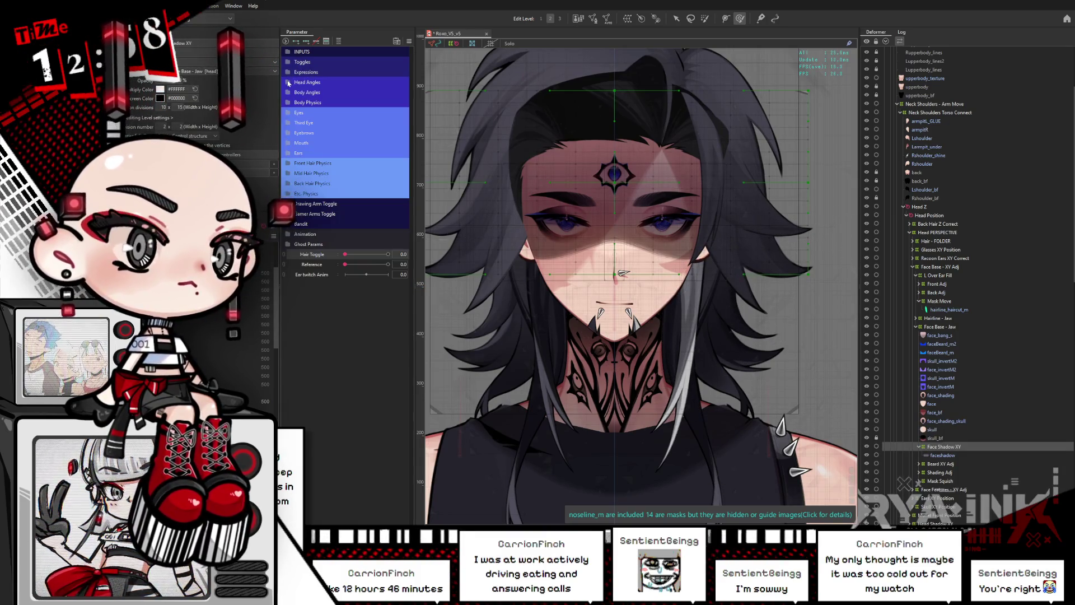
Turn Head X Aug to the side and stretch the face shadow deformer's left edge outward.
{"action": "left_click", "coordinate": [289, 82]}
{"action": "left_click", "coordinate": [316, 102]}
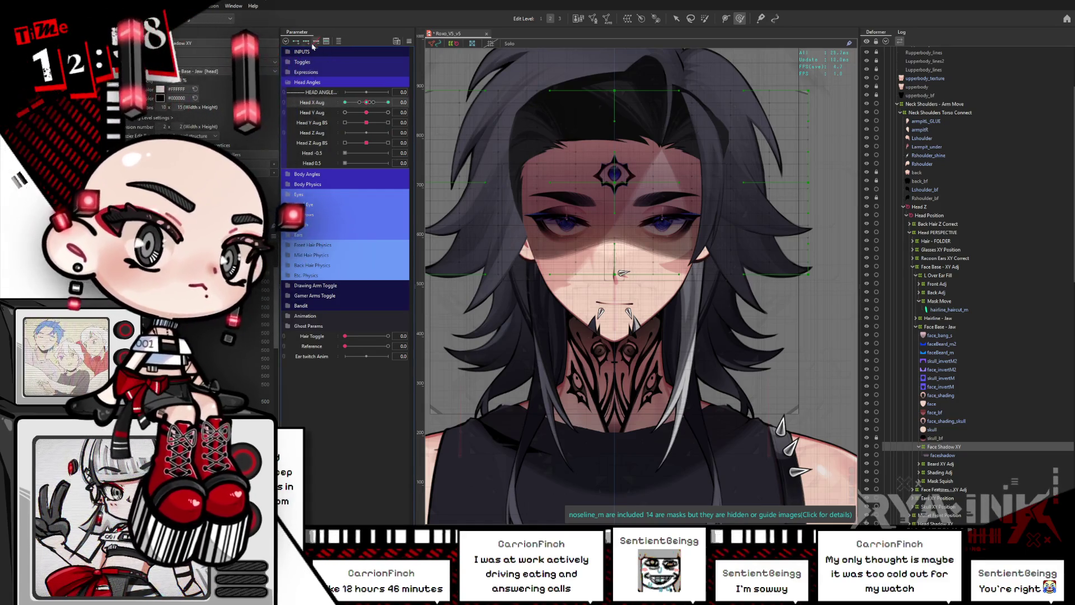
{"action": "left_click_drag", "start_coordinate": [363, 102], "coordinate": [388, 102]}
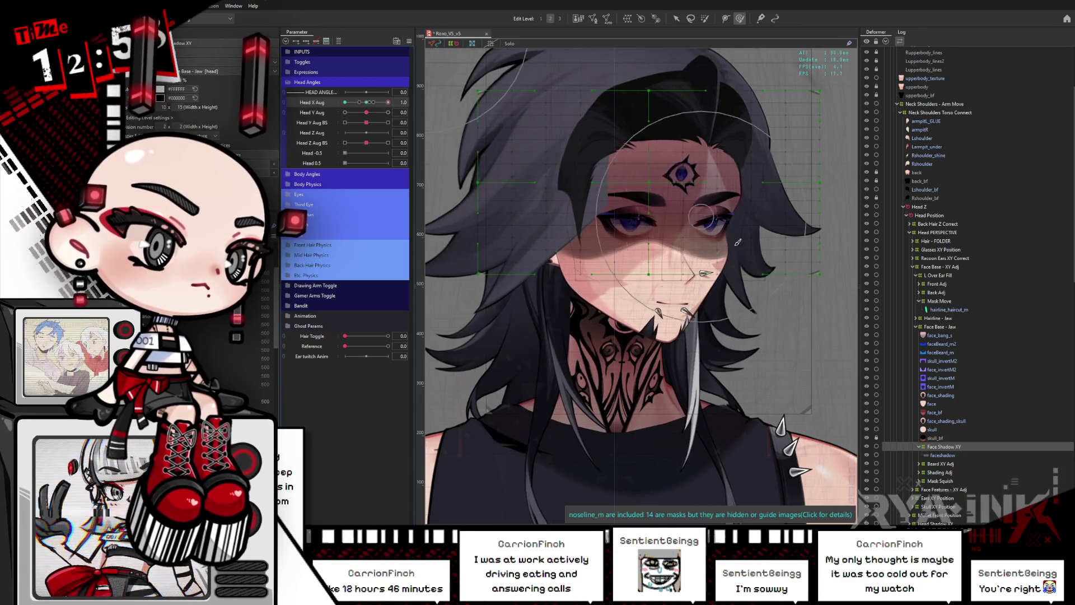
{"action": "key", "text": "v"}
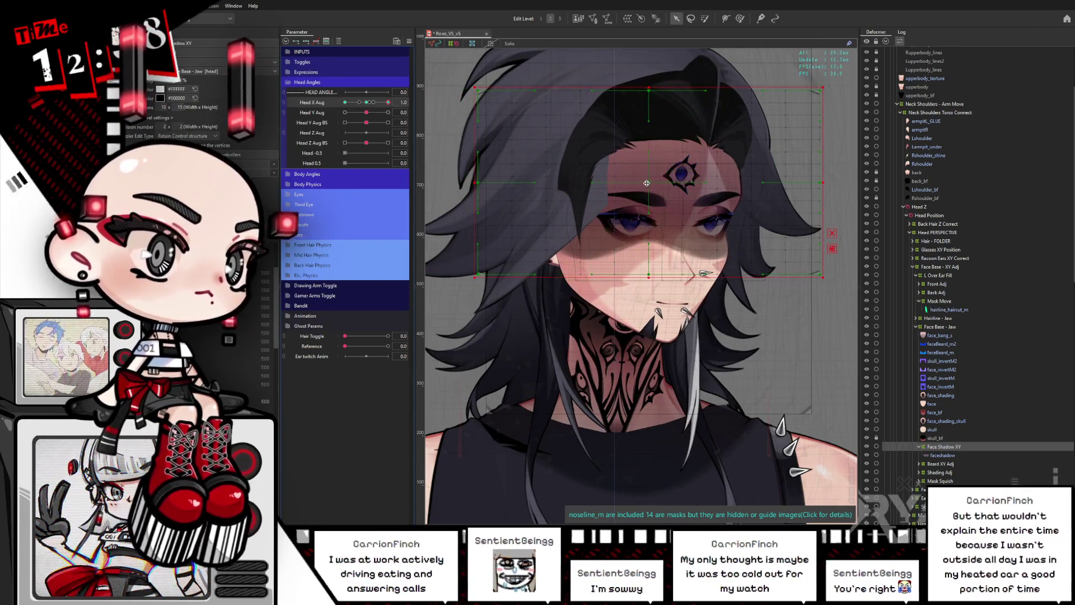
{"action": "left_click_drag", "start_coordinate": [668, 185], "coordinate": [677, 185]}
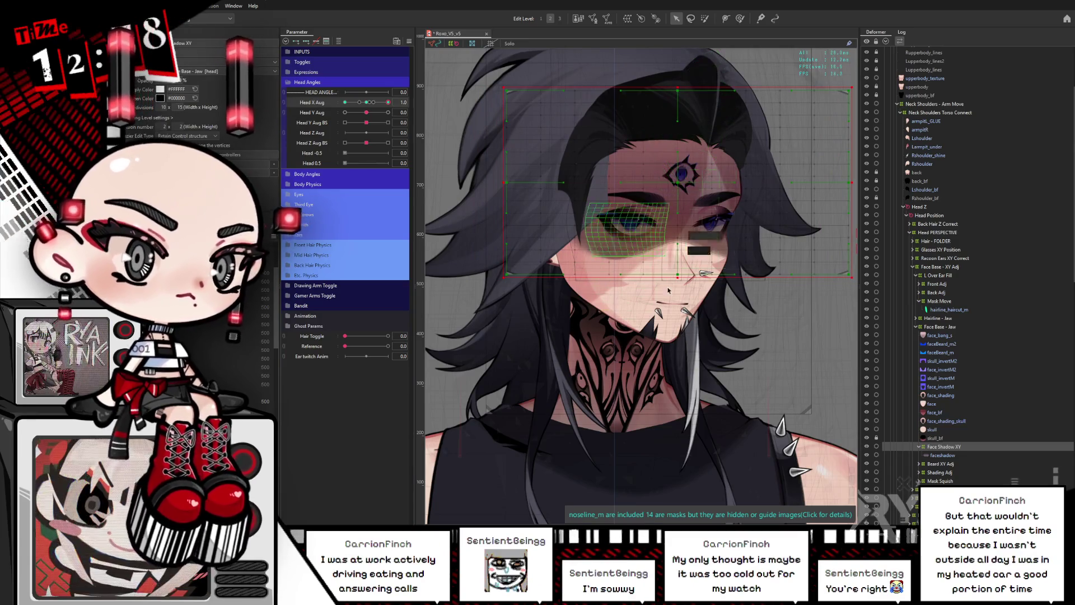
{"action": "left_click_drag", "start_coordinate": [658, 312], "coordinate": [676, 330]}
{"action": "mouse_move", "coordinate": [702, 89]}
{"action": "left_mouse_down"}
{"action": "mouse_move", "coordinate": [588, 280]}
{"action": "mouse_move", "coordinate": [439, 319]}
{"action": "left_mouse_up"}
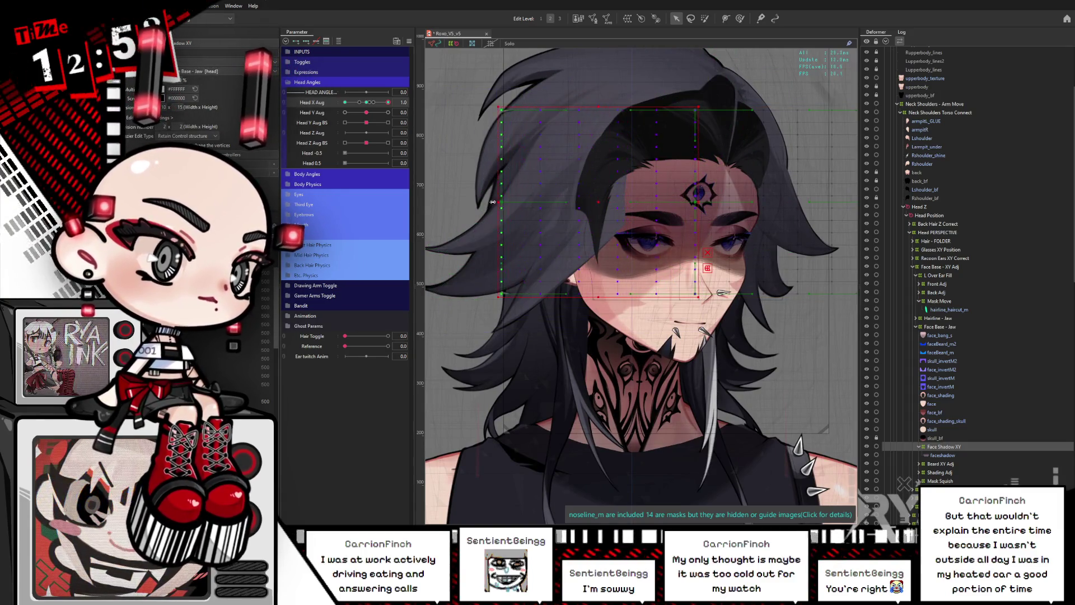
{"action": "left_click_drag", "start_coordinate": [524, 201], "coordinate": [482, 202]}
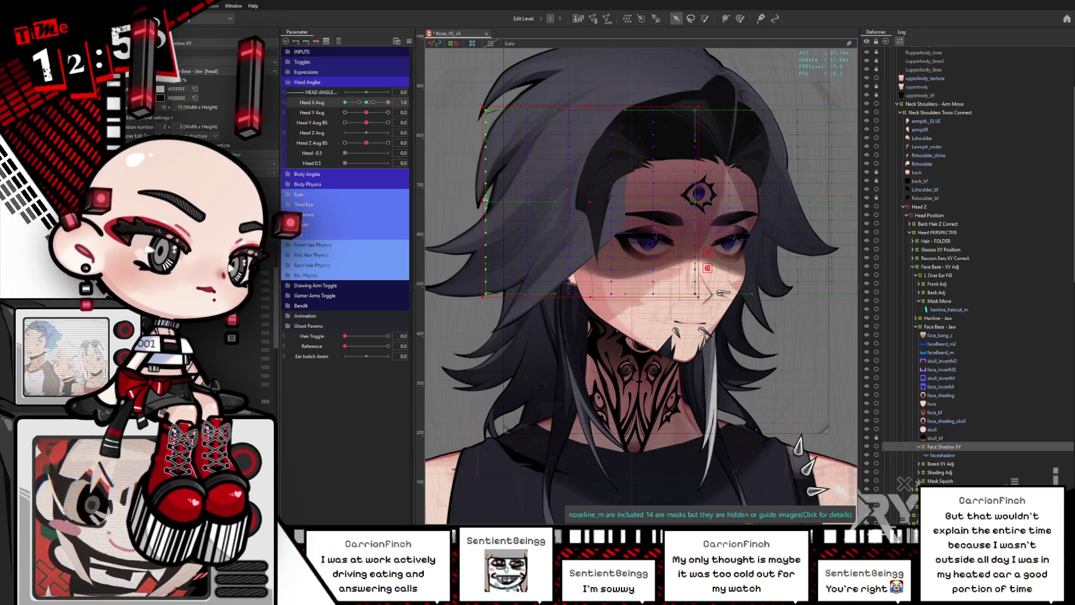
Pull the right face shadow mesh's edge inward and preview it with Hide Selection.
{"action": "left_click_drag", "start_coordinate": [640, 186], "coordinate": [579, 194]}
{"action": "left_click", "coordinate": [808, 162]}
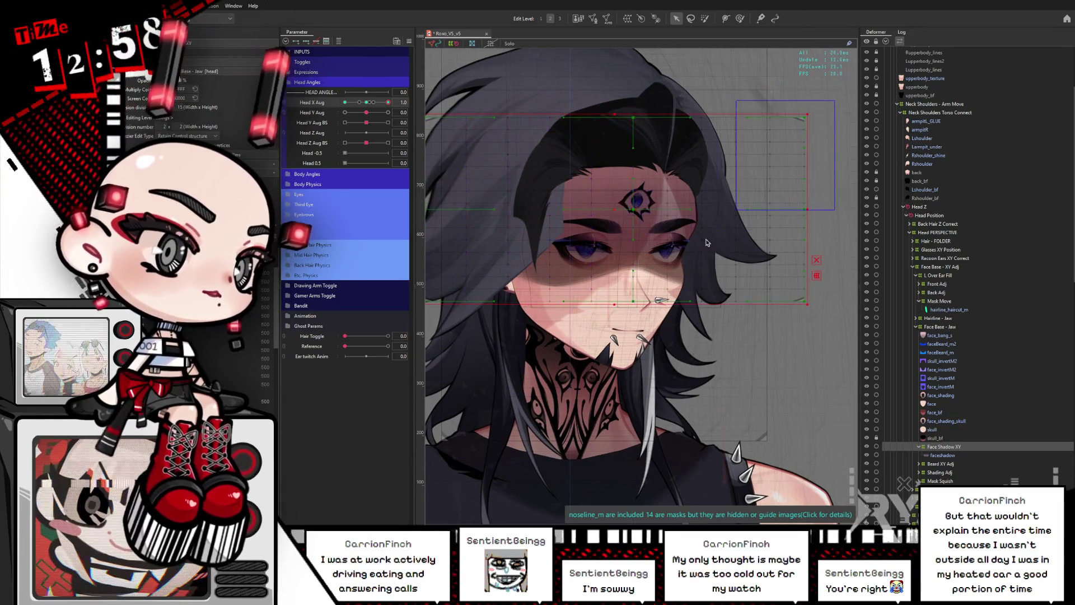
{"action": "left_click_drag", "start_coordinate": [810, 210], "coordinate": [768, 213]}
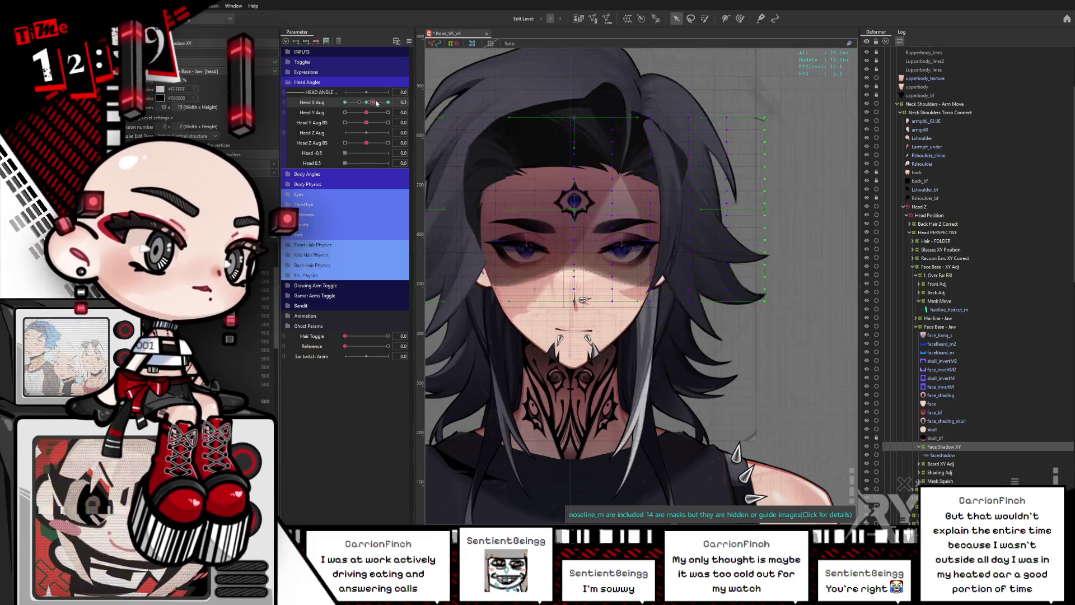
{"action": "left_click", "coordinate": [739, 18]}
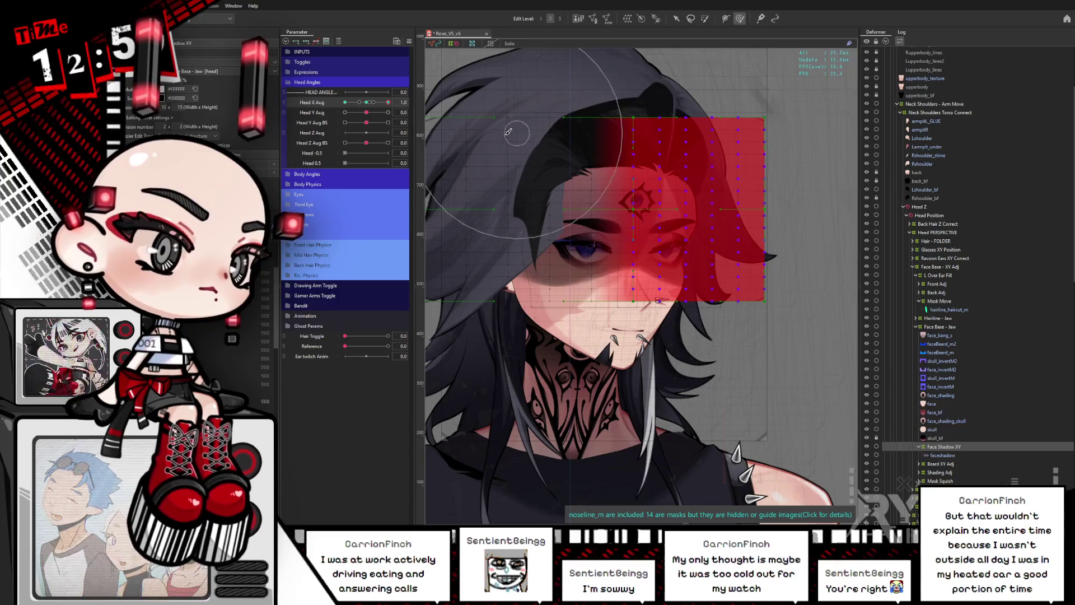
{"action": "key", "text": "ctrl+h"}
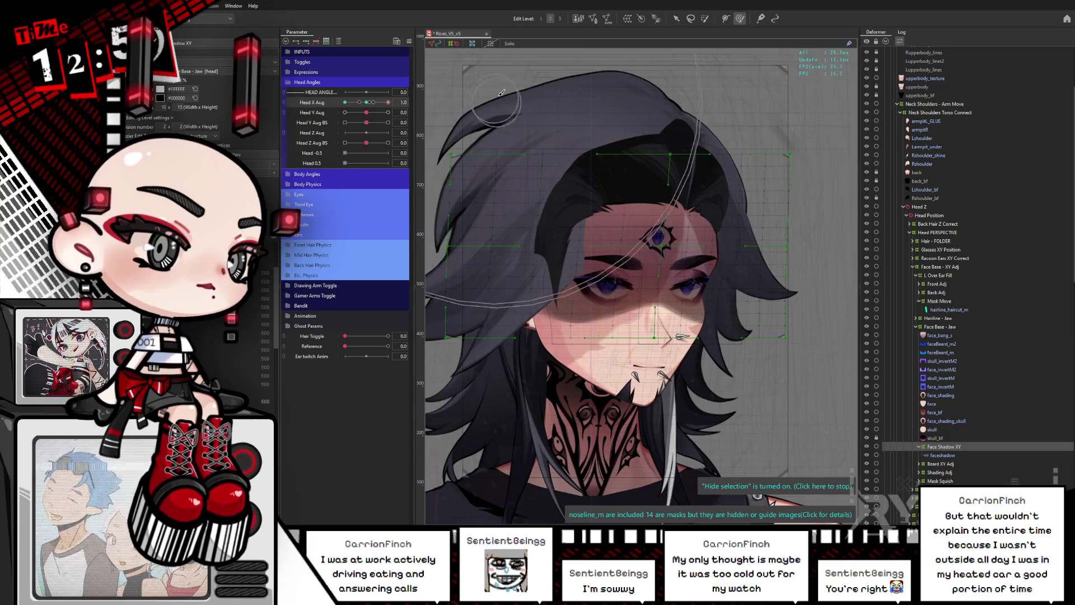
{"action": "key", "text": "ctrl+h"}
{"action": "scroll", "coordinate": [509, 66], "scroll_direction": "up", "scroll_amount": 1}
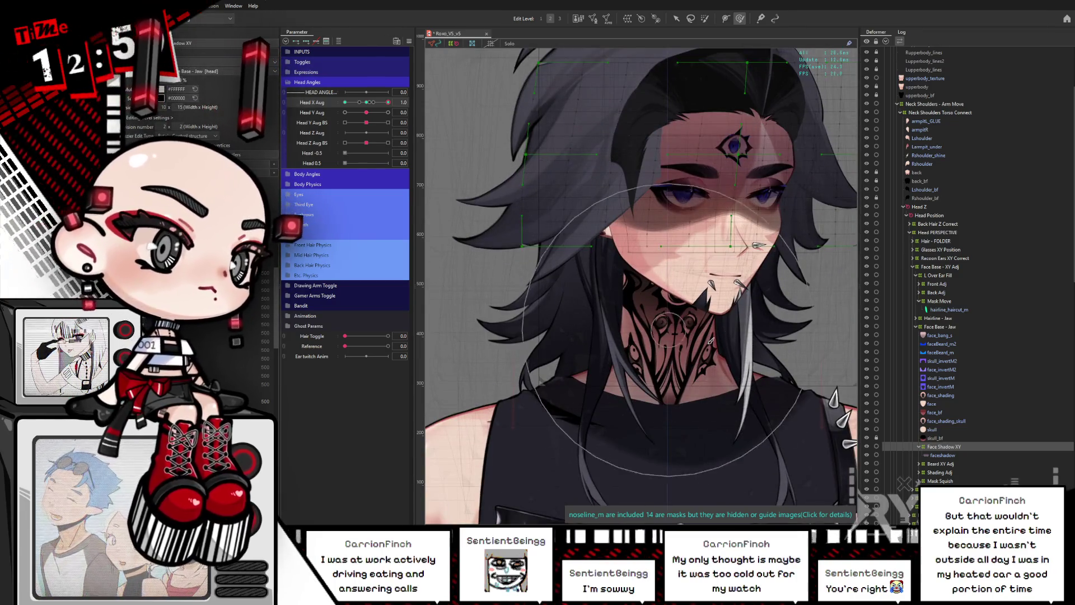
{"action": "left_click_drag", "start_coordinate": [806, 288], "coordinate": [722, 288]}
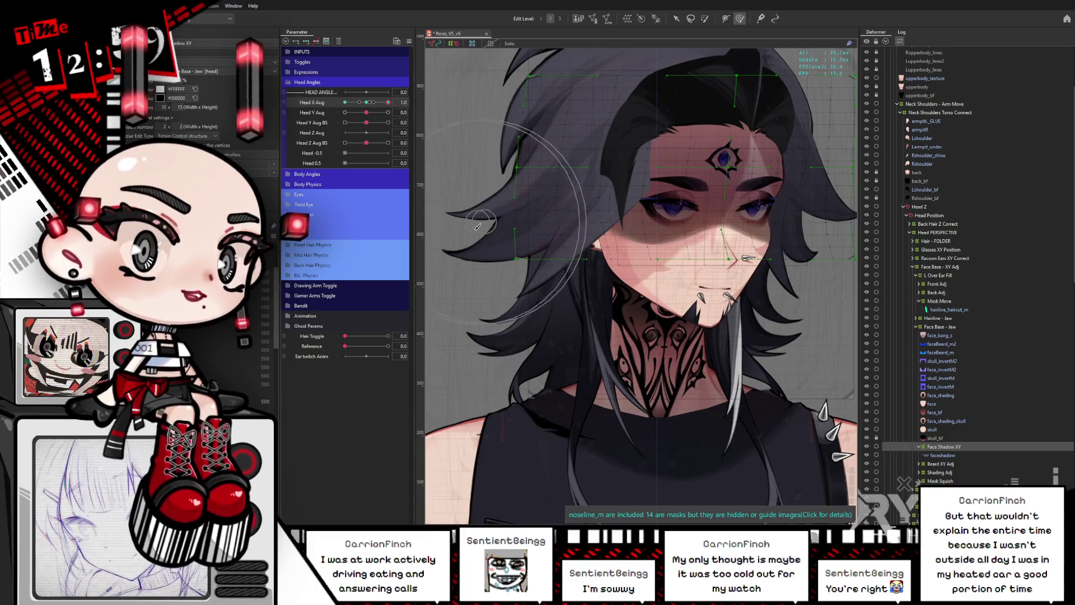
Warp the left hair to fit the turned head, then turn Head X Aug to the other side.
{"action": "left_click_drag", "start_coordinate": [483, 257], "coordinate": [514, 275]}
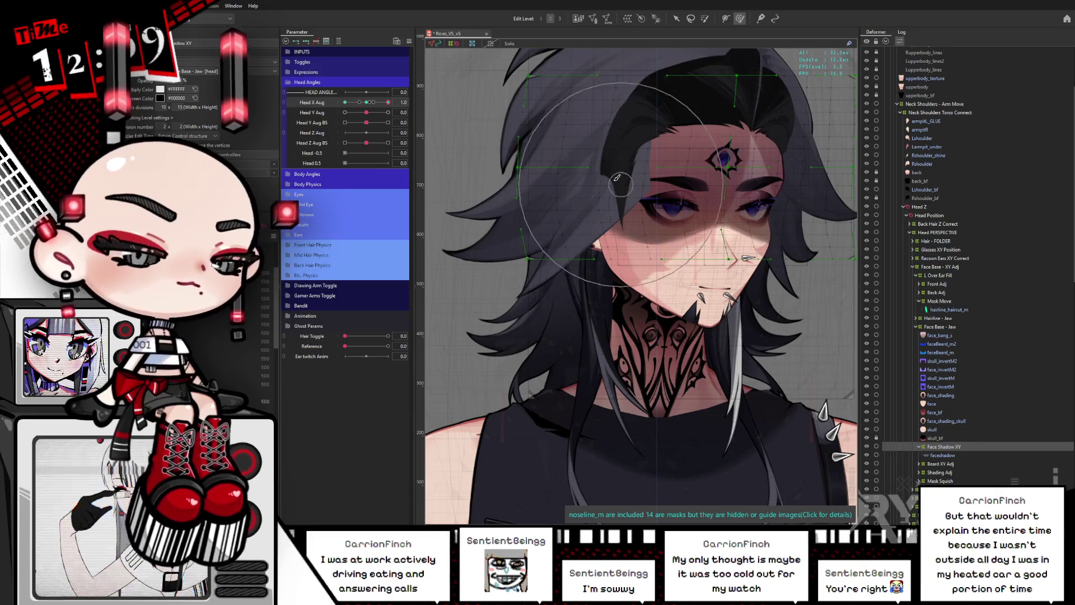
{"action": "left_click_drag", "start_coordinate": [746, 286], "coordinate": [668, 281]}
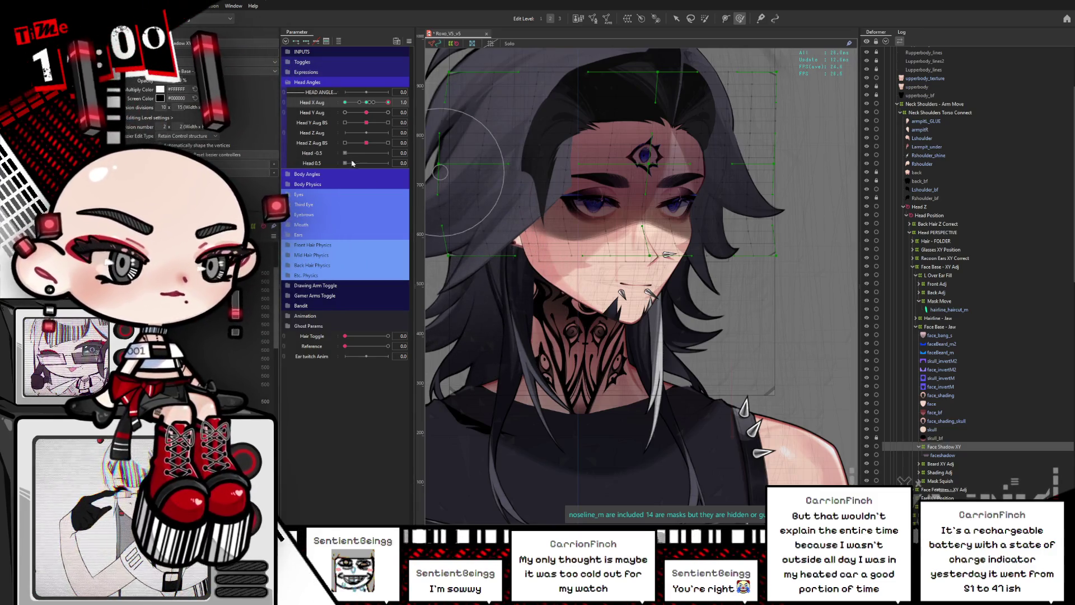
{"action": "mouse_move", "coordinate": [388, 102]}
{"action": "left_mouse_down"}
{"action": "mouse_move", "coordinate": [369, 107]}
{"action": "mouse_move", "coordinate": [421, 98]}
{"action": "left_mouse_up"}
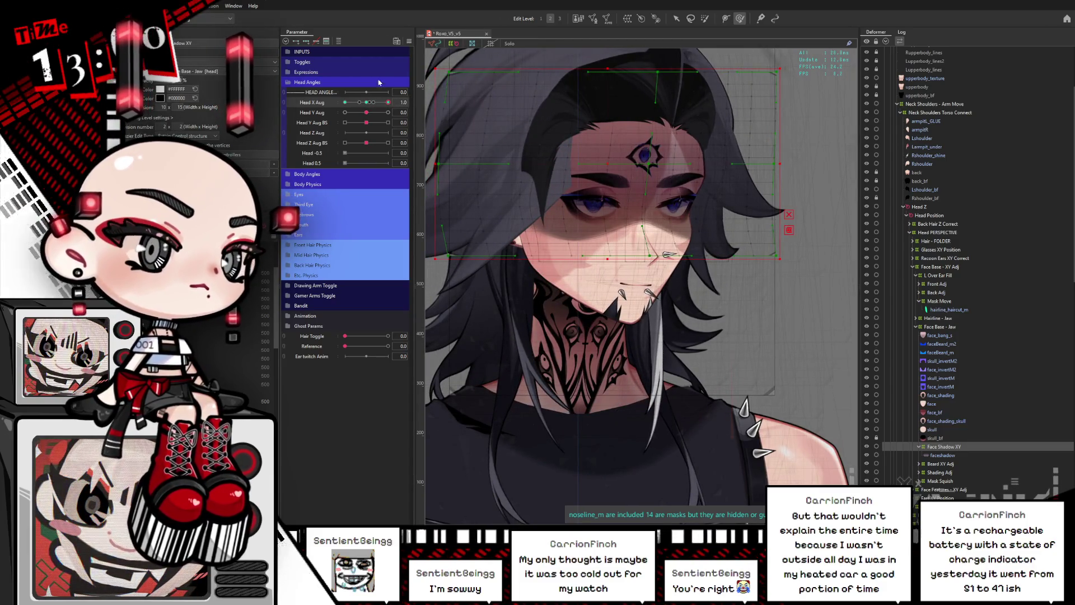
{"action": "left_click_drag", "start_coordinate": [388, 102], "coordinate": [343, 112]}
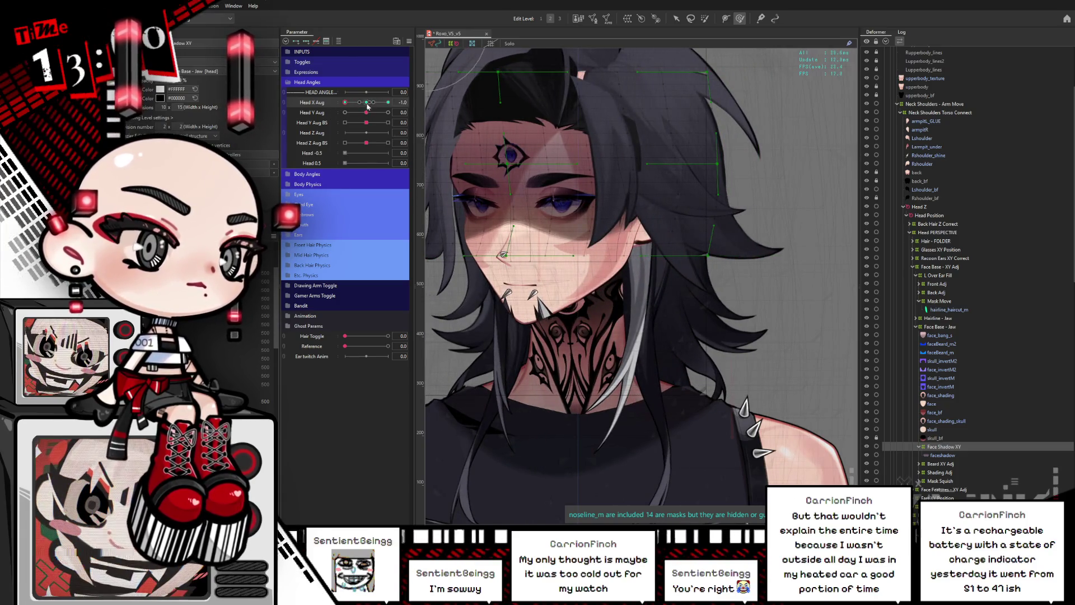
Preview without the overlay and scrub Head X Aug through -0.7, -1.0, 0.5 and 1.0.
{"action": "key", "text": "ctrl+h"}
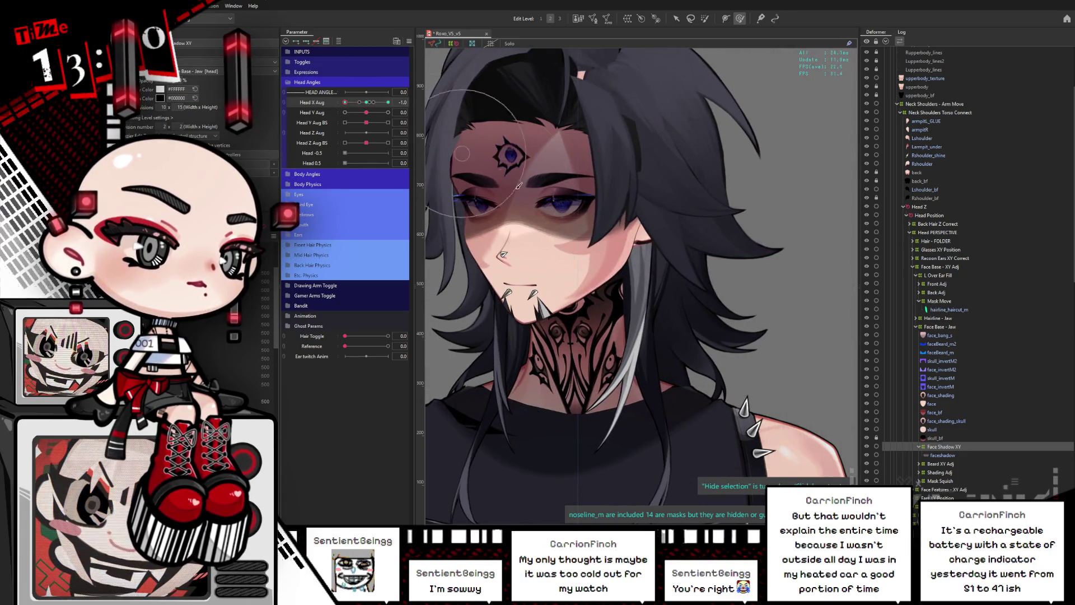
{"action": "key", "text": "ctrl+h"}
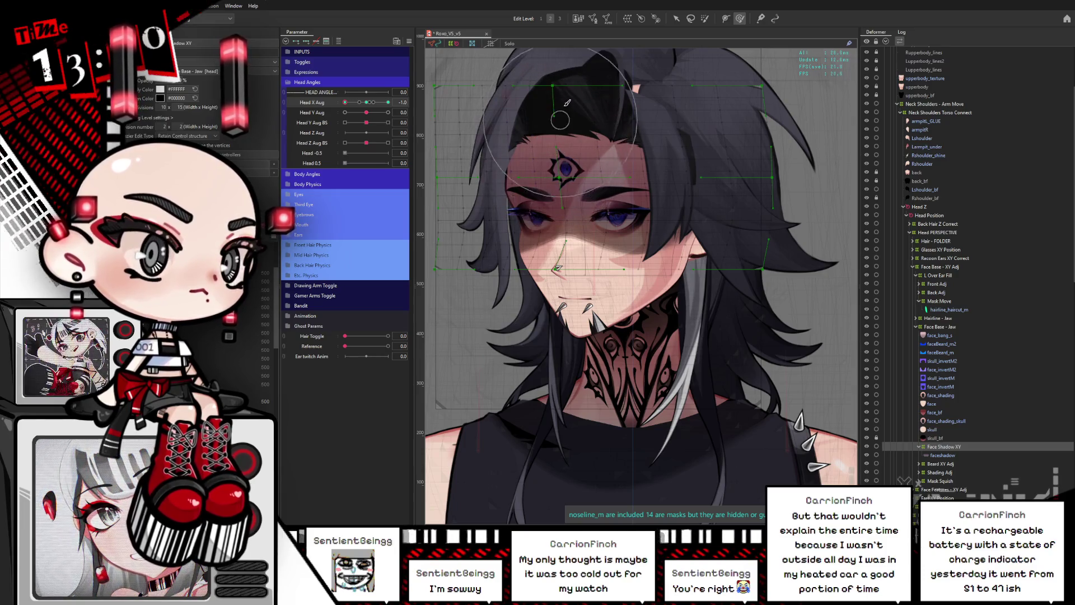
{"action": "left_click", "coordinate": [351, 103]}
{"action": "left_click_drag", "start_coordinate": [351, 110], "coordinate": [342, 113]}
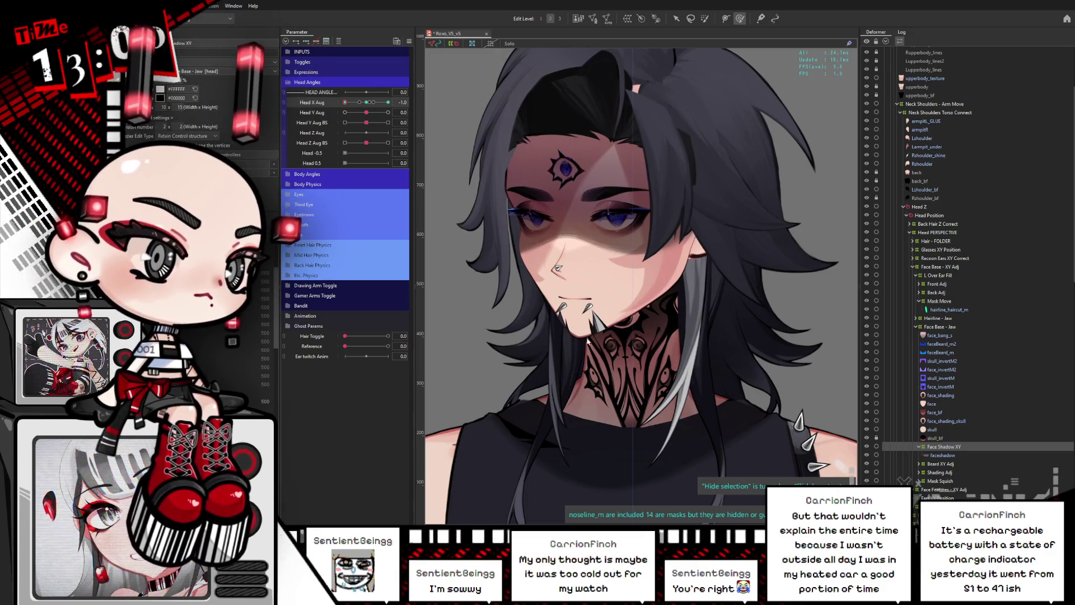
{"action": "left_click", "coordinate": [378, 103]}
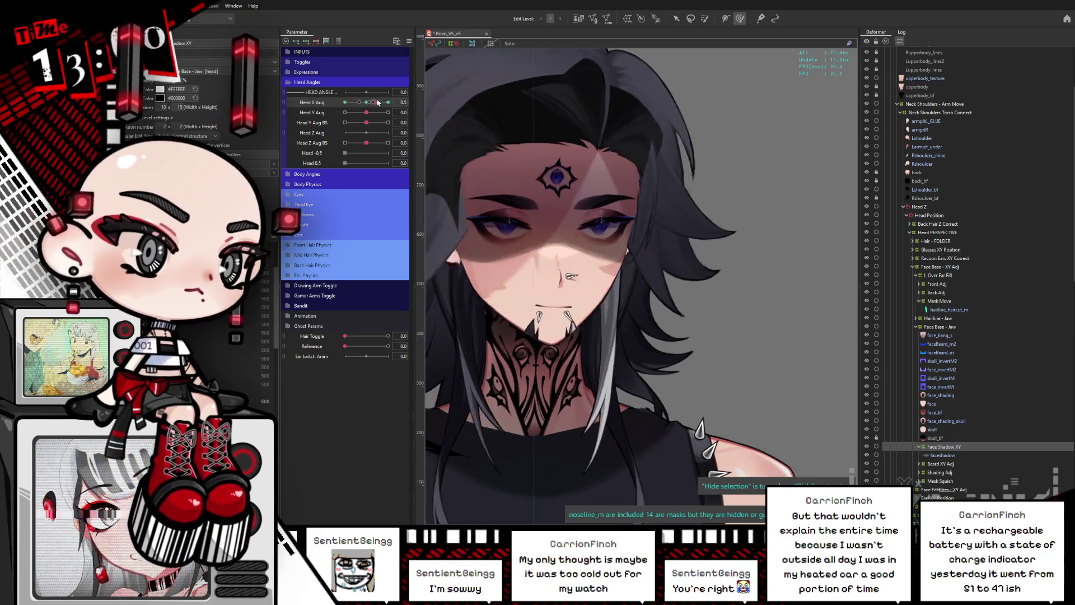
{"action": "left_click", "coordinate": [388, 102]}
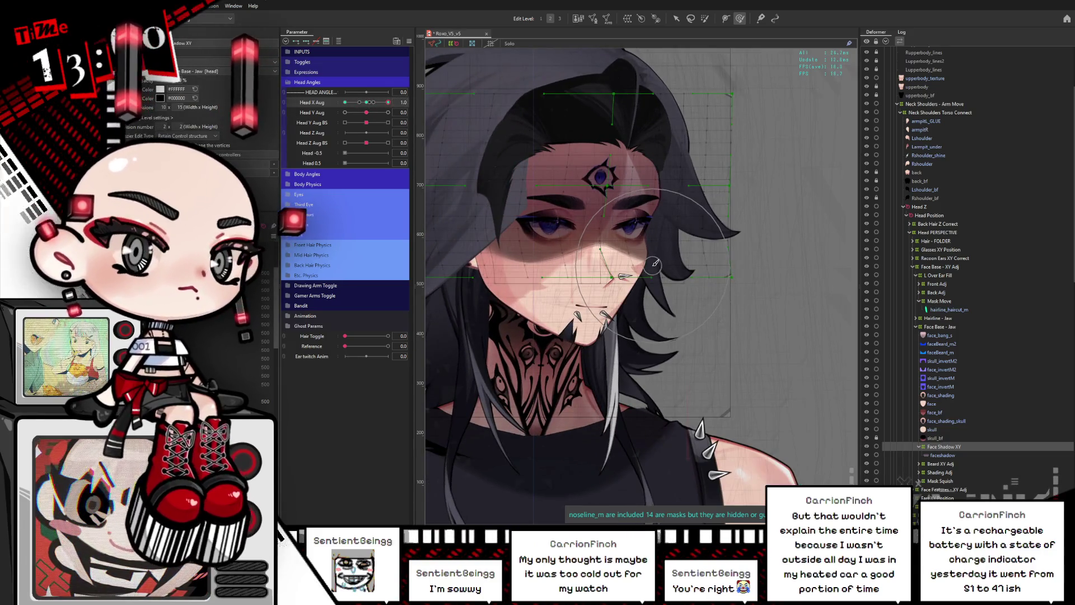
Compare front and full-side head turns and nudge the left hair's warp slightly right.
{"action": "scroll", "coordinate": [655, 263], "scroll_direction": "down", "scroll_amount": 2}
{"action": "scroll", "coordinate": [760, 197], "scroll_direction": "right", "scroll_amount": 3}
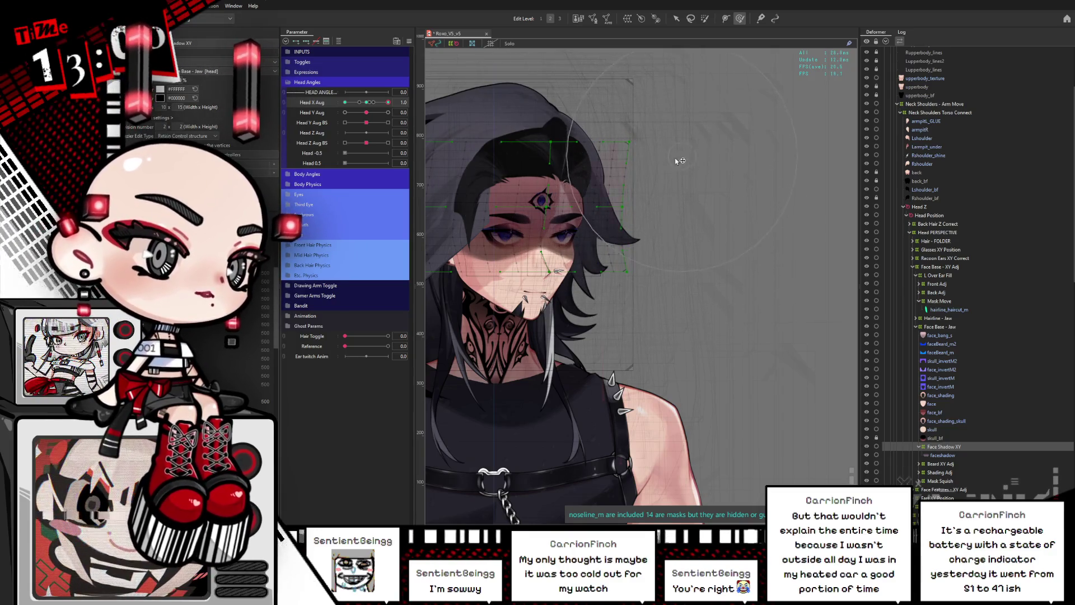
{"action": "left_click_drag", "start_coordinate": [646, 95], "coordinate": [704, 146]}
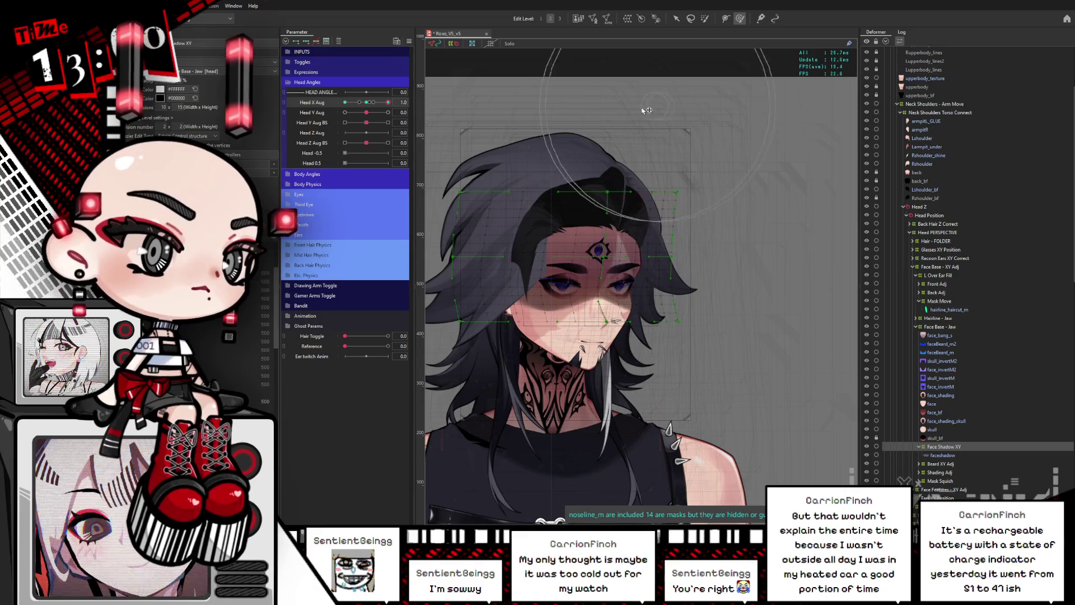
{"action": "left_click", "coordinate": [367, 103]}
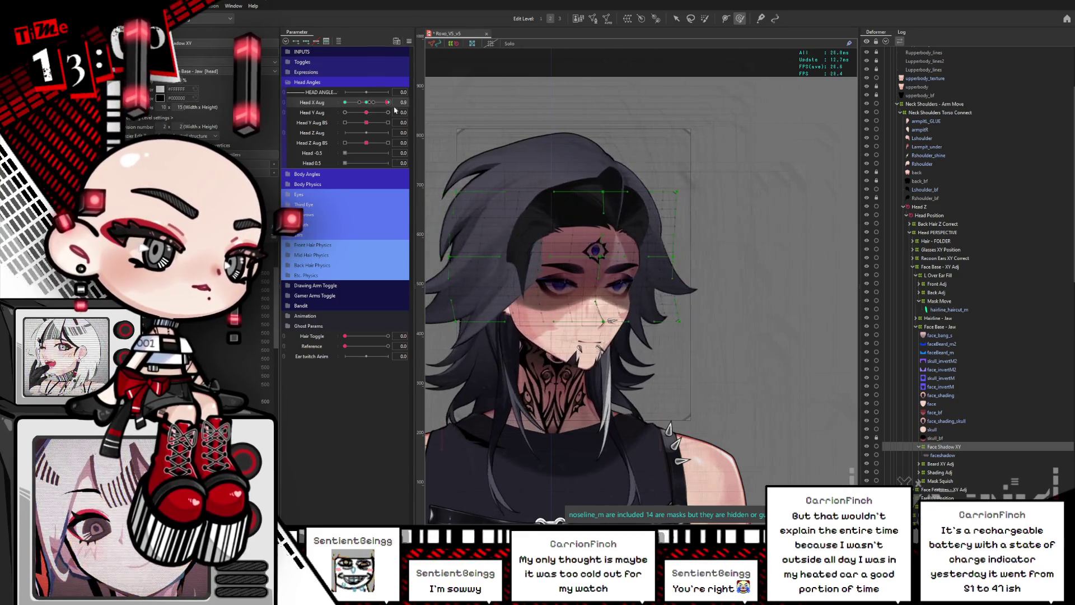
{"action": "left_click", "coordinate": [388, 102]}
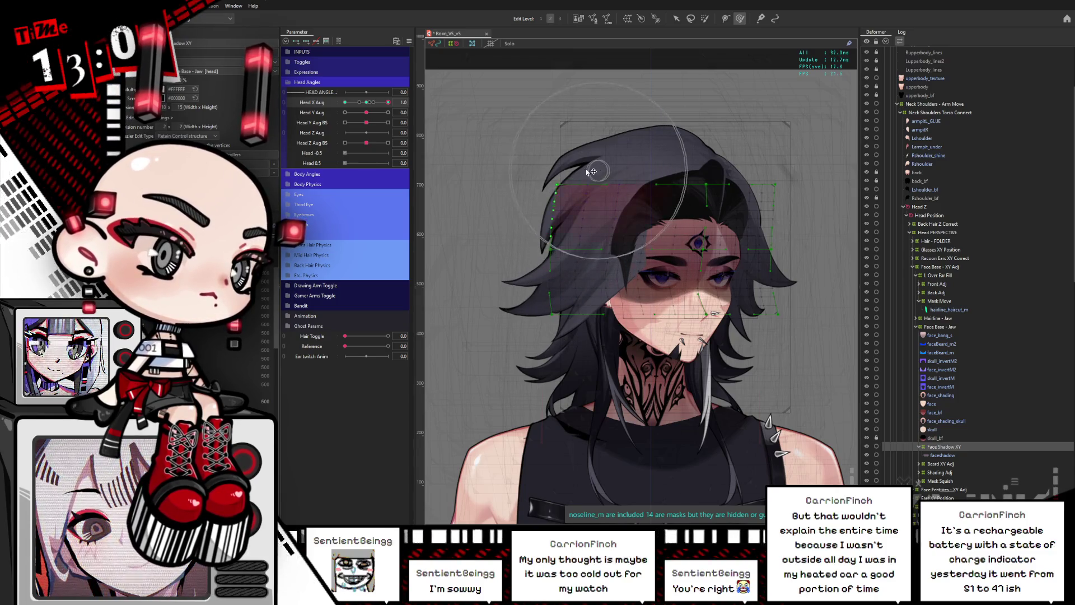
{"action": "scroll", "coordinate": [588, 171], "scroll_direction": "left", "scroll_amount": 3}
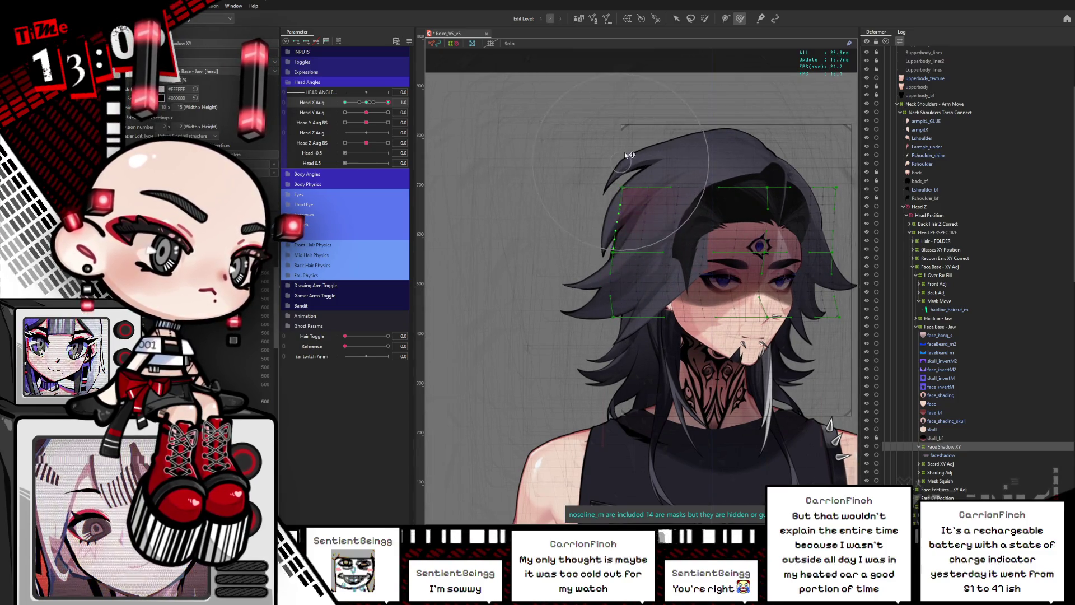
{"action": "left_click_drag", "start_coordinate": [592, 273], "coordinate": [597, 286]}
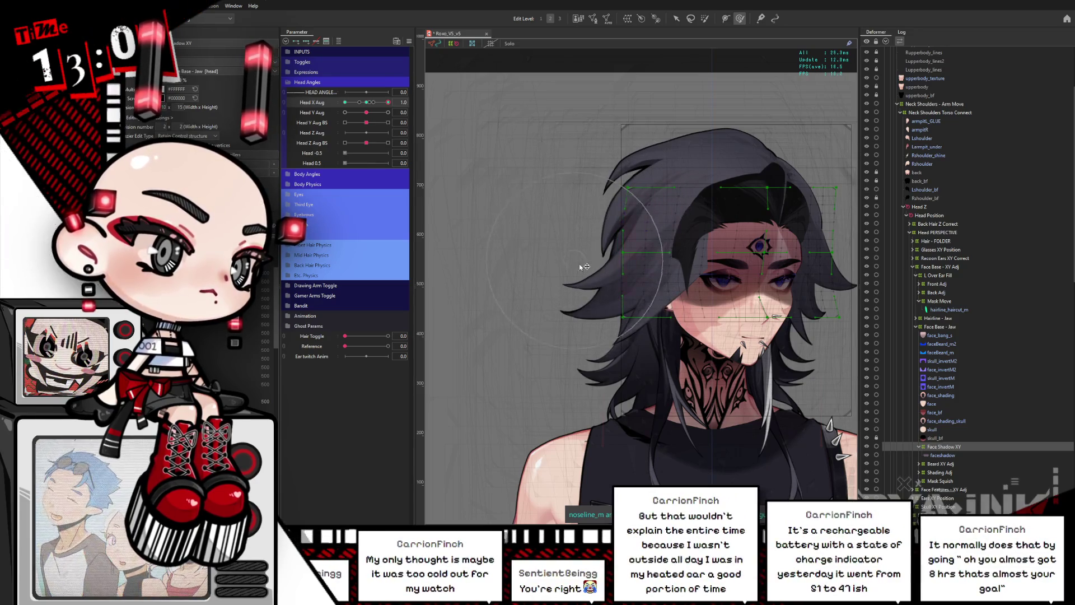
Sweep Head X Aug across its range to check the side turn in both directions.
{"action": "left_click_drag", "start_coordinate": [449, 187], "coordinate": [396, 158]}
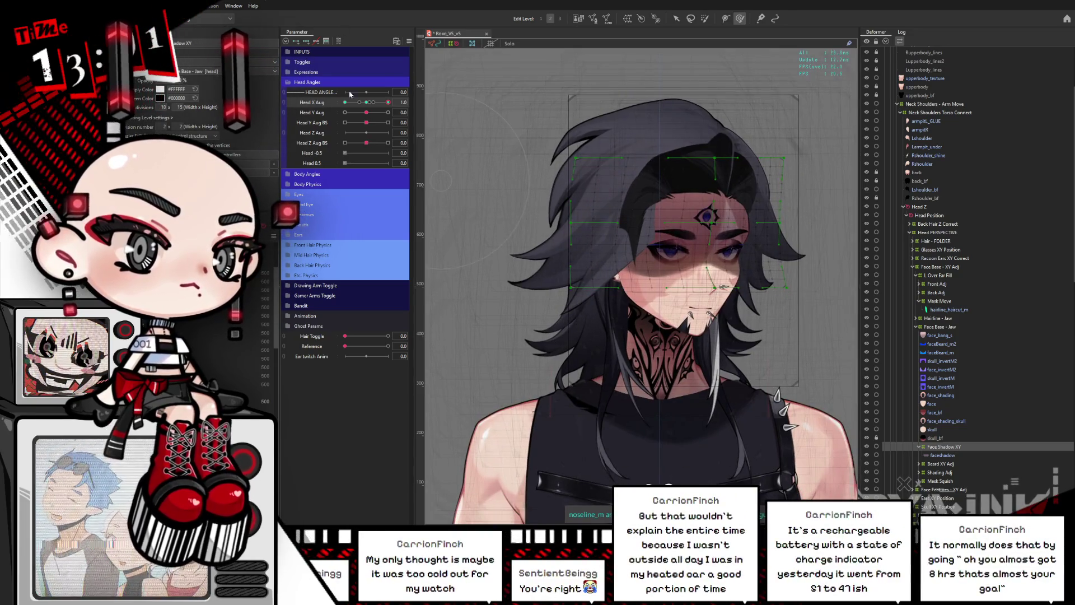
{"action": "mouse_move", "coordinate": [380, 99]}
{"action": "left_mouse_down"}
{"action": "mouse_move", "coordinate": [364, 110]}
{"action": "mouse_move", "coordinate": [390, 101]}
{"action": "left_mouse_up"}
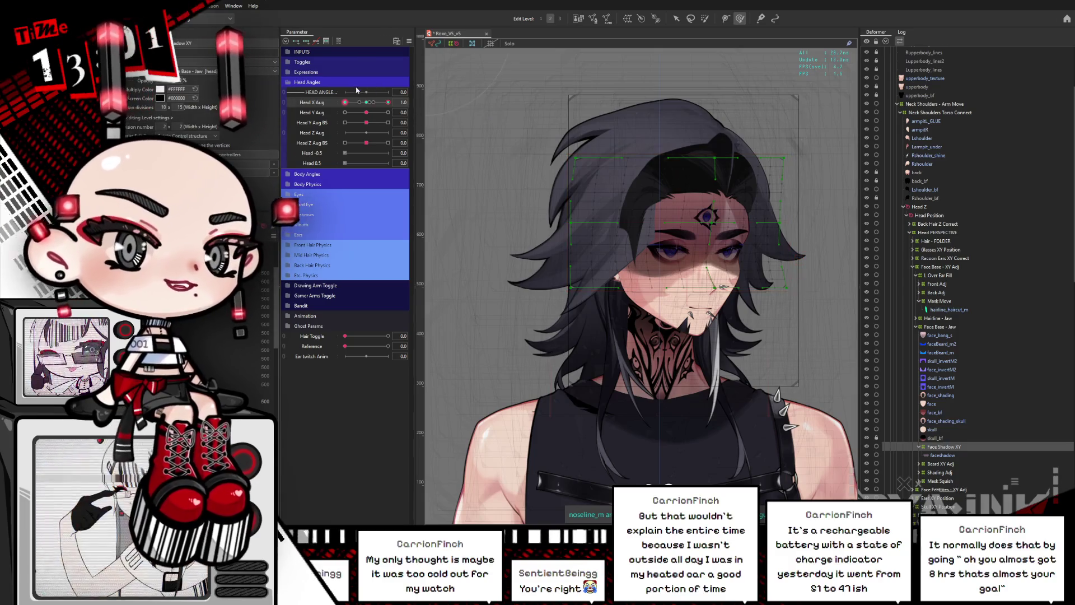
{"action": "left_click_drag", "start_coordinate": [387, 102], "coordinate": [324, 111]}
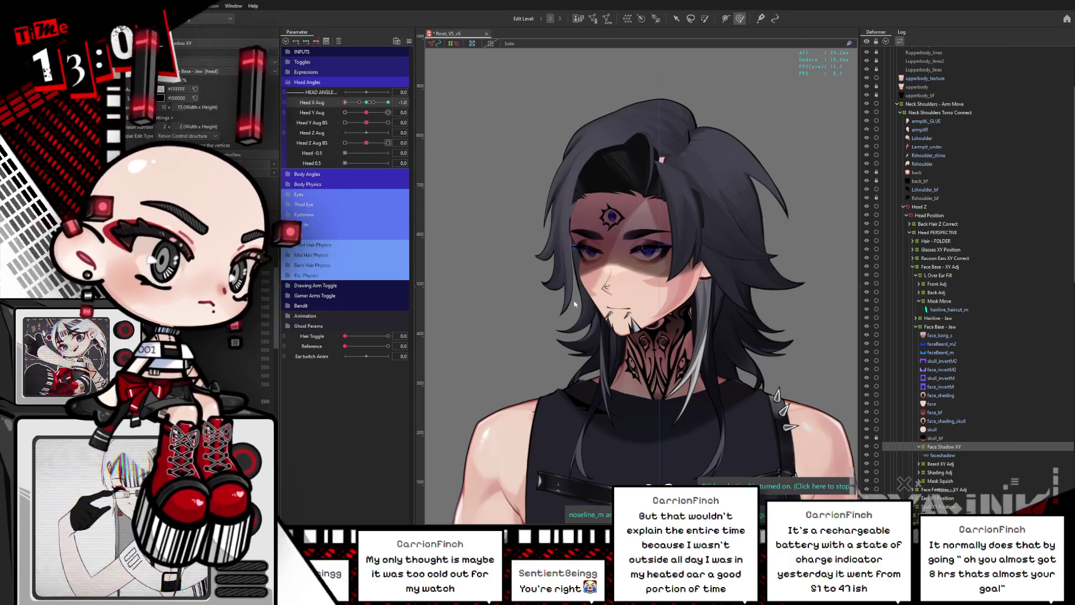
{"action": "mouse_move", "coordinate": [356, 104]}
{"action": "left_mouse_down"}
{"action": "mouse_move", "coordinate": [378, 105]}
{"action": "mouse_move", "coordinate": [365, 107]}
{"action": "left_mouse_up"}
Select Head Y Aug, zoom into the face, and drag it to -1 to tilt the head down.
{"action": "left_click", "coordinate": [366, 112]}
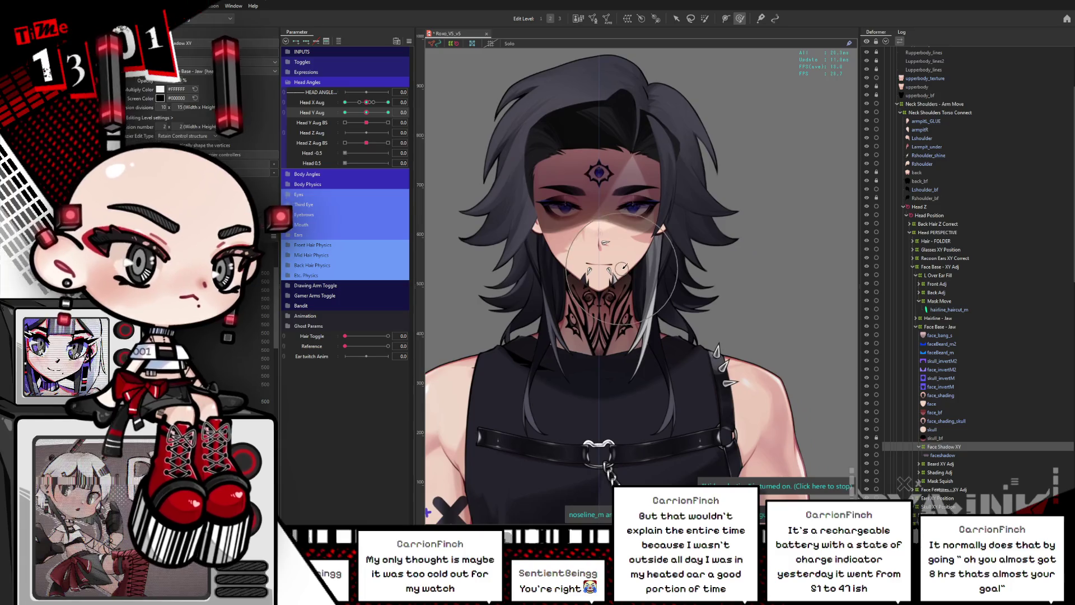
{"action": "scroll", "coordinate": [623, 267], "scroll_direction": "up", "scroll_amount": 2}
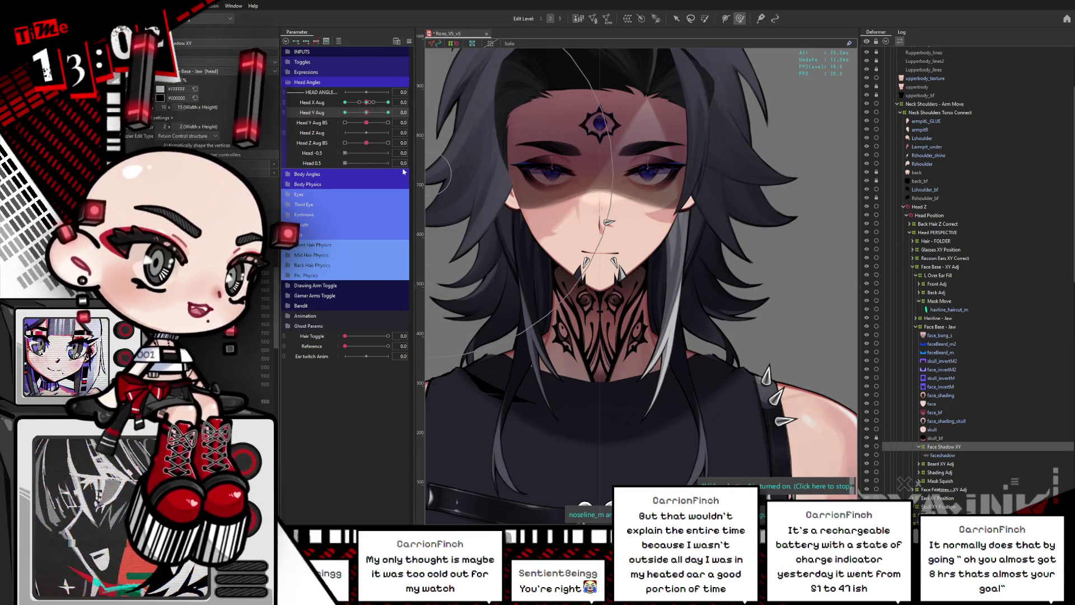
{"action": "left_click_drag", "start_coordinate": [367, 111], "coordinate": [345, 112]}
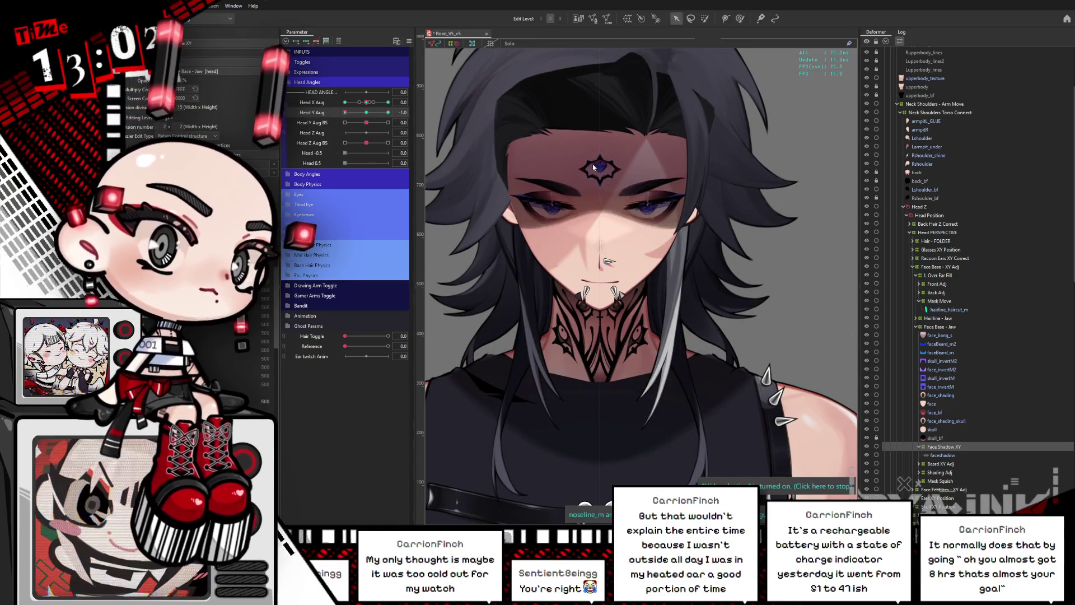
Move the Face Shadow XY deformer slightly down, then raise Head Y Aug to 1.0.
{"action": "left_click", "coordinate": [599, 163]}
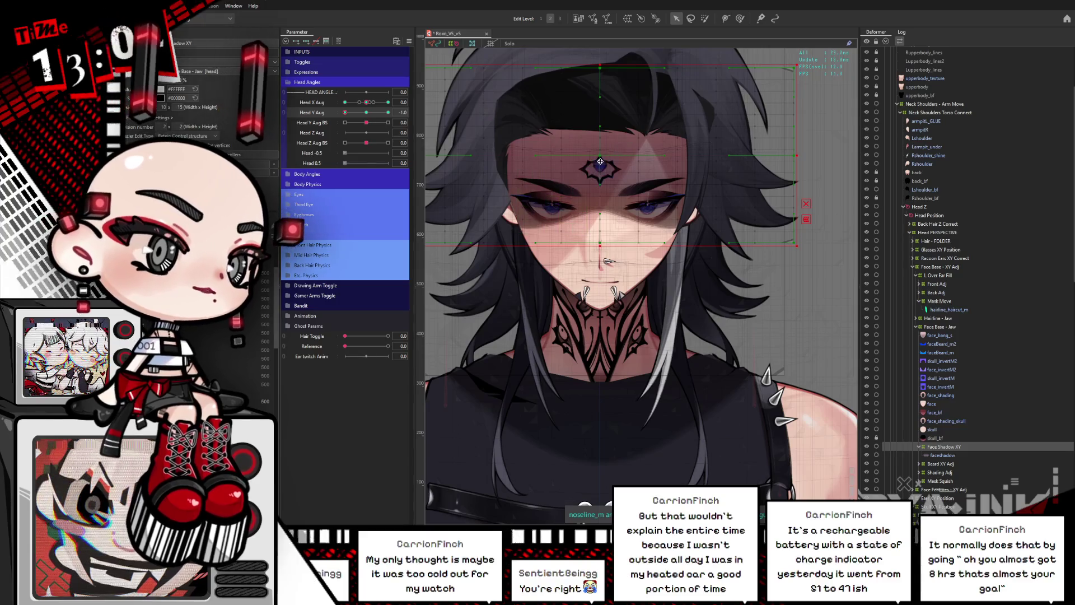
{"action": "left_click_drag", "start_coordinate": [600, 162], "coordinate": [600, 178]}
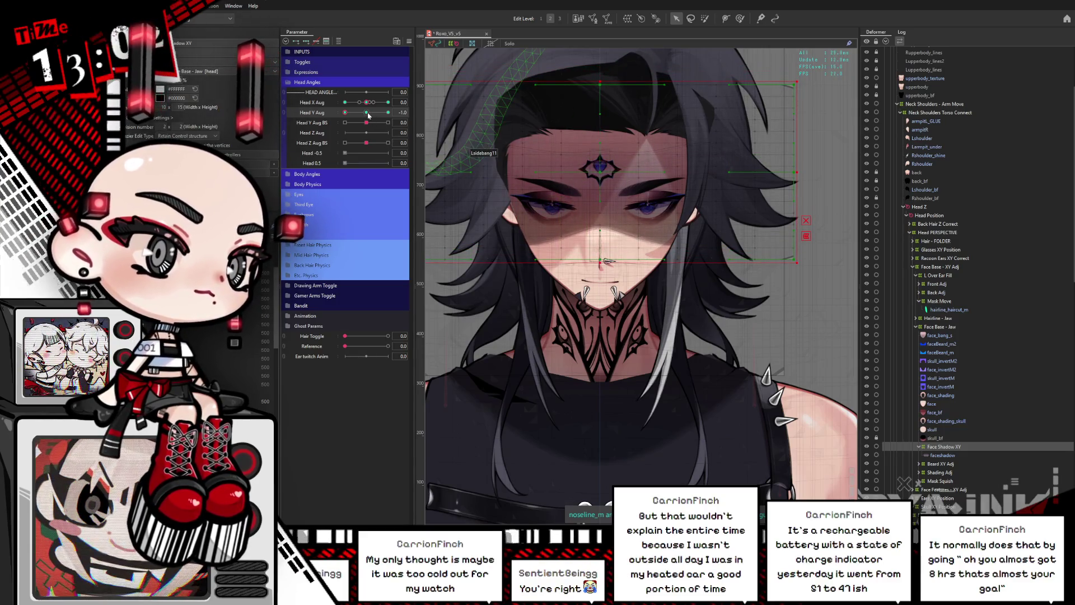
{"action": "mouse_move", "coordinate": [368, 115]}
{"action": "left_mouse_down"}
{"action": "mouse_move", "coordinate": [338, 132]}
{"action": "mouse_move", "coordinate": [405, 114]}
{"action": "mouse_move", "coordinate": [350, 114]}
{"action": "mouse_move", "coordinate": [398, 114]}
{"action": "left_mouse_up"}
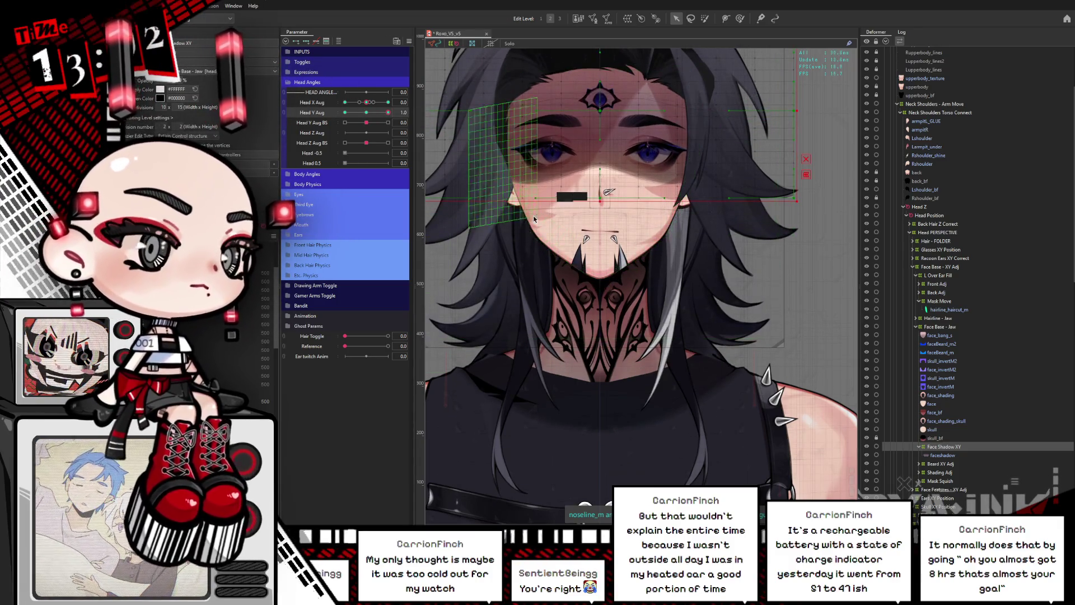
{"action": "scroll", "coordinate": [563, 195], "scroll_direction": "down", "scroll_amount": 3}
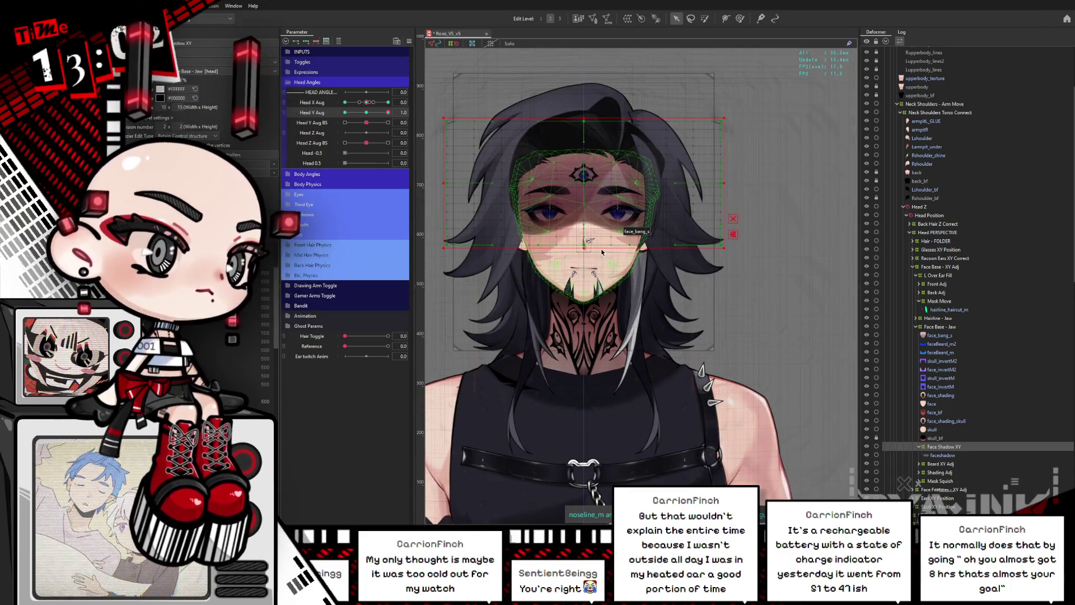
With the deform brush, push the right side of the head grid down and tilt the head fully up.
{"action": "key", "text": "b"}
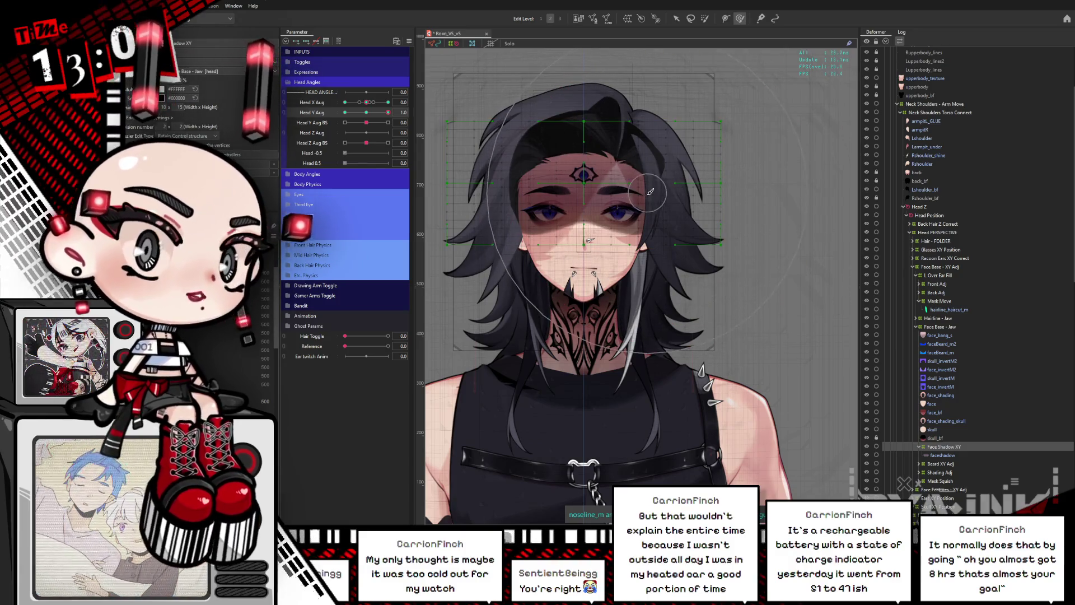
{"action": "mouse_move", "coordinate": [388, 112]}
{"action": "left_mouse_down"}
{"action": "mouse_move", "coordinate": [359, 113]}
{"action": "mouse_move", "coordinate": [388, 113]}
{"action": "left_mouse_up"}
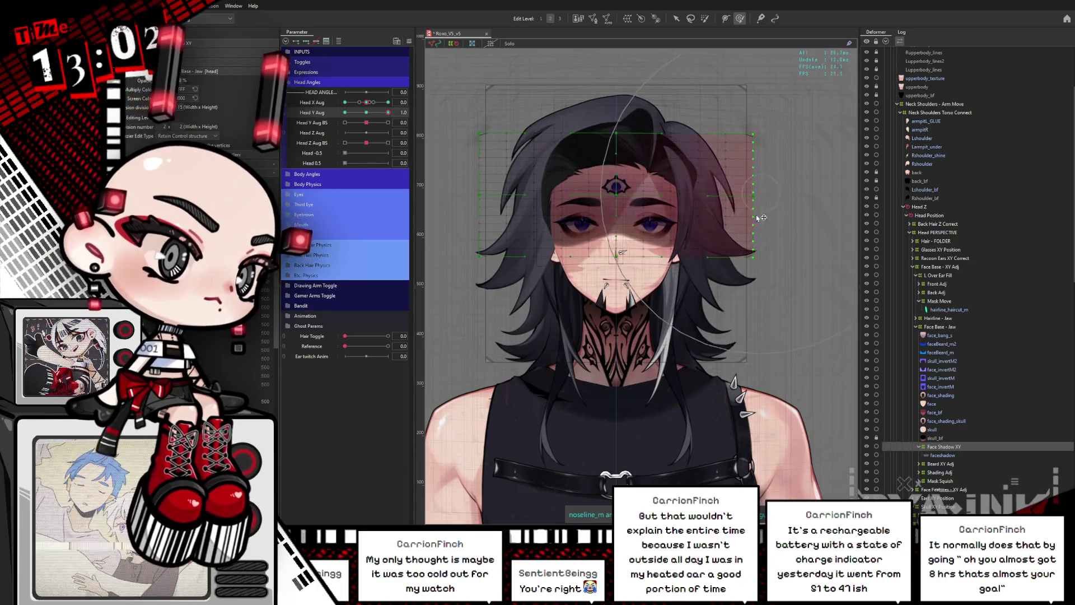
{"action": "left_click_drag", "start_coordinate": [757, 217], "coordinate": [757, 233]}
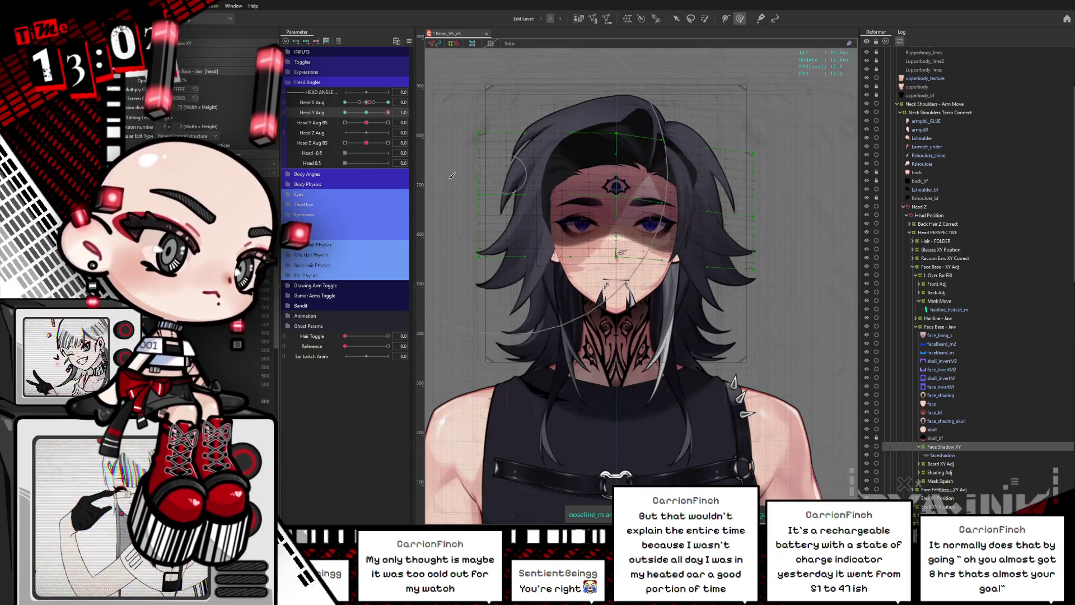
{"action": "mouse_move", "coordinate": [492, 179]}
{"action": "left_mouse_down"}
{"action": "mouse_move", "coordinate": [557, 180]}
{"action": "mouse_move", "coordinate": [484, 183]}
{"action": "left_mouse_up"}
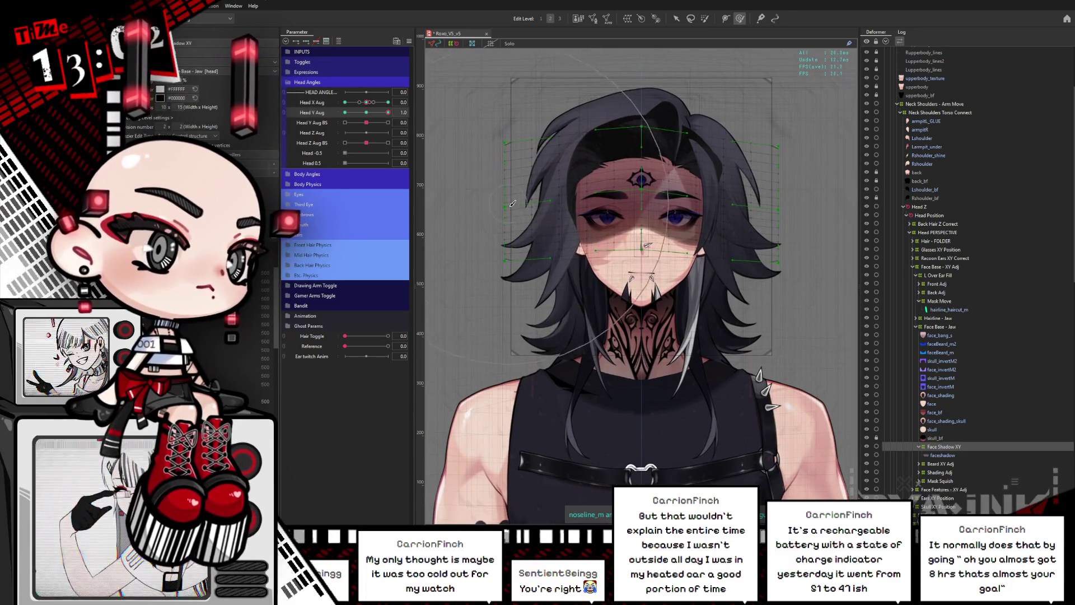
{"action": "left_click_drag", "start_coordinate": [373, 114], "coordinate": [498, 121]}
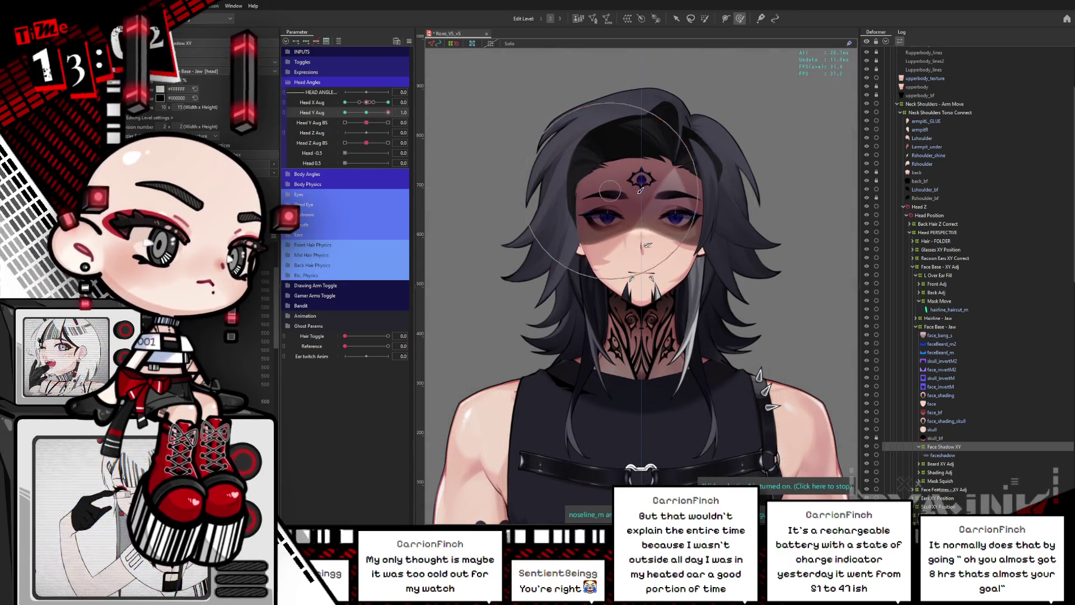
Select the head warp grid and adjust its points at Head Y Aug 0.3 to 0.4.
{"action": "left_click", "coordinate": [639, 218]}
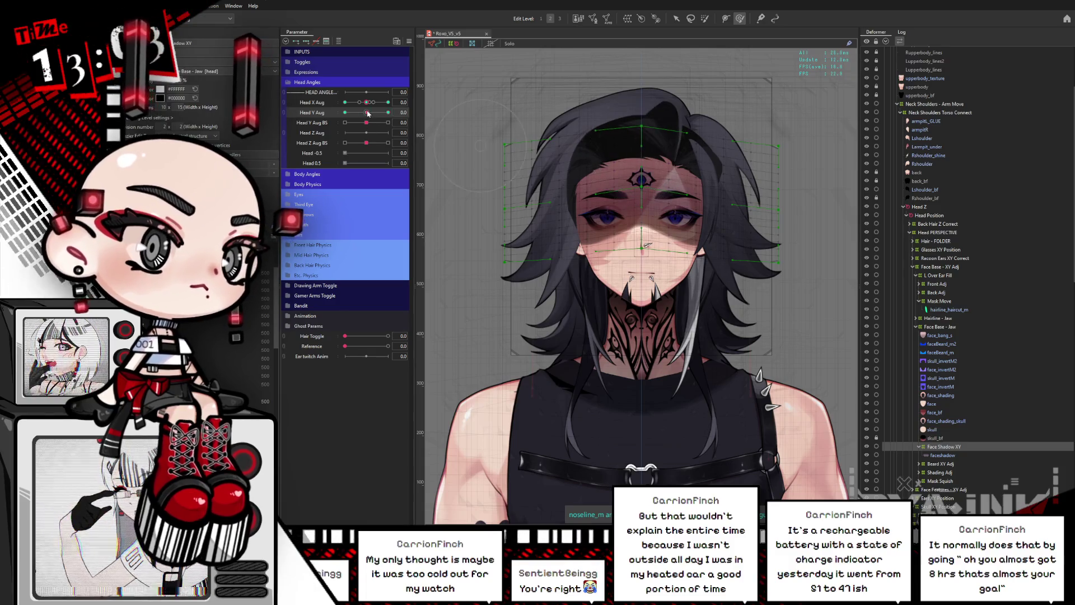
{"action": "left_click_drag", "start_coordinate": [368, 113], "coordinate": [388, 113]}
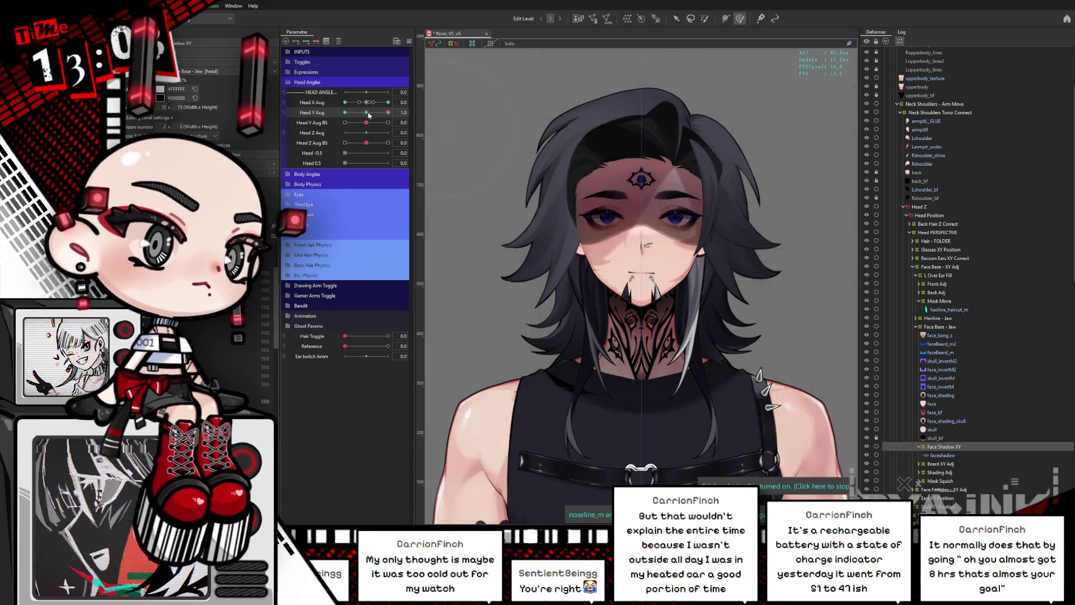
{"action": "mouse_move", "coordinate": [388, 113]}
{"action": "left_mouse_down"}
{"action": "mouse_move", "coordinate": [364, 112]}
{"action": "mouse_move", "coordinate": [388, 113]}
{"action": "left_mouse_up"}
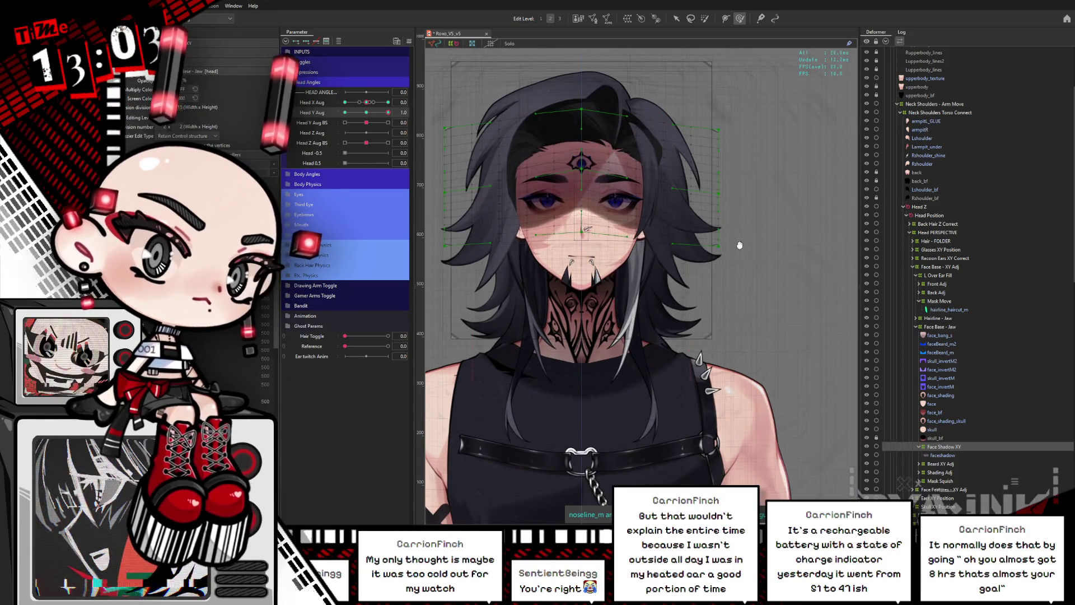
{"action": "scroll", "coordinate": [643, 217], "scroll_direction": "right", "scroll_amount": 1}
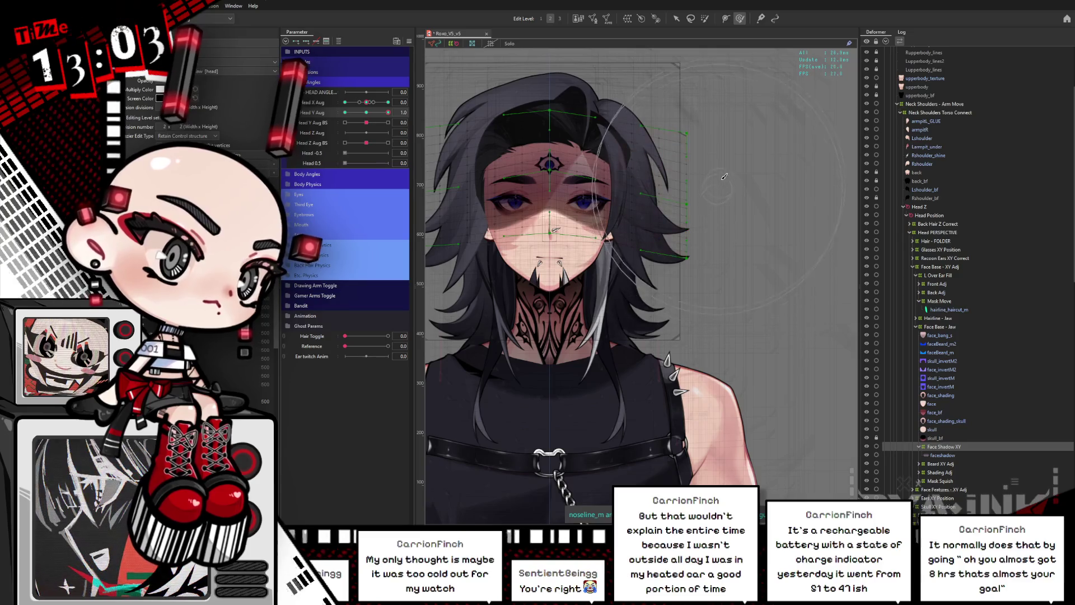
{"action": "scroll", "coordinate": [727, 112], "scroll_direction": "left", "scroll_amount": 7}
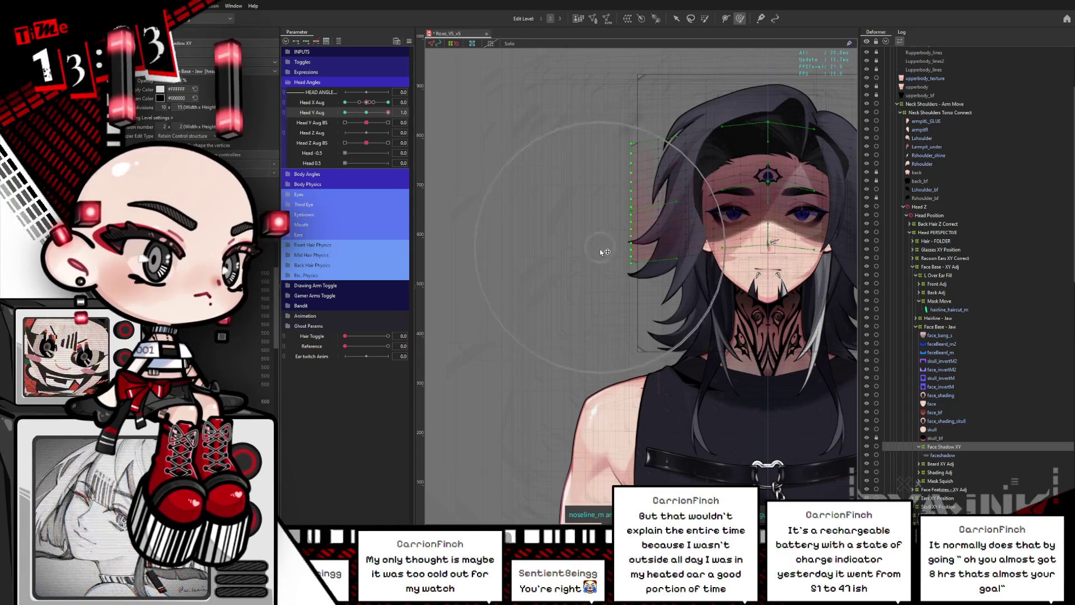
{"action": "scroll", "coordinate": [783, 136], "scroll_direction": "right", "scroll_amount": 4}
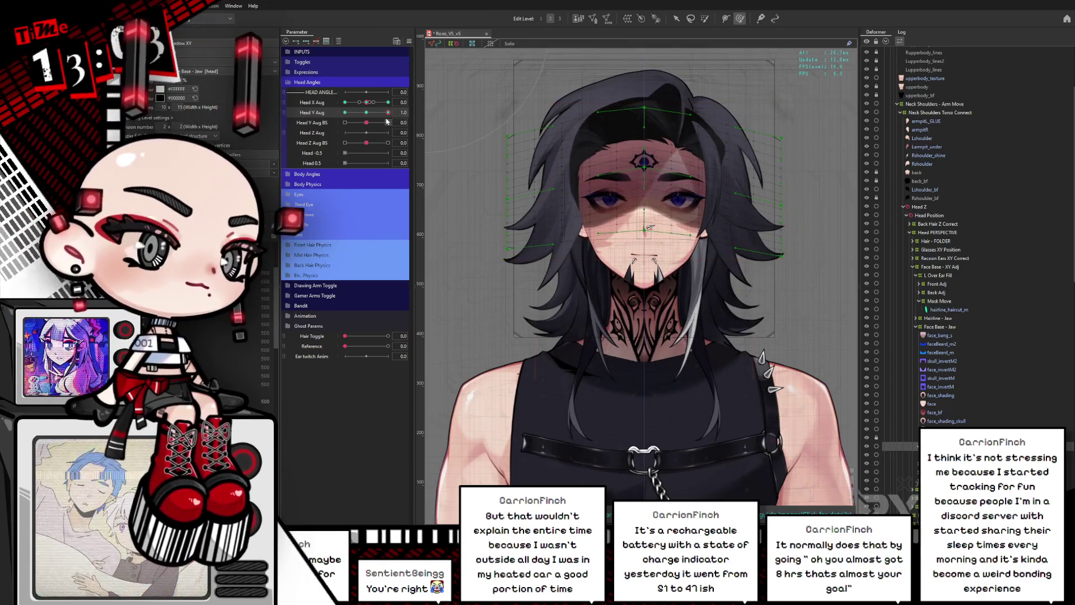
Hide the deformer guides and compare the head's downward and upward Head Y Aug key poses.
{"action": "left_click_drag", "start_coordinate": [388, 112], "coordinate": [320, 119]}
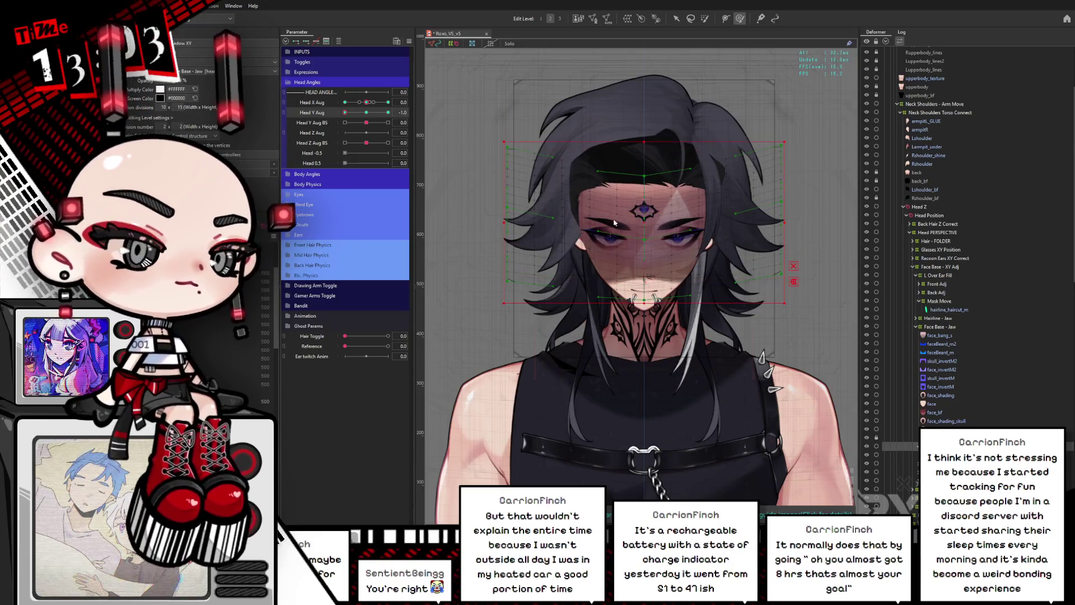
{"action": "key", "text": "ctrl+h"}
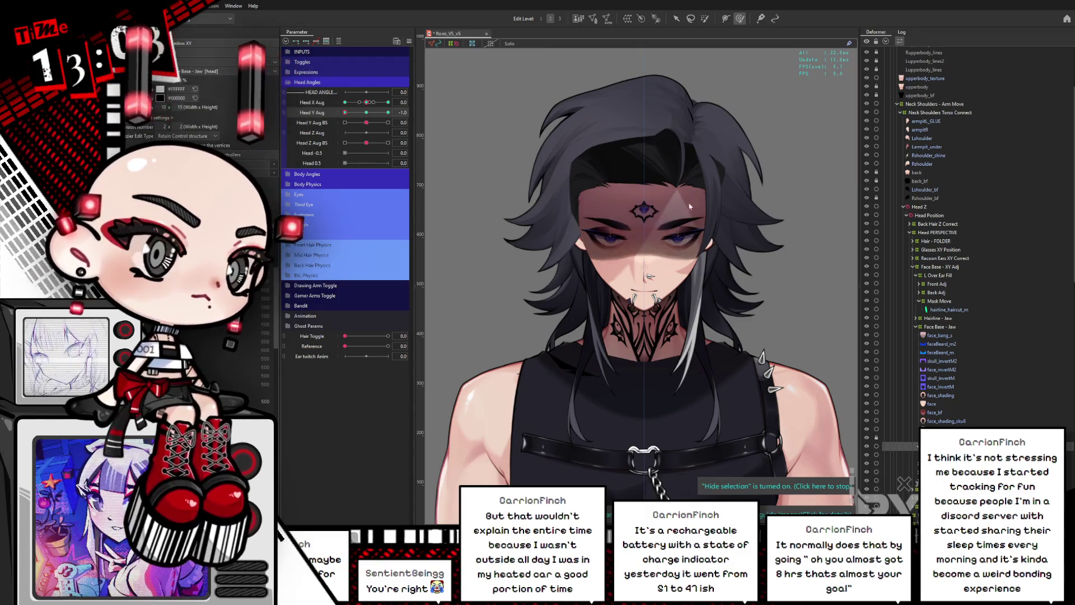
{"action": "left_click", "coordinate": [388, 112]}
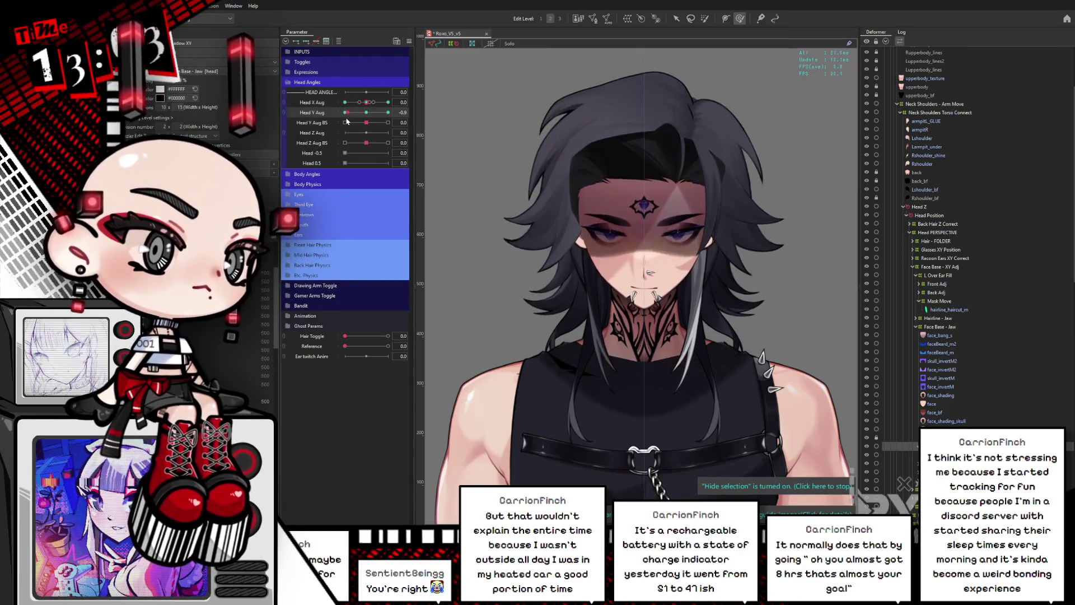
{"action": "left_click", "coordinate": [345, 112]}
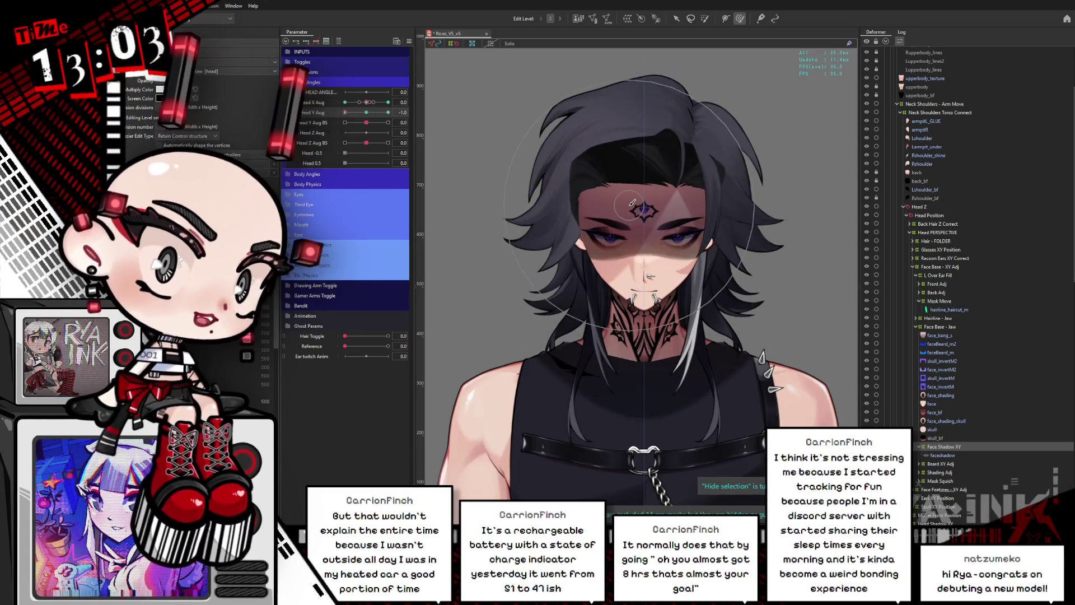
{"action": "scroll", "coordinate": [640, 223], "scroll_direction": "up", "scroll_amount": 3}
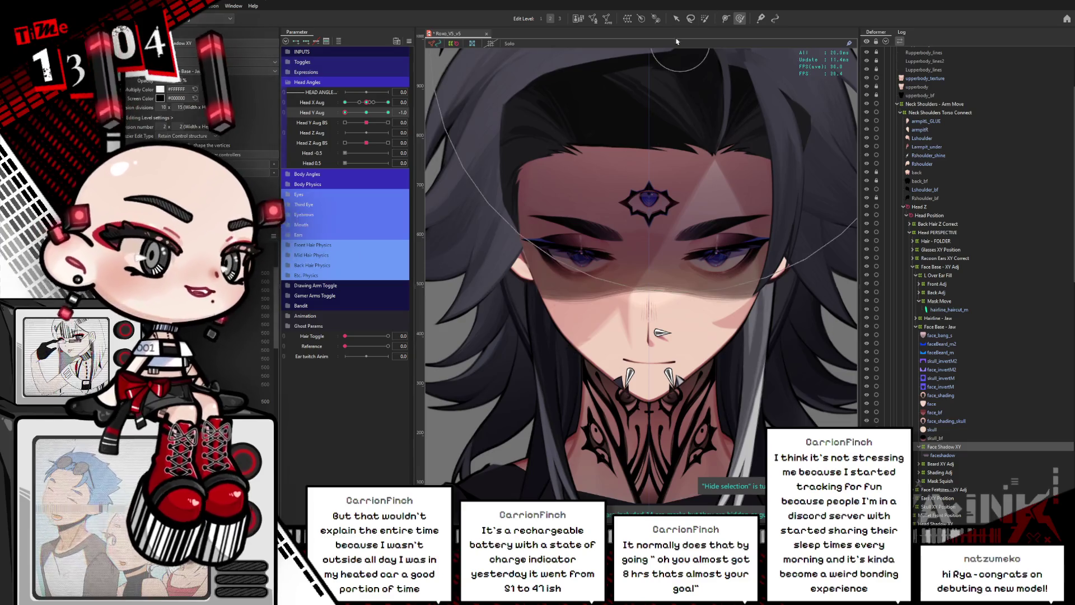
{"action": "mouse_move", "coordinate": [345, 113]}
{"action": "left_mouse_down"}
{"action": "mouse_move", "coordinate": [383, 123]}
{"action": "mouse_move", "coordinate": [346, 135]}
{"action": "left_mouse_up"}
{"action": "scroll", "coordinate": [591, 217], "scroll_direction": "down", "scroll_amount": 3}
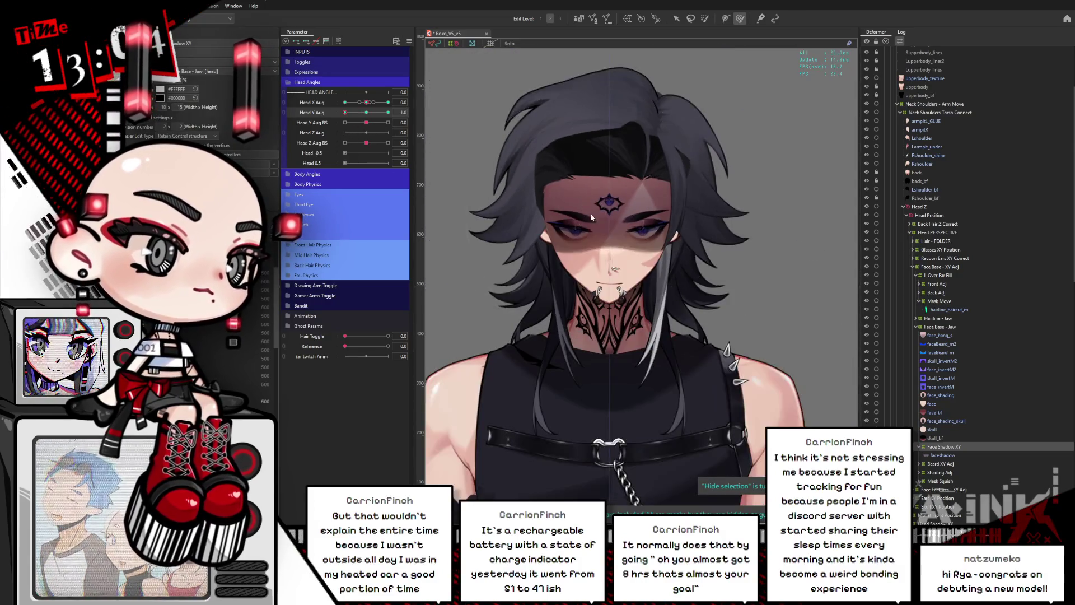
Show the head grid again and return Head Y Aug from -0.7 to neutral 0.
{"action": "key", "text": "ctrl+h"}
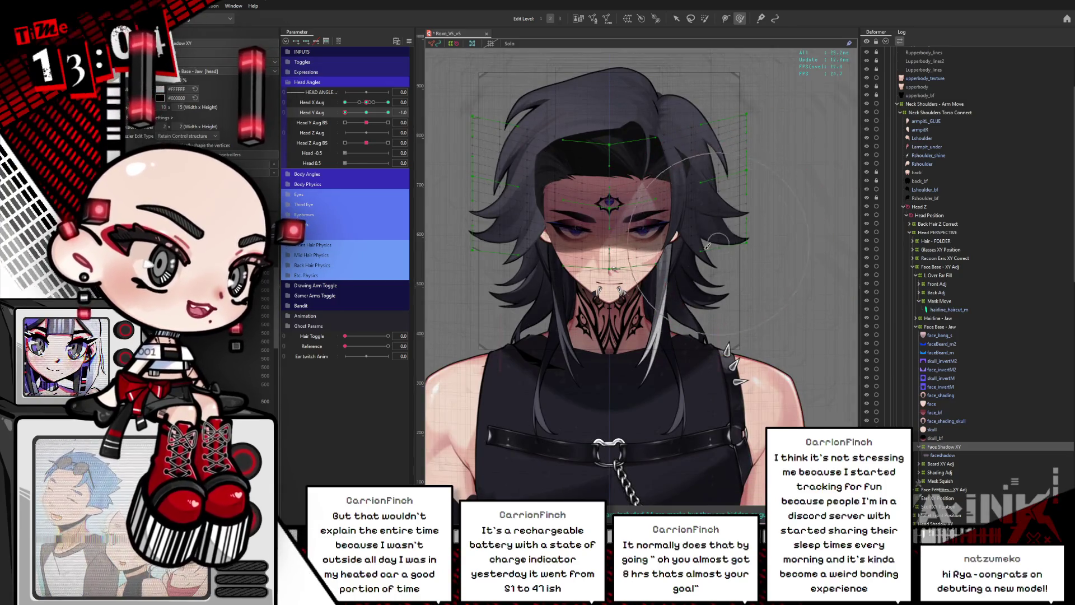
{"action": "scroll", "coordinate": [707, 245], "scroll_direction": "left", "scroll_amount": 3}
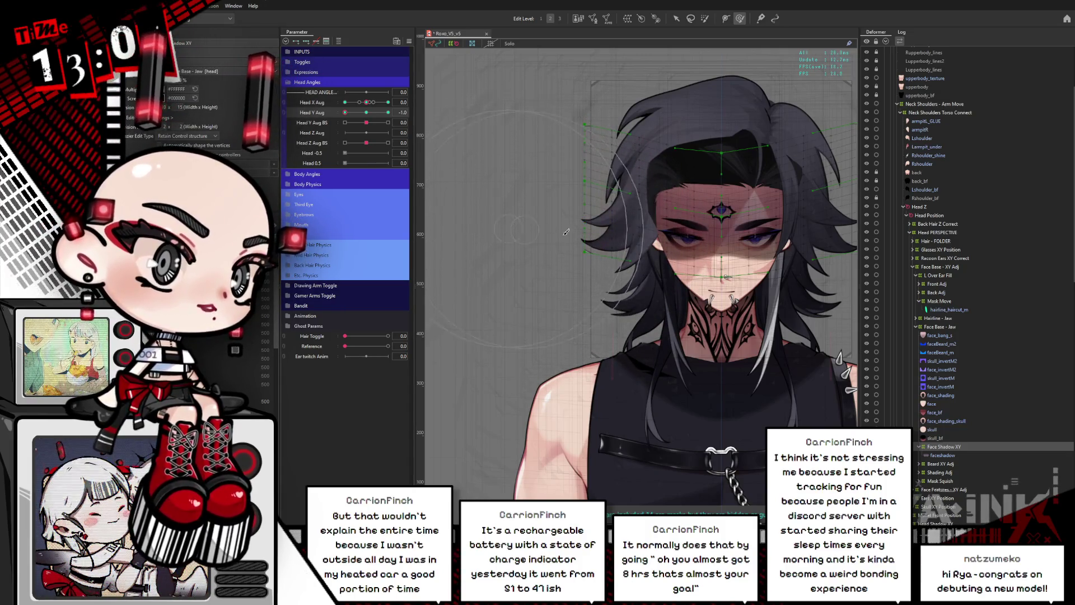
{"action": "scroll", "coordinate": [566, 232], "scroll_direction": "right", "scroll_amount": 2}
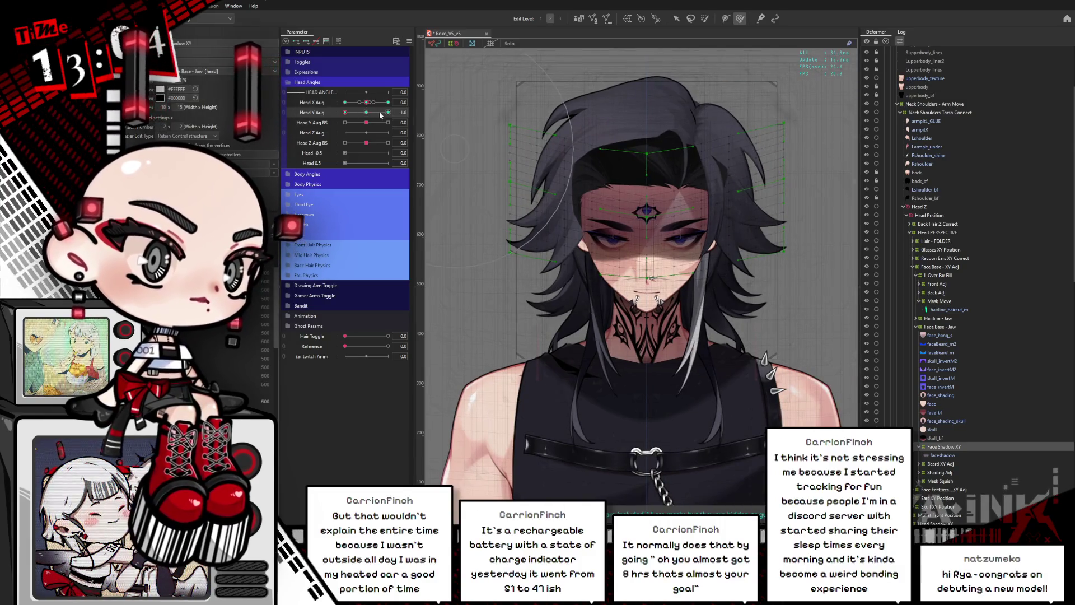
{"action": "mouse_move", "coordinate": [380, 112]}
{"action": "left_mouse_down"}
{"action": "mouse_move", "coordinate": [358, 113]}
{"action": "mouse_move", "coordinate": [372, 114]}
{"action": "mouse_move", "coordinate": [352, 128]}
{"action": "mouse_move", "coordinate": [348, 118]}
{"action": "mouse_move", "coordinate": [358, 119]}
{"action": "mouse_move", "coordinate": [342, 115]}
{"action": "left_mouse_up"}
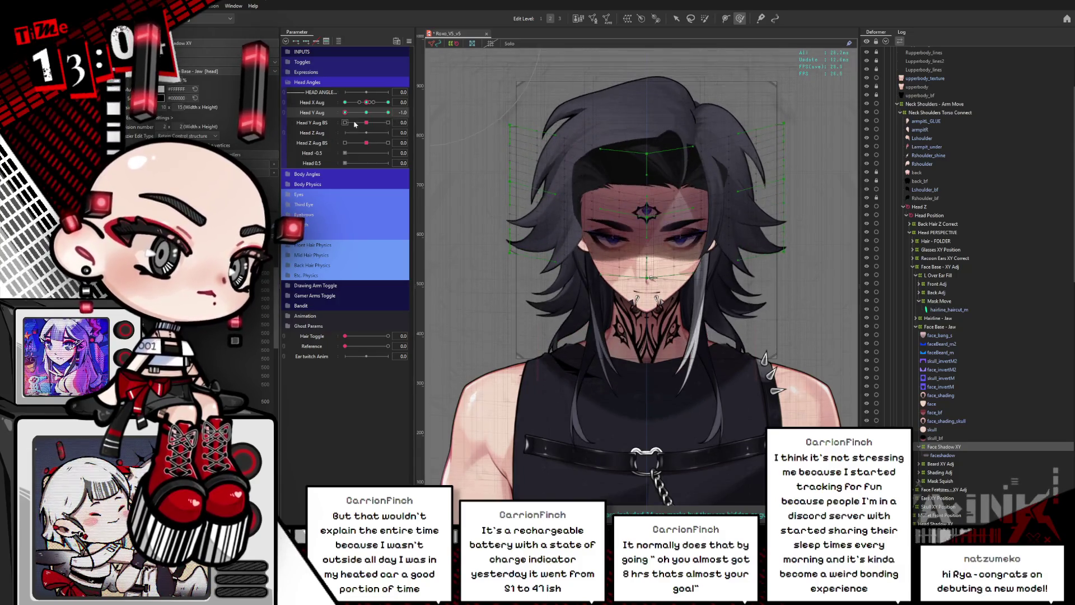
{"action": "left_click", "coordinate": [366, 112]}
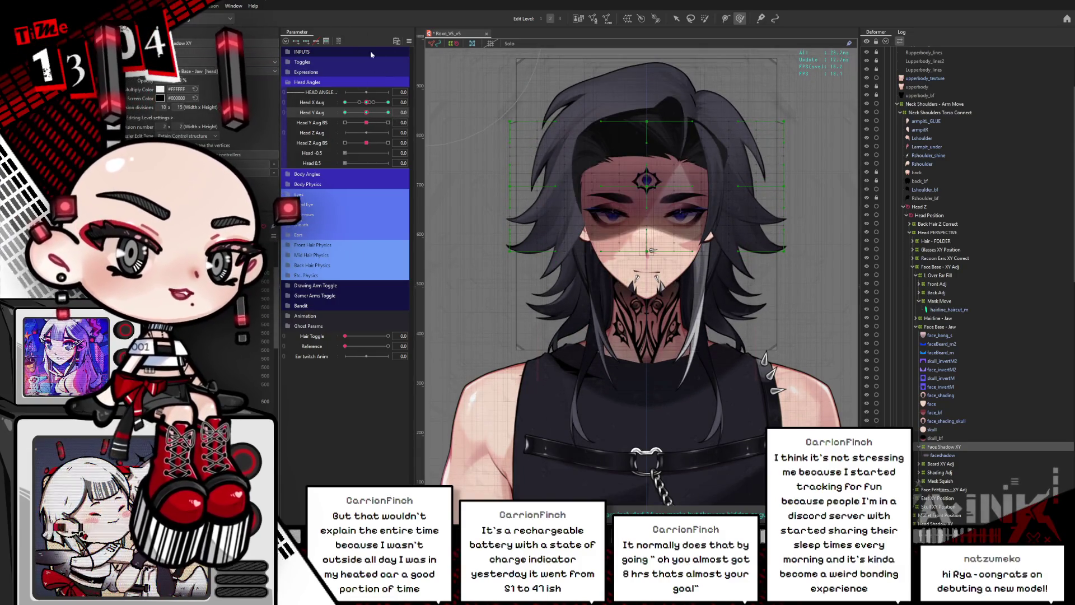
{"action": "left_click", "coordinate": [409, 41]}
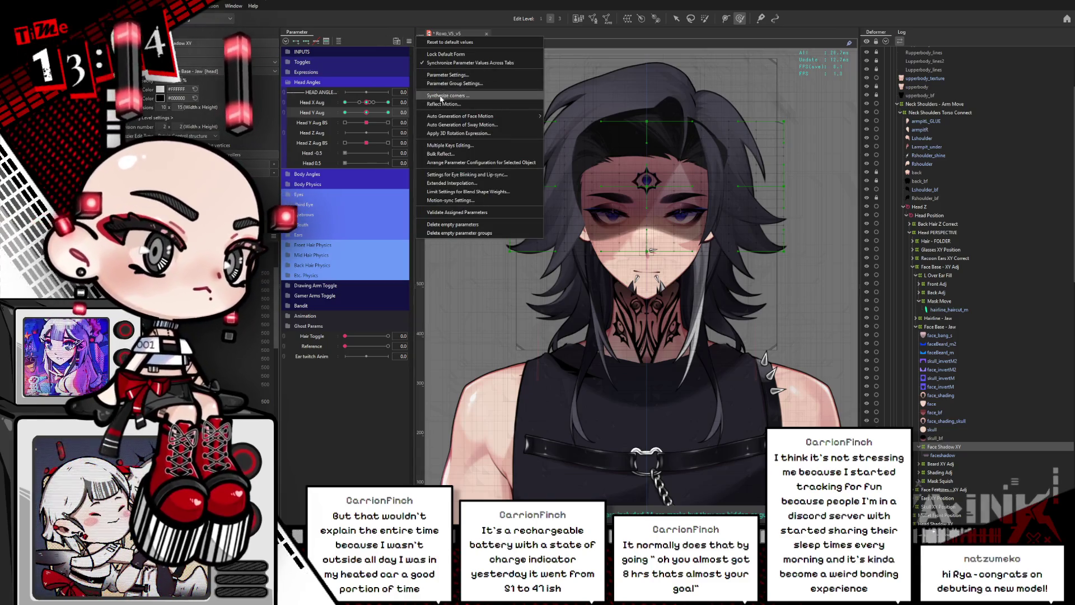
Switch to the alternate hairstyle and tilt the head down to -0.9.
{"action": "left_click", "coordinate": [554, 232]}
{"action": "left_click", "coordinate": [388, 336]}
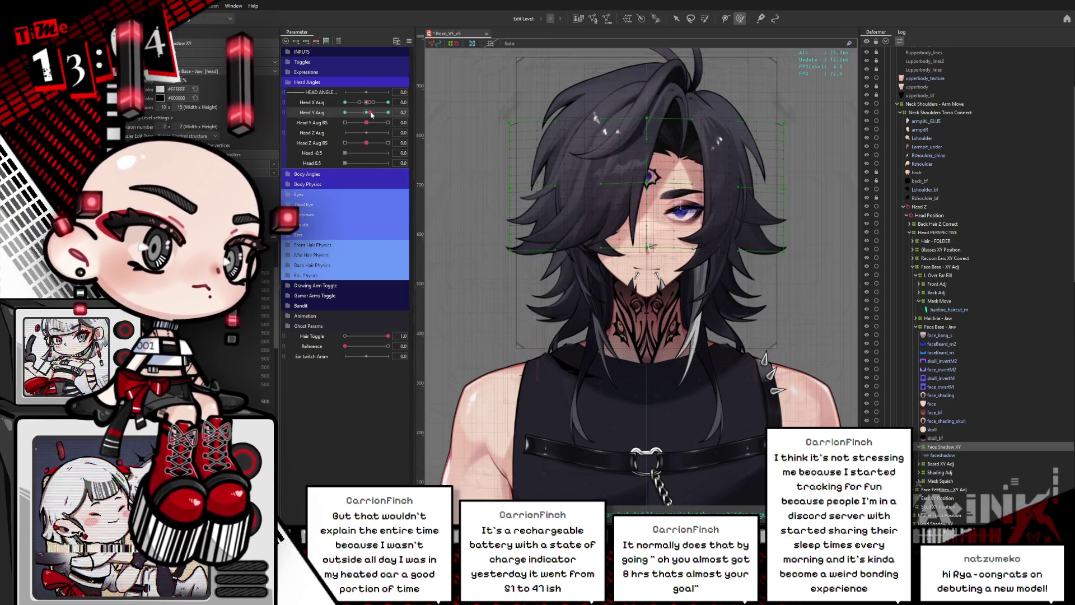
{"action": "left_click_drag", "start_coordinate": [366, 112], "coordinate": [323, 122]}
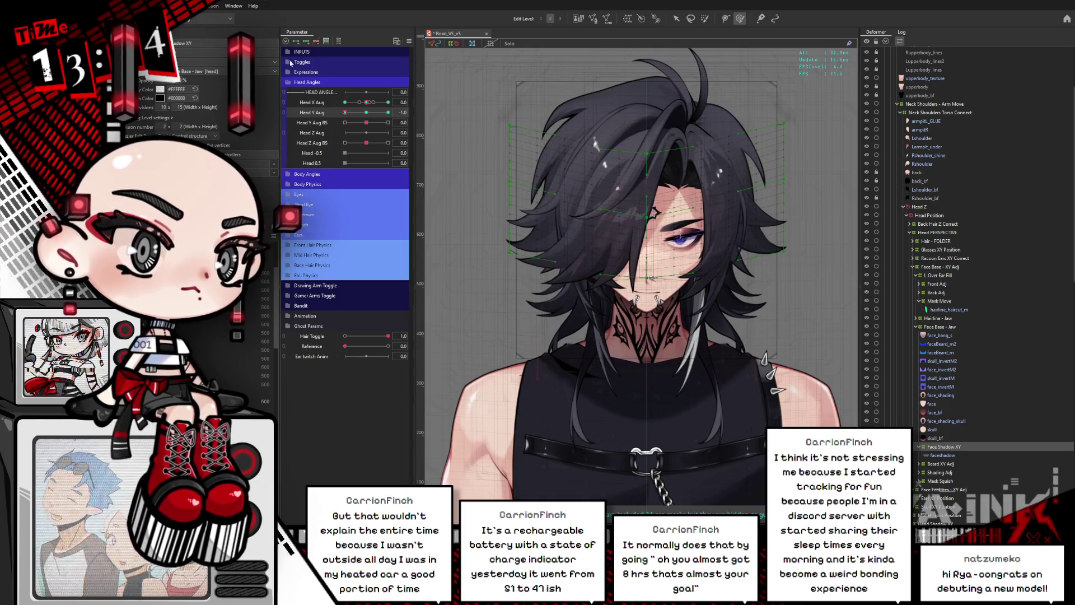
{"action": "left_click", "coordinate": [303, 62]}
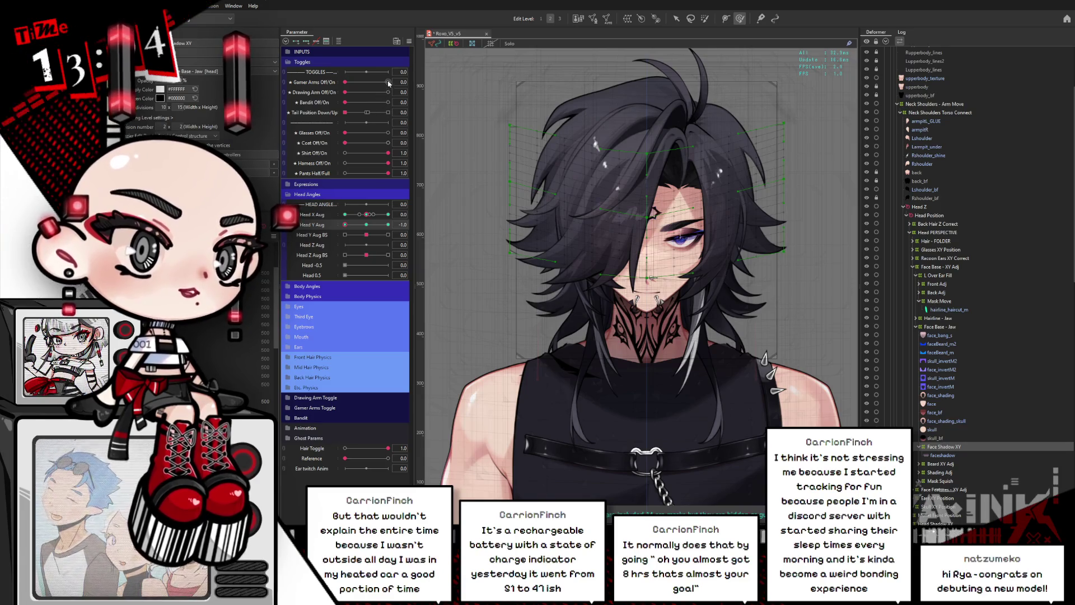
{"action": "key", "text": "ctrl+z"}
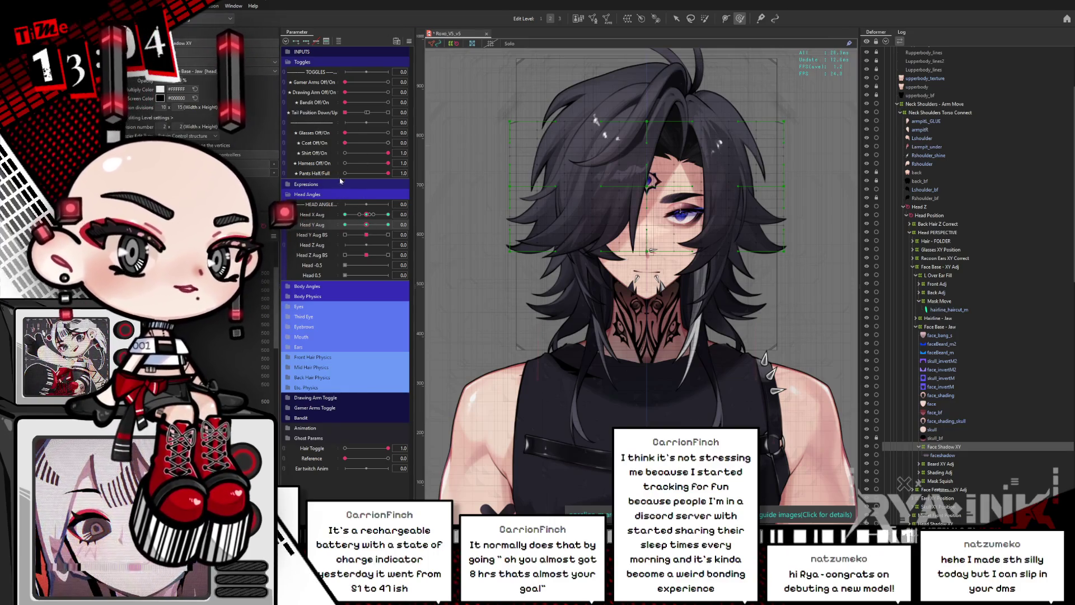
{"action": "mouse_move", "coordinate": [366, 224]}
{"action": "left_mouse_down"}
{"action": "mouse_move", "coordinate": [346, 233]}
{"action": "mouse_move", "coordinate": [388, 225]}
{"action": "left_mouse_up"}
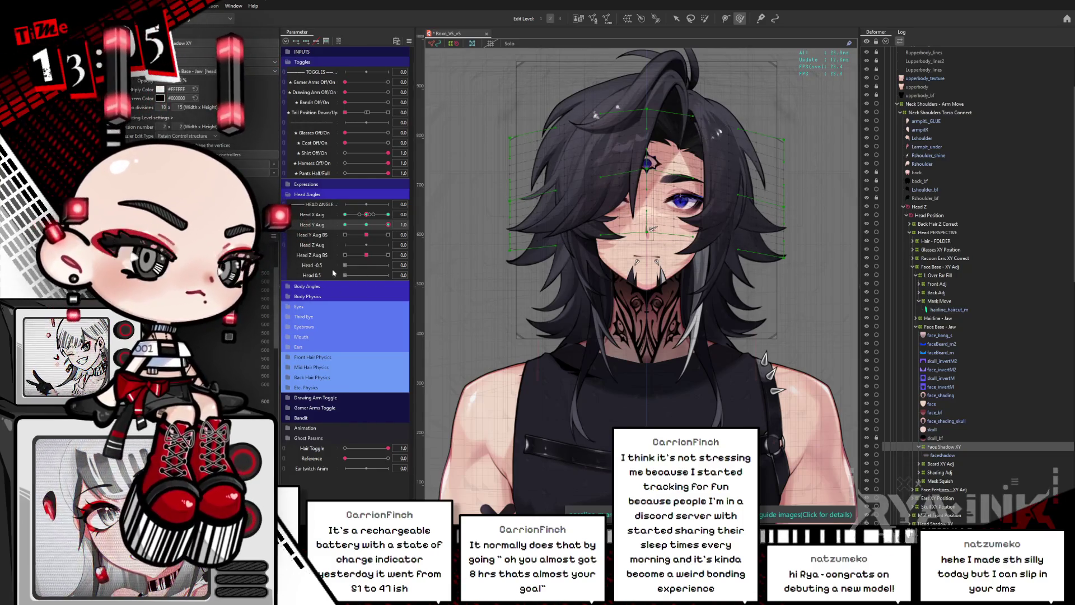
Pick the HairOverEar1 mesh via Object at Cursor, then select the Front Adj deformer.
{"action": "key", "text": "ctrl+r"}
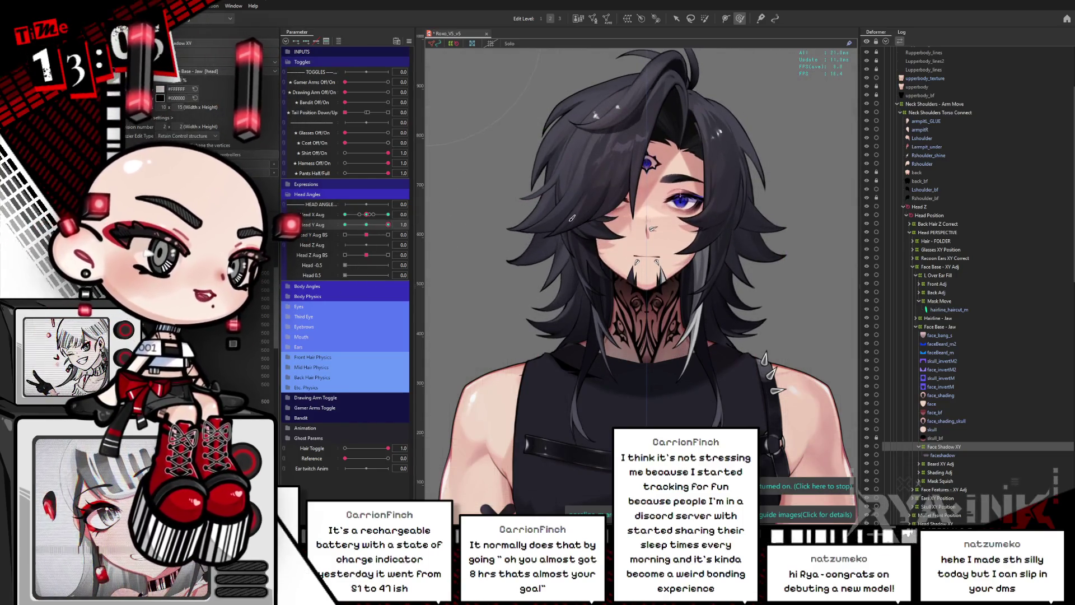
{"action": "scroll", "coordinate": [603, 191], "scroll_direction": "up", "scroll_amount": 6}
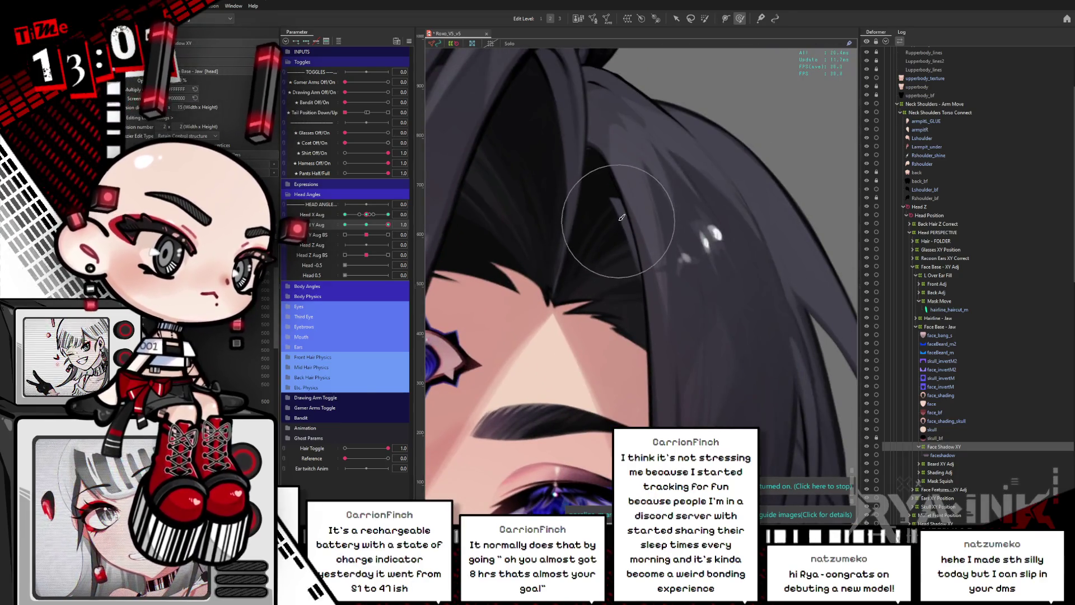
{"action": "right_click", "coordinate": [620, 215]}
{"action": "mouse_move", "coordinate": [649, 236]}
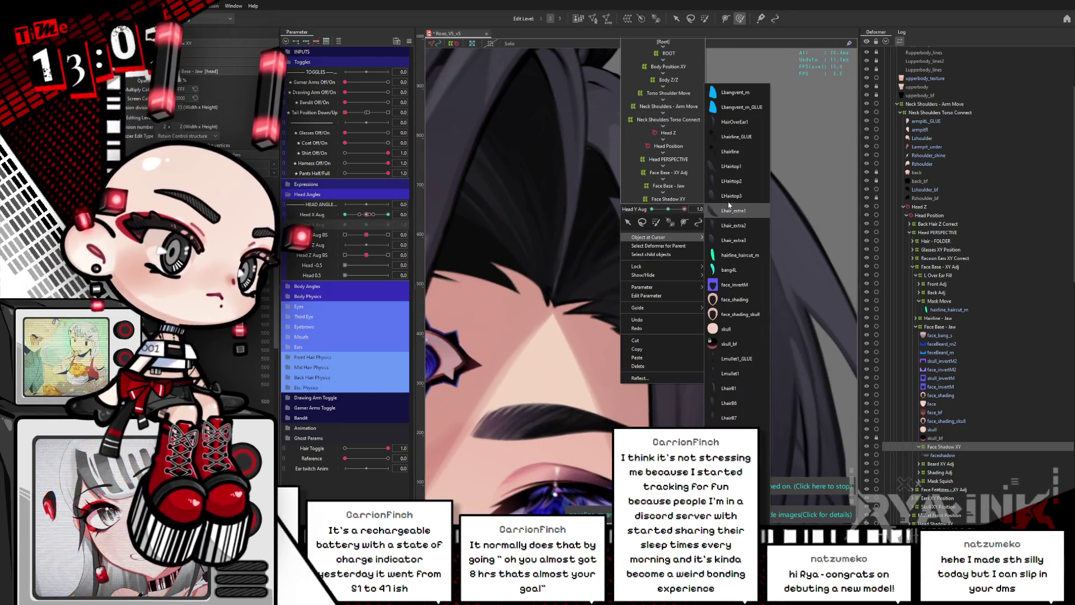
{"action": "left_click", "coordinate": [739, 122]}
{"action": "scroll", "coordinate": [738, 120], "scroll_direction": "down", "scroll_amount": 6}
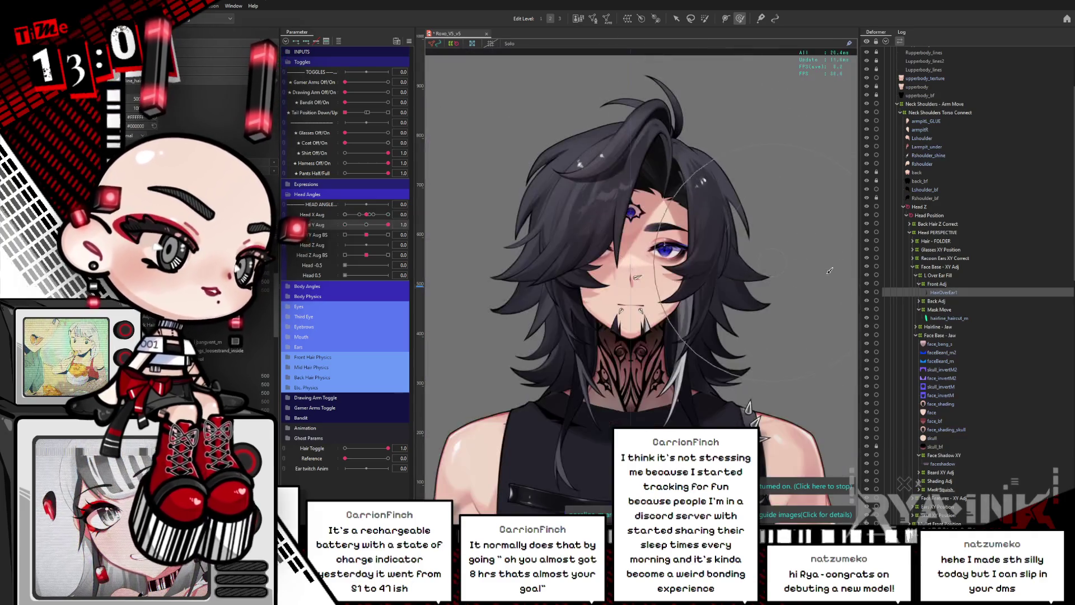
{"action": "left_click", "coordinate": [958, 285]}
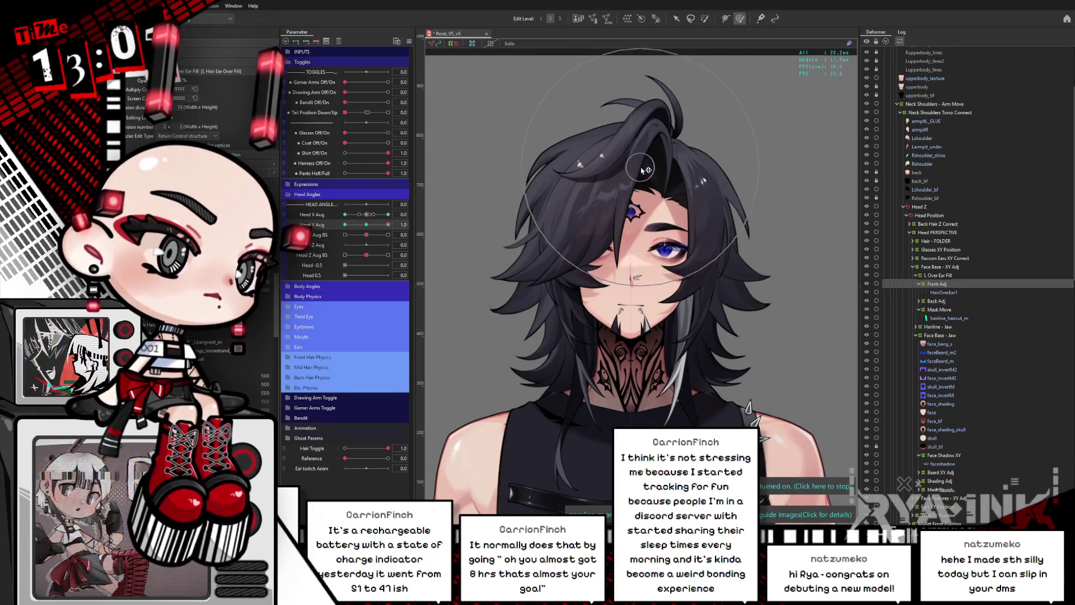
Test head tilts with the front hair hidden, then restore it and turn the head fully aside.
{"action": "left_click", "coordinate": [346, 449]}
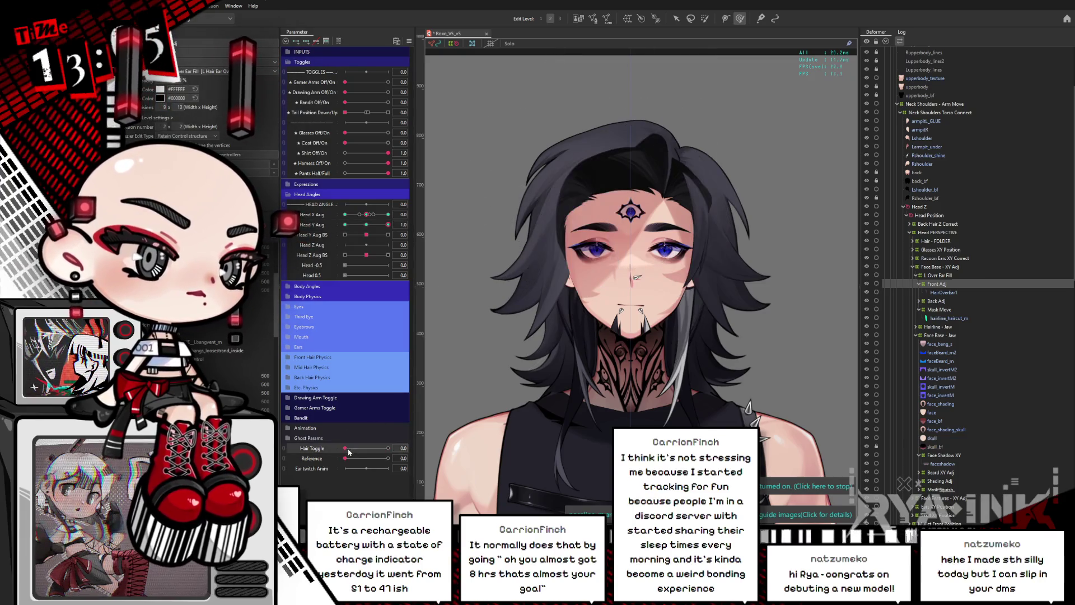
{"action": "mouse_move", "coordinate": [374, 224]}
{"action": "left_mouse_down"}
{"action": "mouse_move", "coordinate": [365, 231]}
{"action": "mouse_move", "coordinate": [388, 224]}
{"action": "left_mouse_up"}
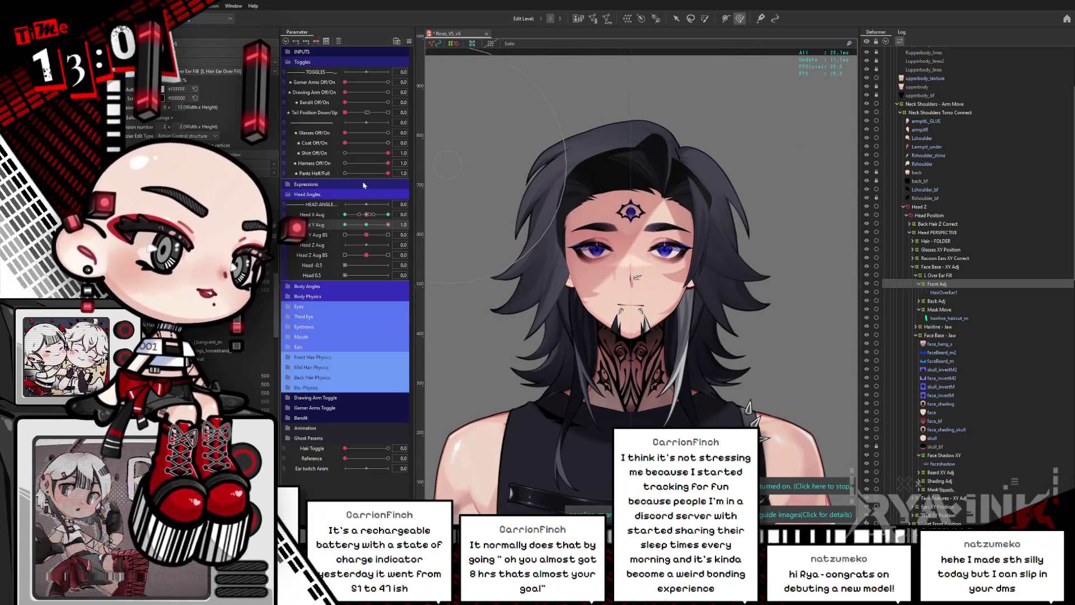
{"action": "mouse_move", "coordinate": [367, 224]}
{"action": "left_mouse_down"}
{"action": "mouse_move", "coordinate": [321, 244]}
{"action": "mouse_move", "coordinate": [366, 224]}
{"action": "left_mouse_up"}
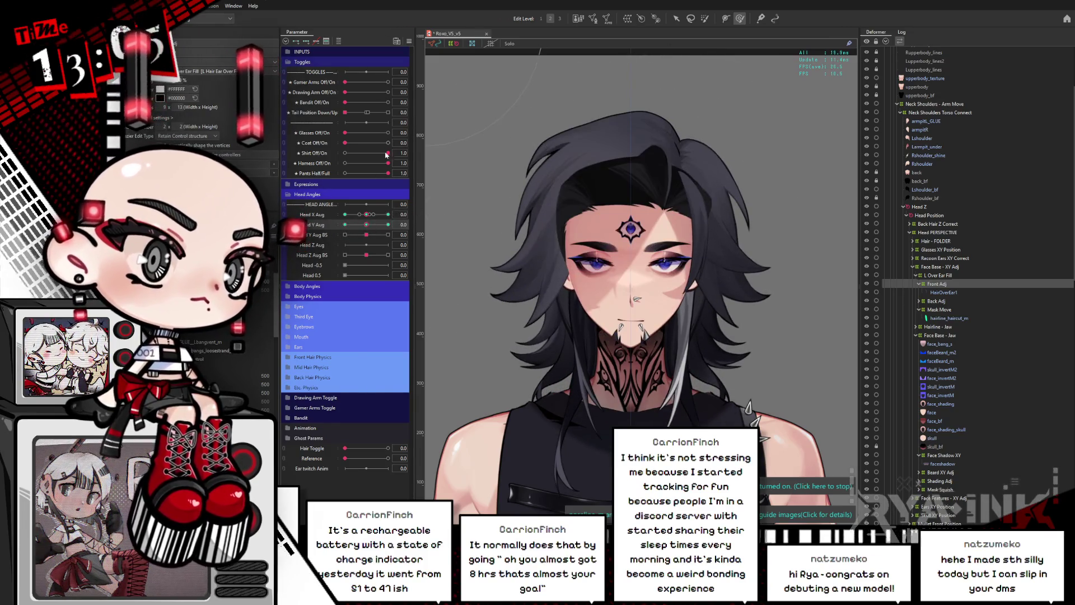
{"action": "left_click", "coordinate": [410, 42]}
{"action": "left_click", "coordinate": [479, 158]}
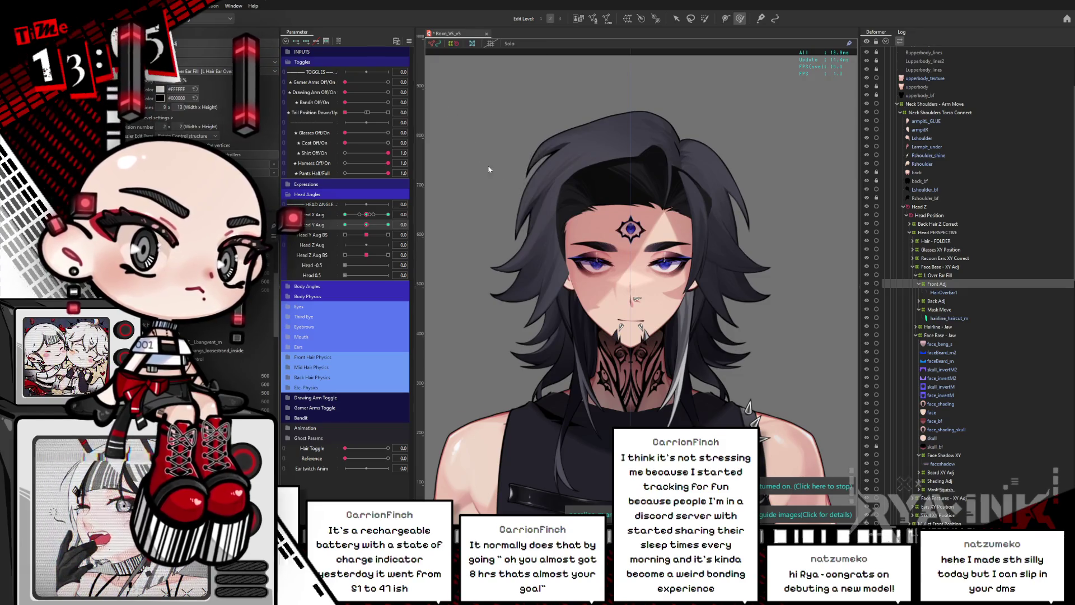
{"action": "left_click", "coordinate": [388, 448]}
{"action": "mouse_move", "coordinate": [366, 215]}
{"action": "left_mouse_down"}
{"action": "mouse_move", "coordinate": [401, 212]}
{"action": "mouse_move", "coordinate": [356, 233]}
{"action": "mouse_move", "coordinate": [398, 223]}
{"action": "left_mouse_up"}
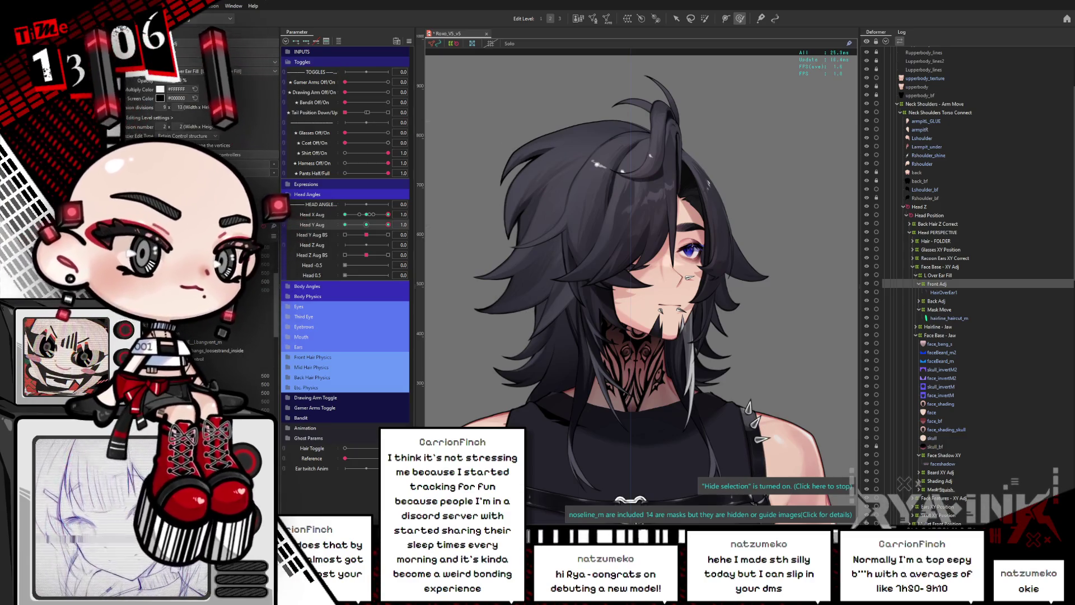
Check Head Y Aug and Head X Aug deformation, then open the model in Cubism Viewer.
{"action": "mouse_move", "coordinate": [387, 225]}
{"action": "left_mouse_down"}
{"action": "mouse_move", "coordinate": [345, 225]}
{"action": "mouse_move", "coordinate": [388, 224]}
{"action": "mouse_move", "coordinate": [340, 236]}
{"action": "mouse_move", "coordinate": [369, 227]}
{"action": "left_mouse_up"}
{"action": "mouse_move", "coordinate": [367, 216]}
{"action": "left_mouse_down"}
{"action": "mouse_move", "coordinate": [402, 220]}
{"action": "mouse_move", "coordinate": [365, 225]}
{"action": "left_mouse_up"}
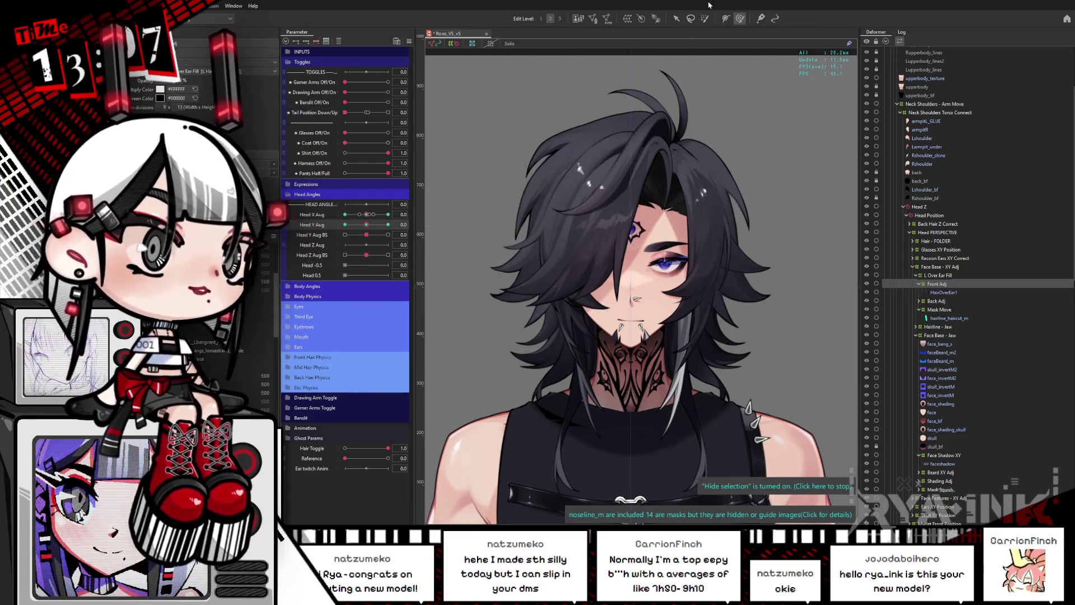
{"action": "key", "text": "alt+Tab"}
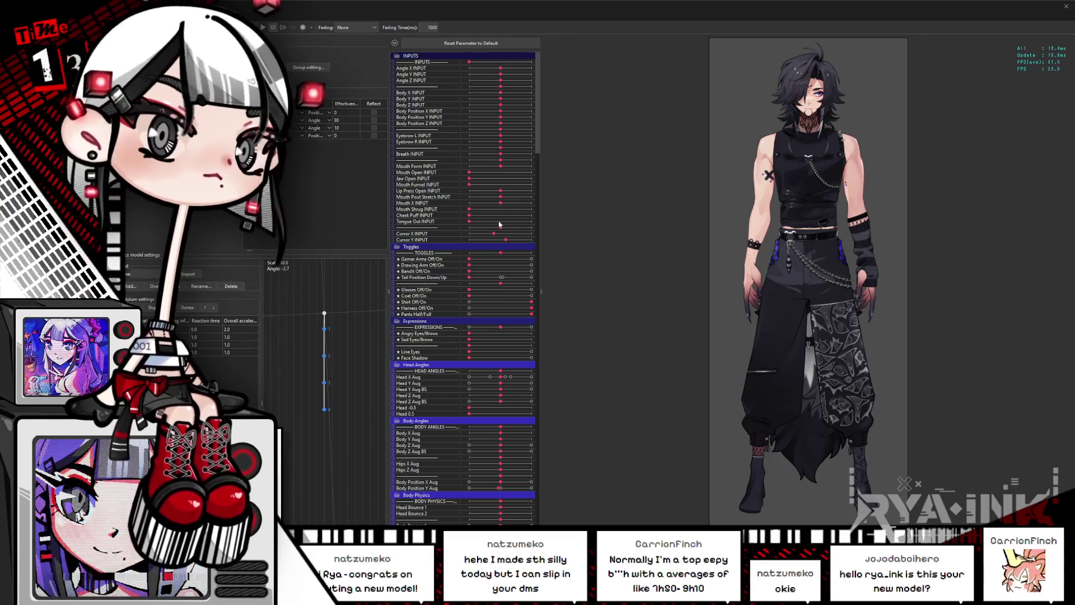
Zoom in on the model's face and back out, then close the Viewer.
{"action": "scroll", "coordinate": [776, 106], "scroll_direction": "up", "scroll_amount": 2}
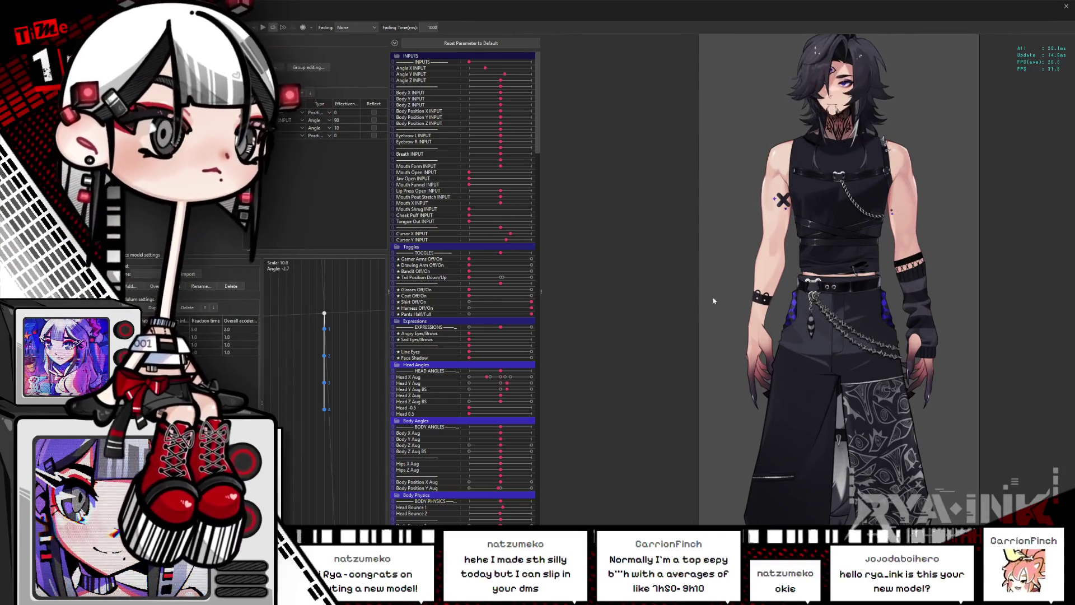
{"action": "scroll", "coordinate": [772, 148], "scroll_direction": "up", "scroll_amount": 2}
{"action": "scroll", "coordinate": [771, 221], "scroll_direction": "up", "scroll_amount": 3}
{"action": "scroll", "coordinate": [770, 221], "scroll_direction": "down", "scroll_amount": 2}
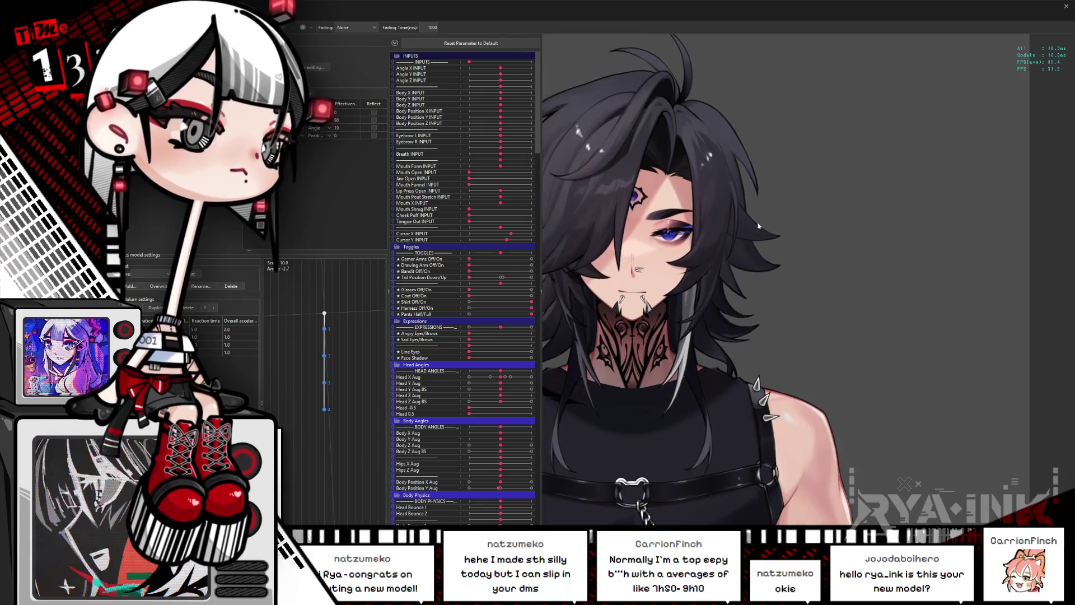
{"action": "scroll", "coordinate": [770, 221], "scroll_direction": "down", "scroll_amount": 2}
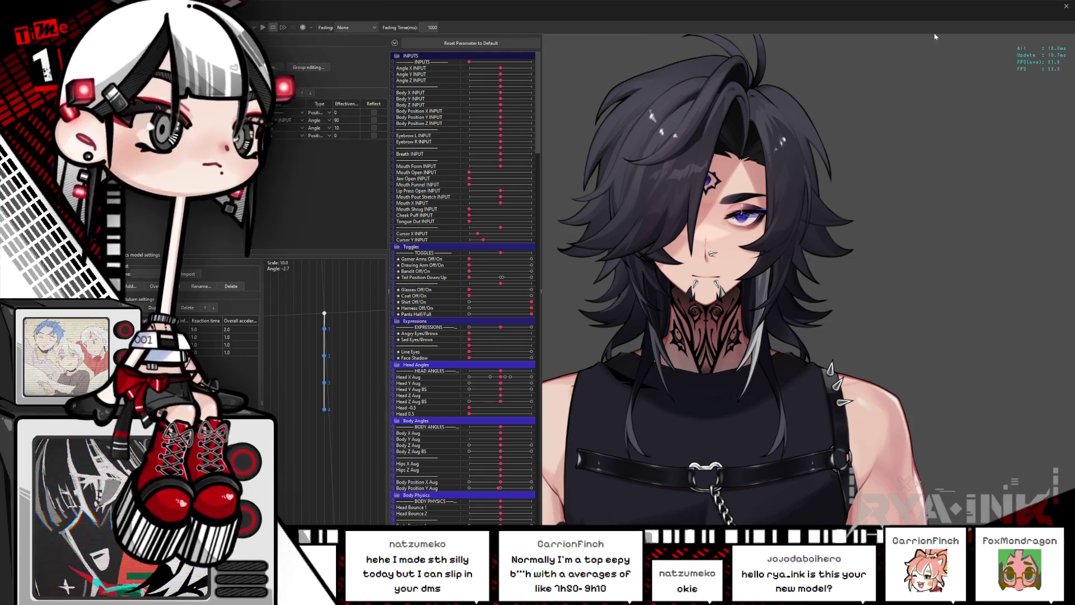
{"action": "left_click", "coordinate": [1066, 5]}
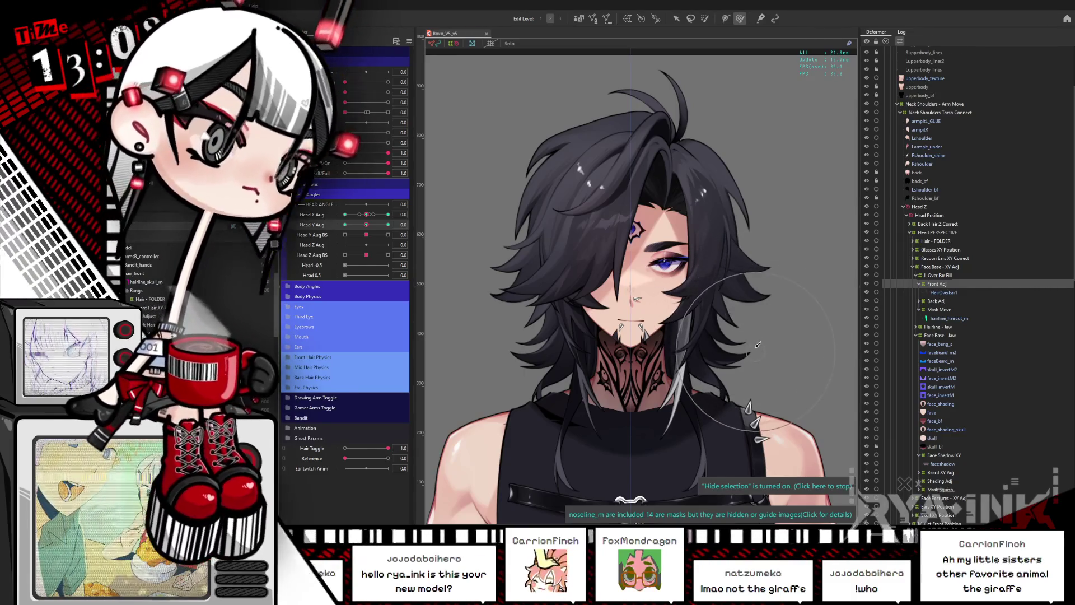
{"action": "left_click_drag", "start_coordinate": [762, 359], "coordinate": [751, 157]}
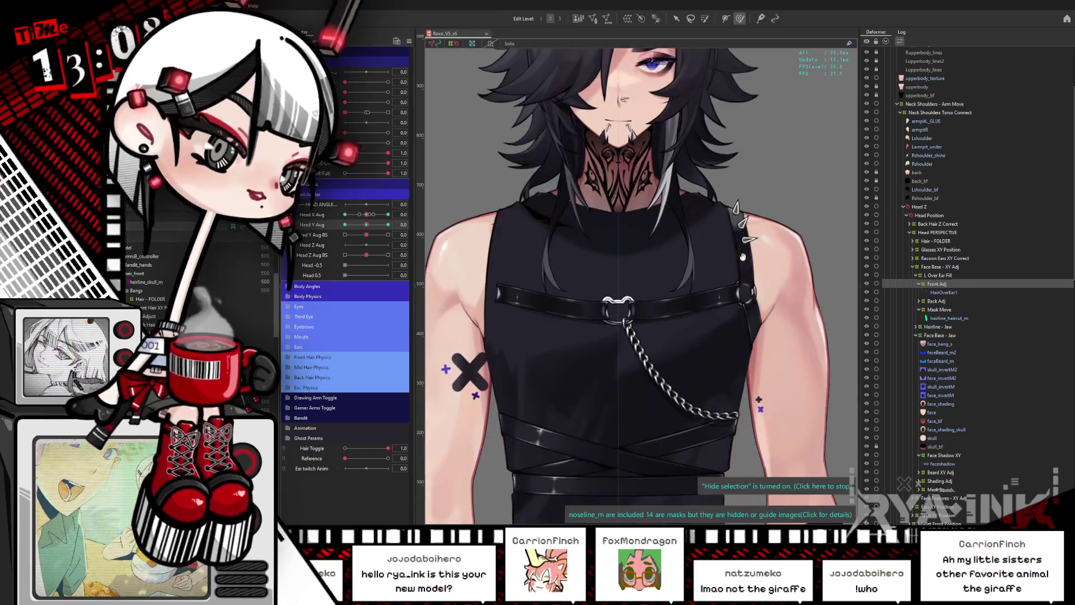
{"action": "left_click_drag", "start_coordinate": [727, 249], "coordinate": [694, 333]}
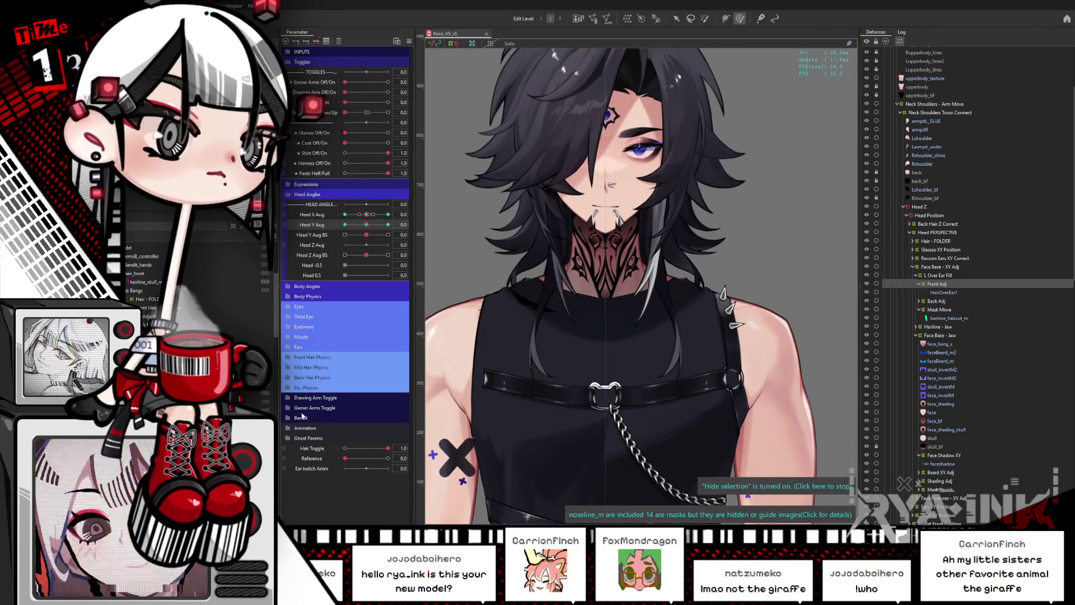
{"action": "scroll", "coordinate": [499, 270], "scroll_direction": "down", "scroll_amount": 5}
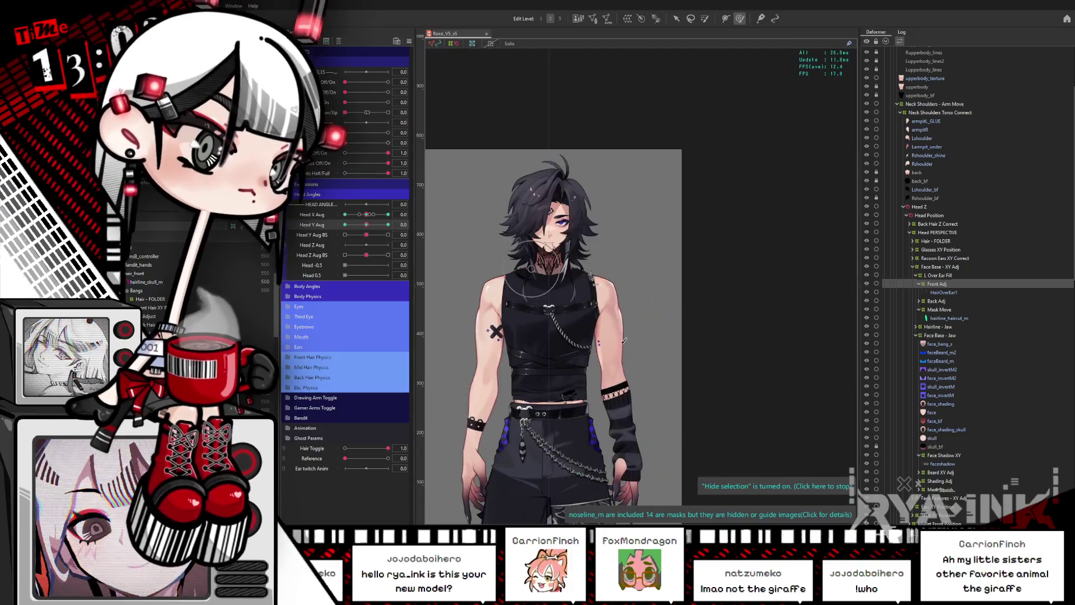
{"action": "scroll", "coordinate": [615, 391], "scroll_direction": "up", "scroll_amount": 4}
{"action": "scroll", "coordinate": [716, 298], "scroll_direction": "down", "scroll_amount": 2}
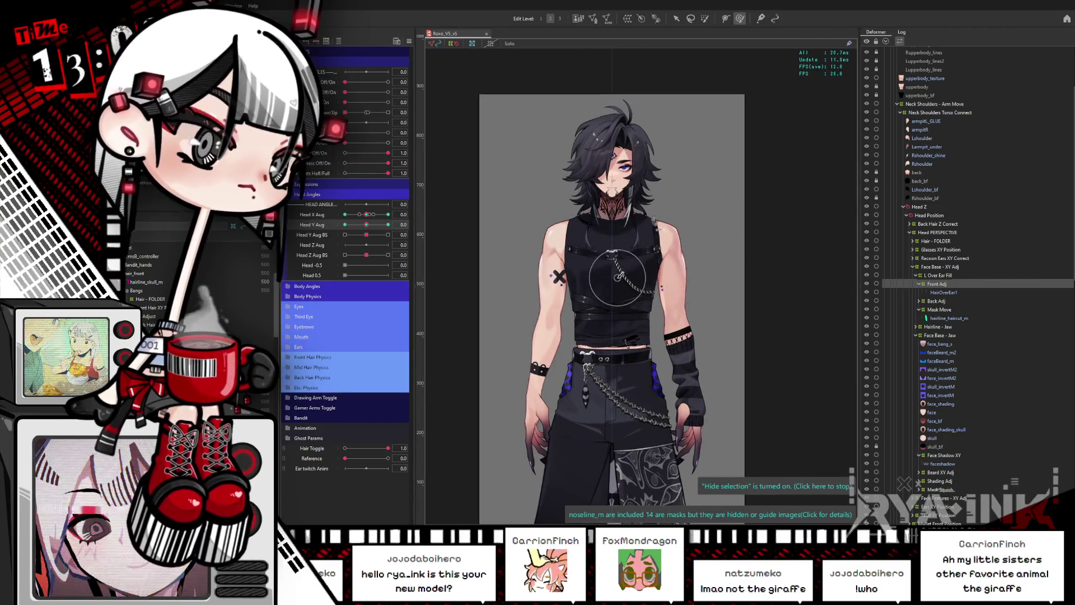
{"action": "scroll", "coordinate": [604, 158], "scroll_direction": "up", "scroll_amount": 2}
{"action": "scroll", "coordinate": [605, 158], "scroll_direction": "up", "scroll_amount": 1}
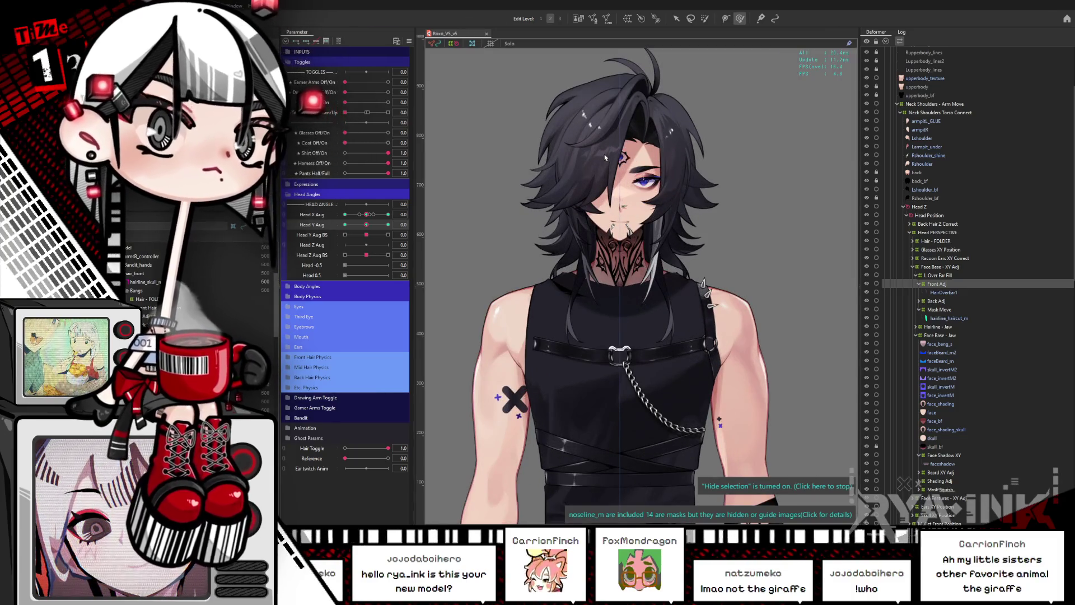
{"action": "scroll", "coordinate": [603, 157], "scroll_direction": "up", "scroll_amount": 2}
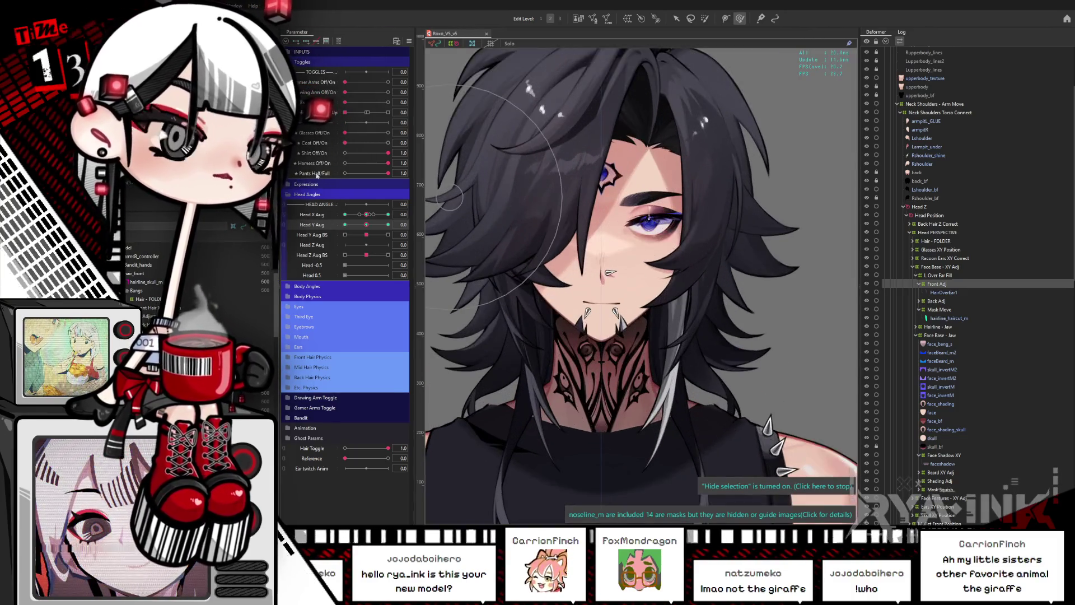
{"action": "left_click", "coordinate": [291, 194]}
Set Face Shadow to 1 and select the faceshadow mesh under the Face Shadow XY deformer.
{"action": "left_click", "coordinate": [297, 184]}
{"action": "left_click", "coordinate": [388, 244]}
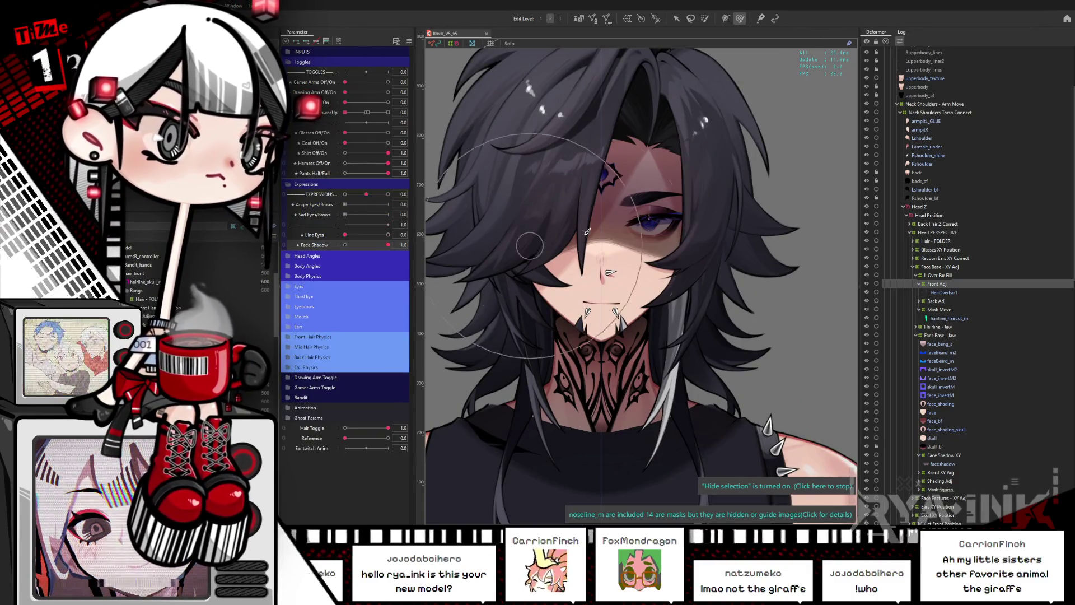
{"action": "right_click", "coordinate": [603, 213]}
{"action": "mouse_move", "coordinate": [649, 246]}
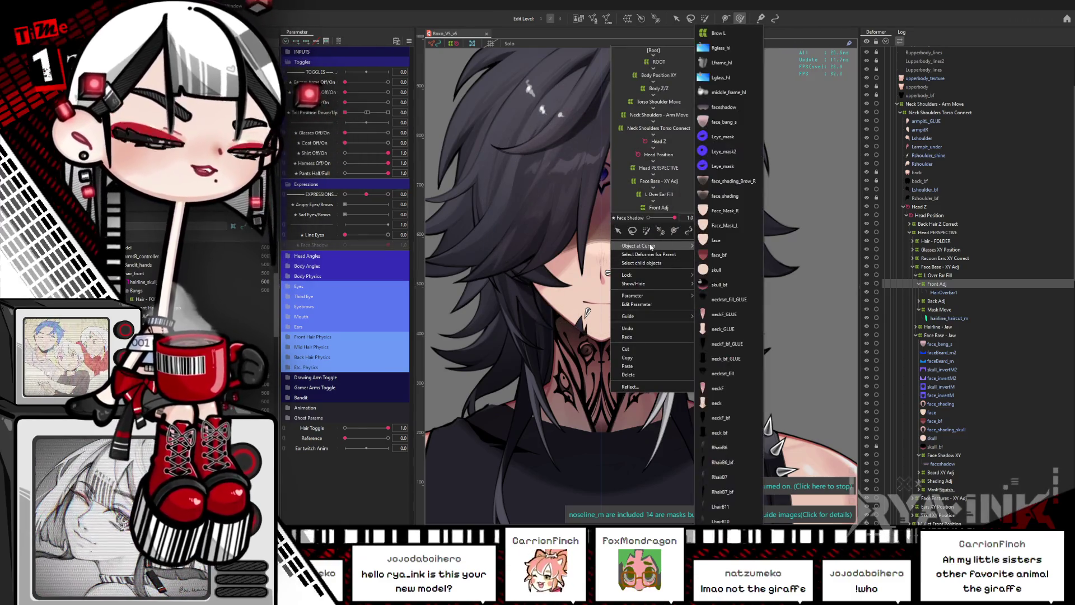
{"action": "left_click", "coordinate": [723, 107]}
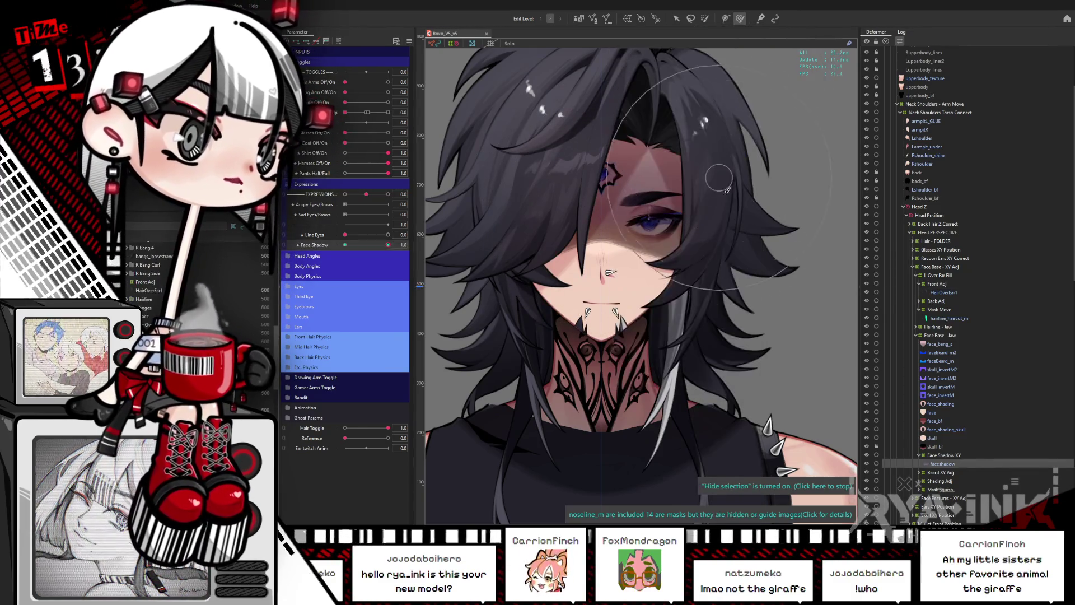
{"action": "left_click", "coordinate": [946, 454]}
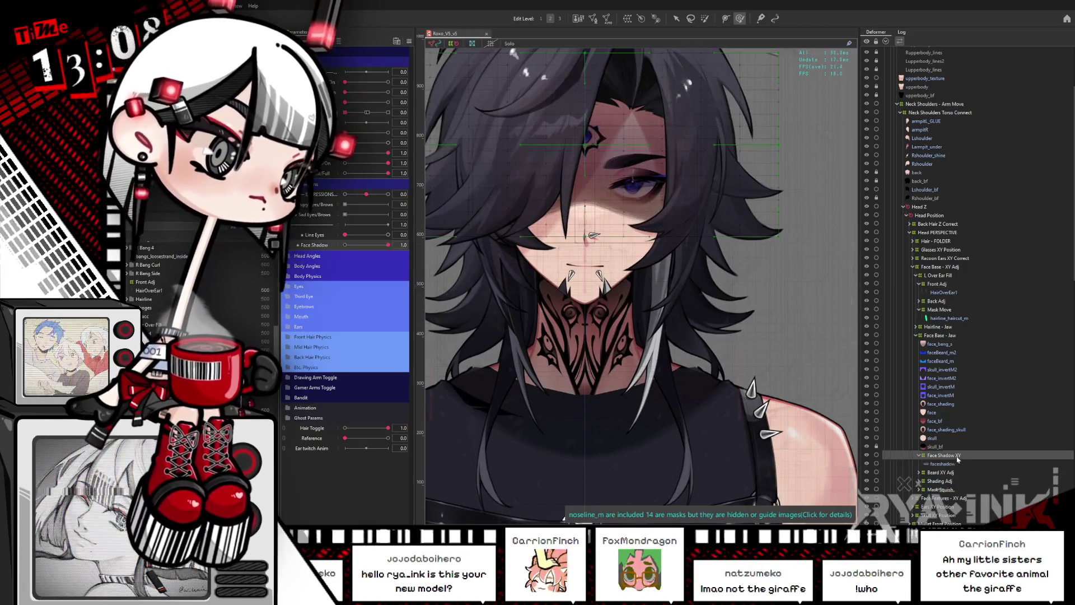
{"action": "left_click", "coordinate": [952, 464]}
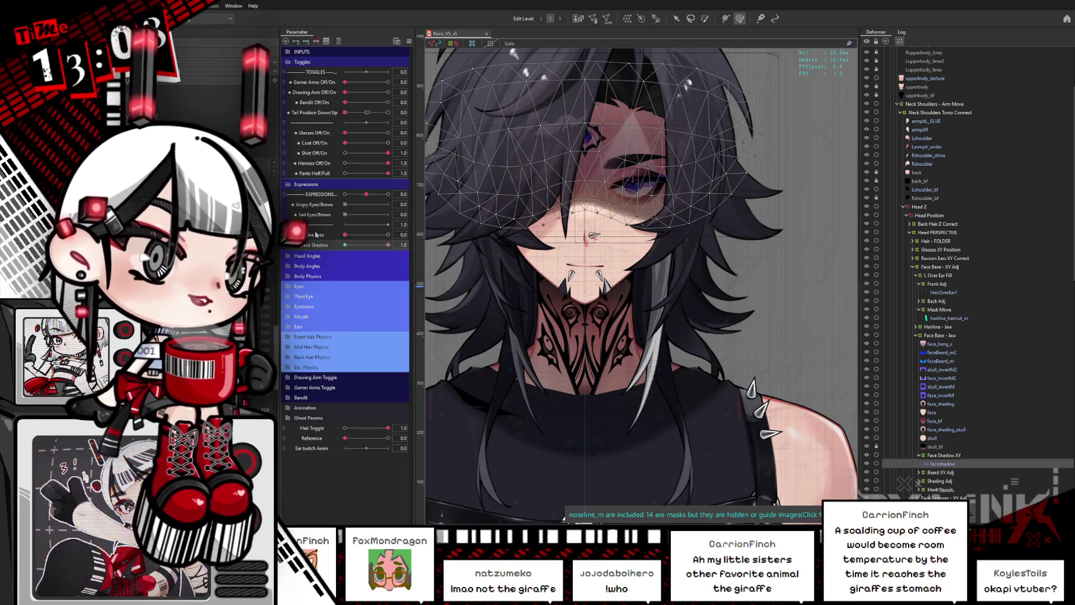
Turn the head aside and inspect the Face Base - Jaw, Front Adj, Face Base - XY Adj and Face Shadow XY deformers.
{"action": "left_click", "coordinate": [289, 258]}
{"action": "mouse_move", "coordinate": [366, 276]}
{"action": "left_mouse_down"}
{"action": "mouse_move", "coordinate": [397, 276]}
{"action": "mouse_move", "coordinate": [342, 305]}
{"action": "left_mouse_up"}
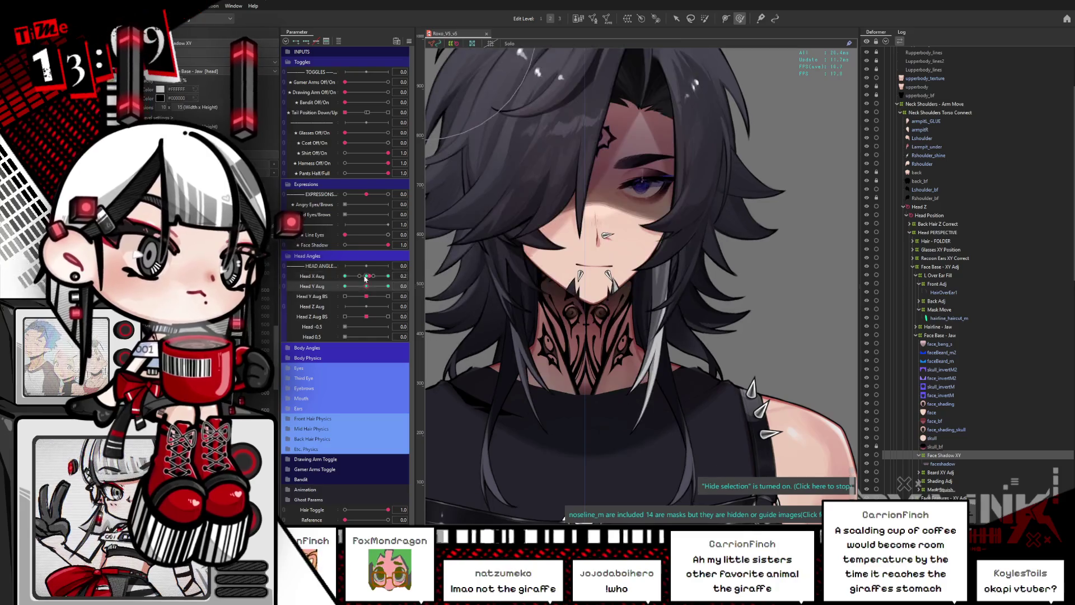
{"action": "left_click", "coordinate": [410, 43]}
{"action": "left_click", "coordinate": [579, 339]}
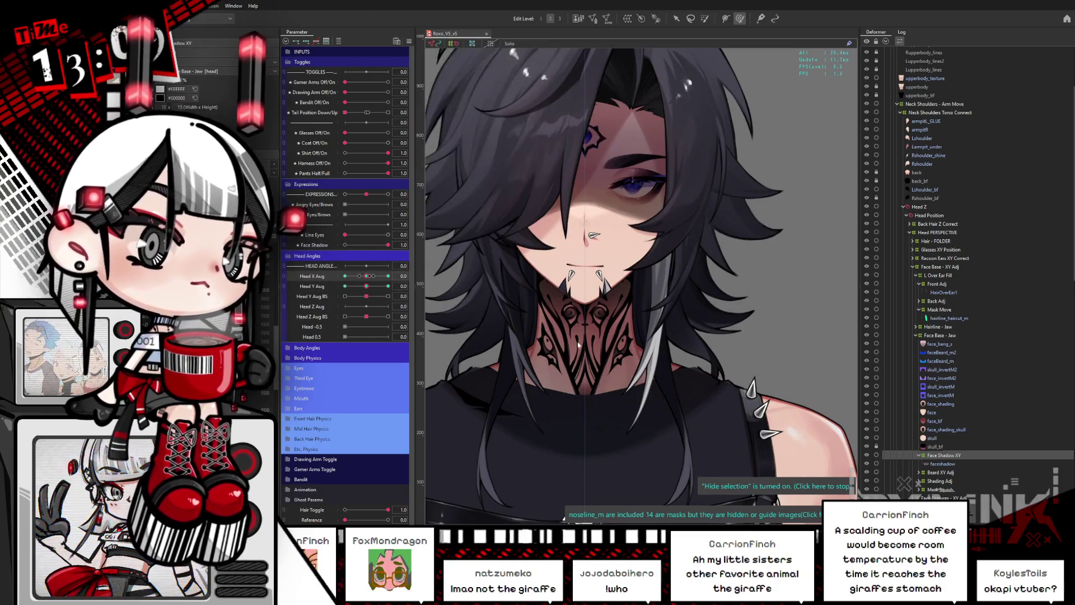
{"action": "left_click", "coordinate": [945, 335]}
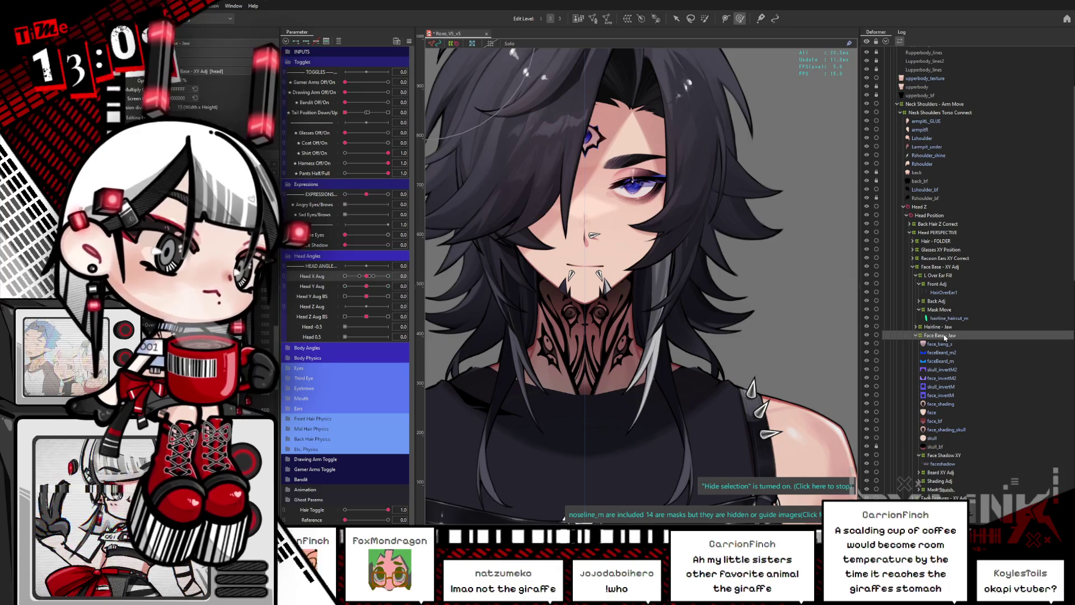
{"action": "left_click", "coordinate": [941, 284]}
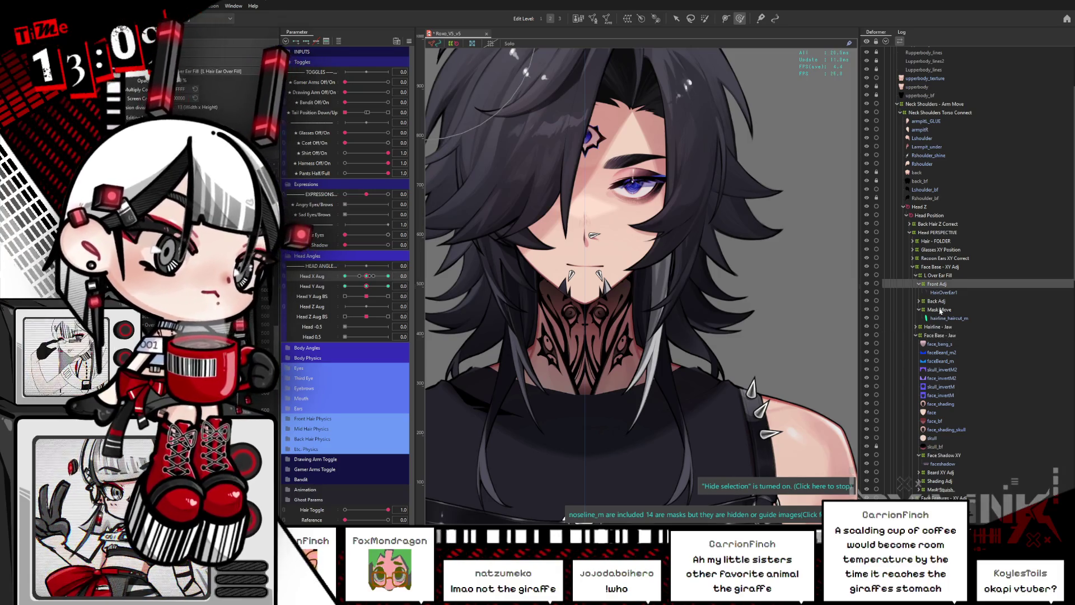
{"action": "left_click", "coordinate": [940, 267]}
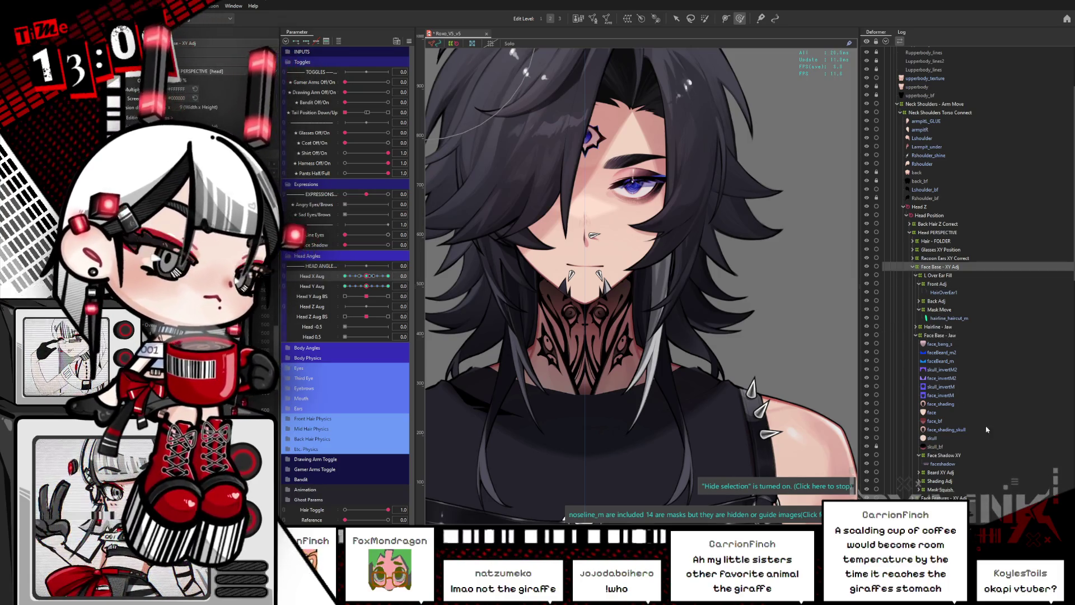
{"action": "left_click", "coordinate": [945, 456]}
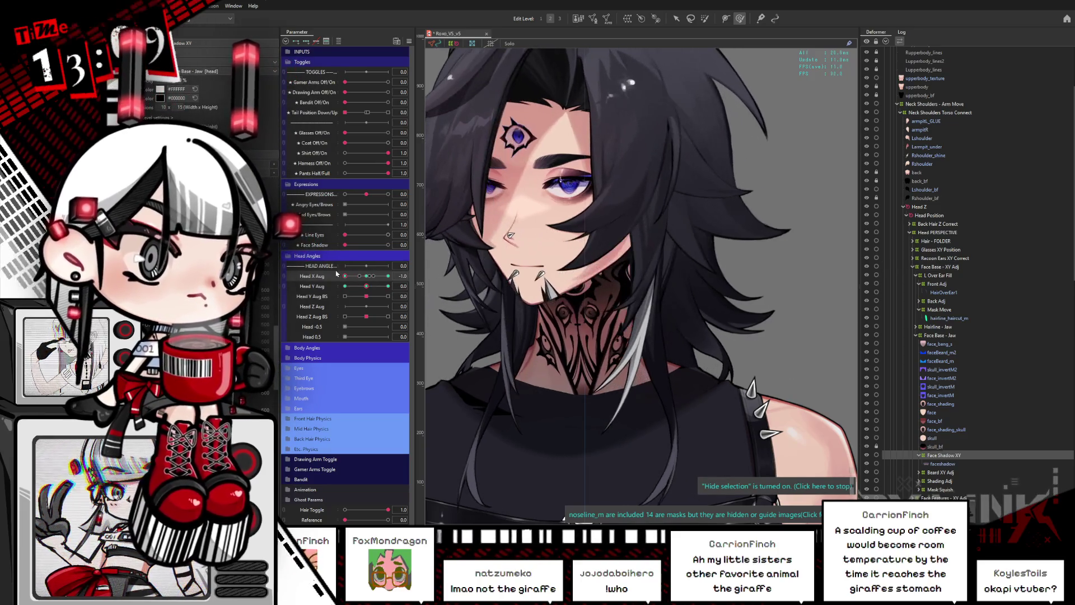
With Face Shadow at 1.0, turn Head X Aug fully left and back to 0.0.
{"action": "left_click", "coordinate": [287, 348]}
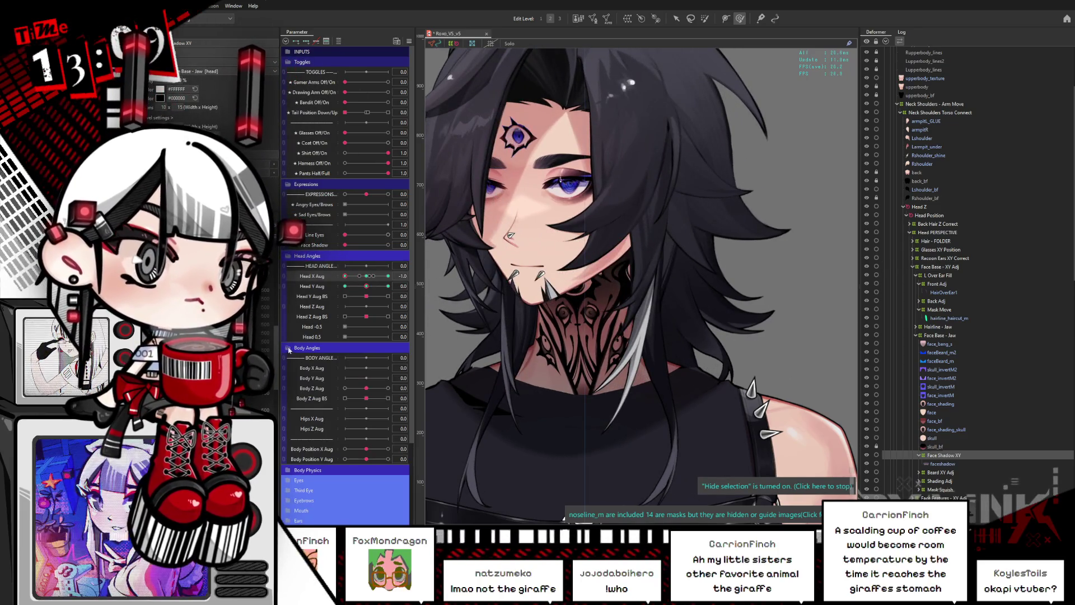
{"action": "left_click", "coordinate": [287, 347]}
{"action": "left_click", "coordinate": [385, 245]}
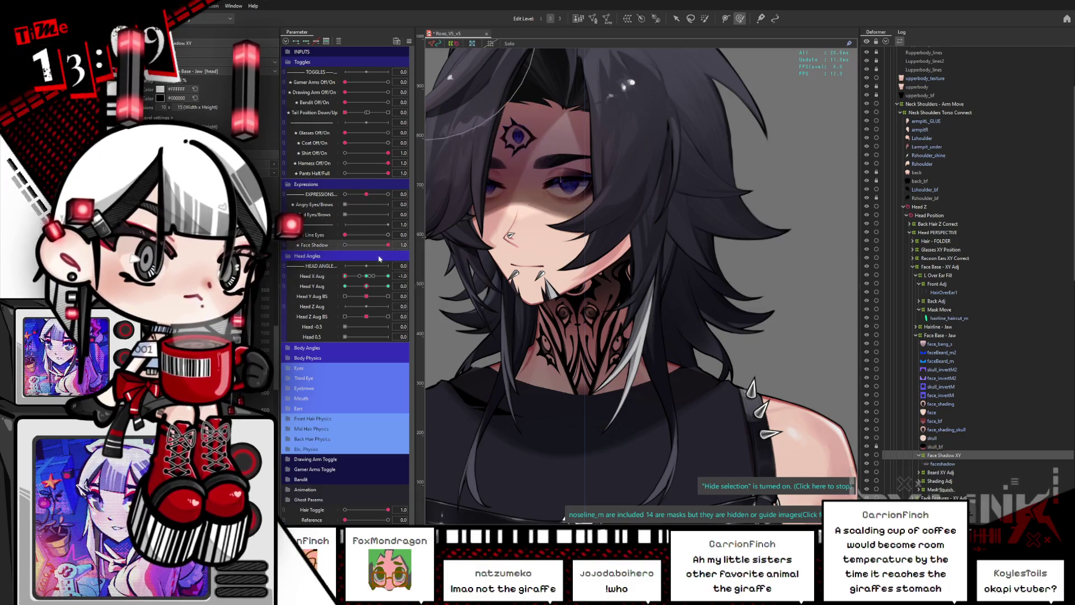
{"action": "left_click", "coordinate": [351, 276]}
{"action": "mouse_move", "coordinate": [351, 288]}
{"action": "left_mouse_down"}
{"action": "mouse_move", "coordinate": [339, 290]}
{"action": "mouse_move", "coordinate": [373, 295]}
{"action": "mouse_move", "coordinate": [324, 305]}
{"action": "mouse_move", "coordinate": [394, 275]}
{"action": "mouse_move", "coordinate": [371, 287]}
{"action": "left_mouse_up"}
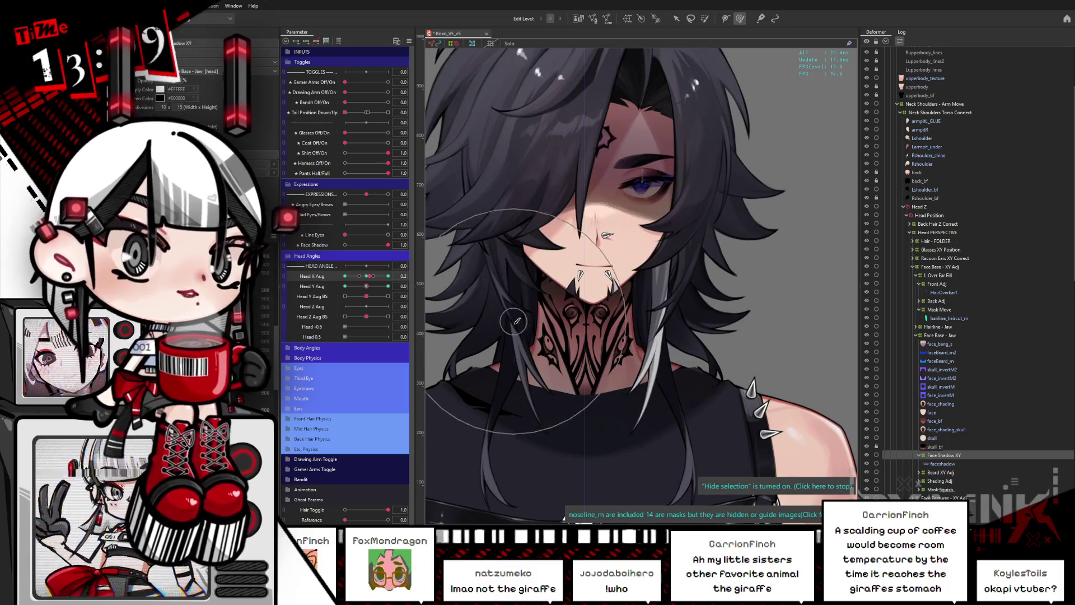
{"action": "scroll", "coordinate": [560, 168], "scroll_direction": "up", "scroll_amount": 3}
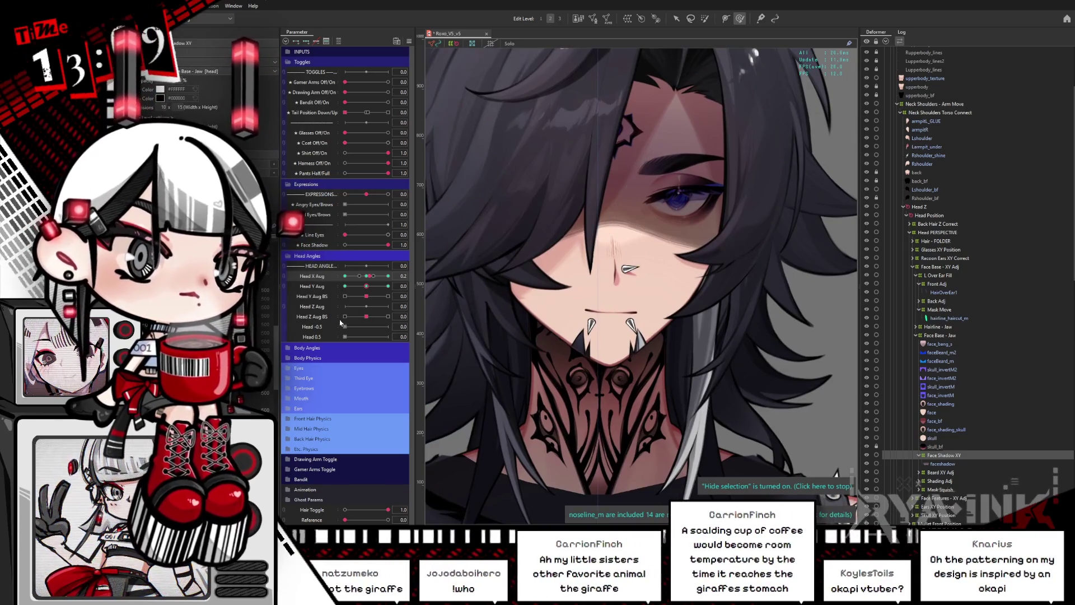
{"action": "left_click_drag", "start_coordinate": [370, 276], "coordinate": [366, 282]}
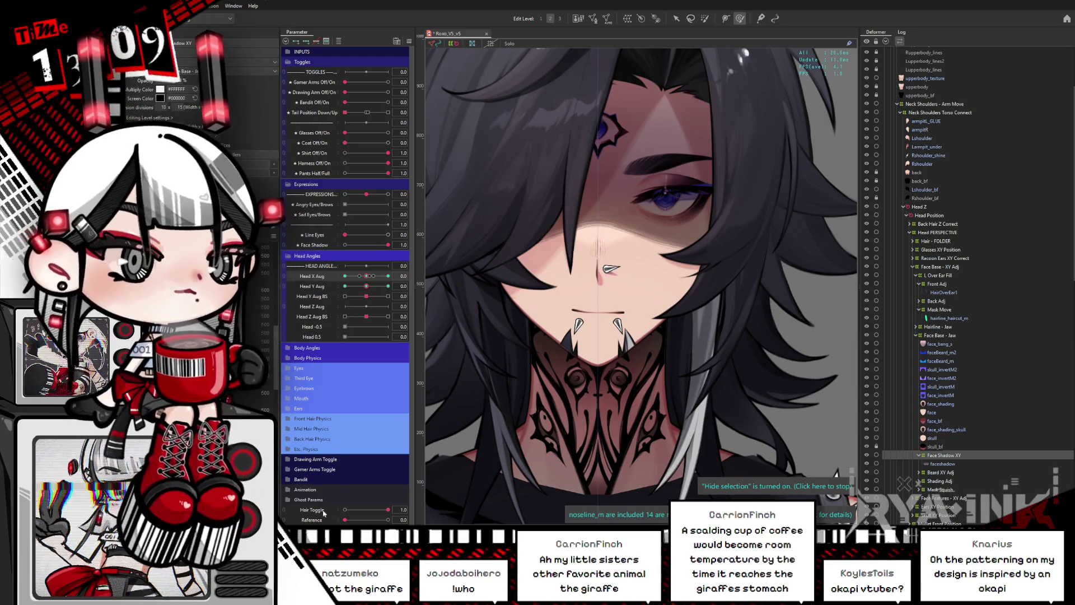
Set Hair Toggle to 0 and test the bare face's sideways head turn.
{"action": "left_click", "coordinate": [345, 510]}
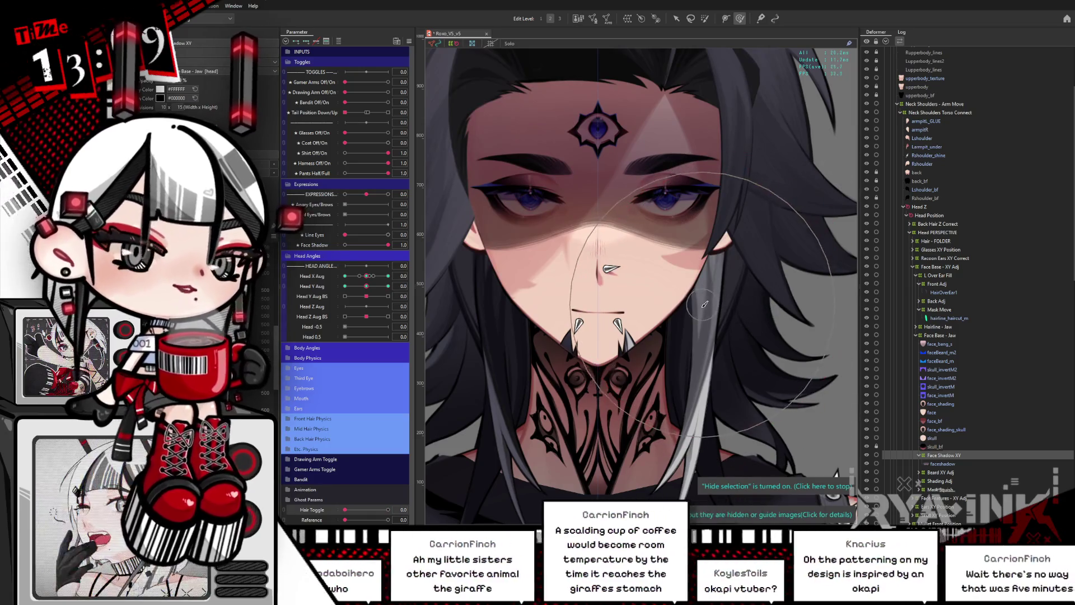
{"action": "left_click_drag", "start_coordinate": [764, 304], "coordinate": [662, 349]}
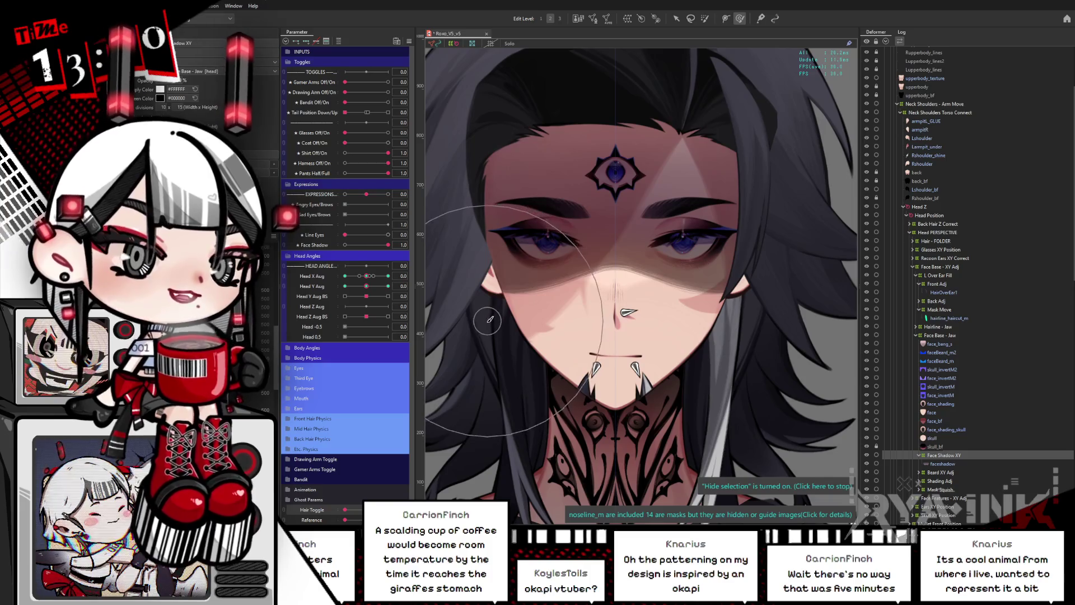
{"action": "left_click", "coordinate": [730, 295]}
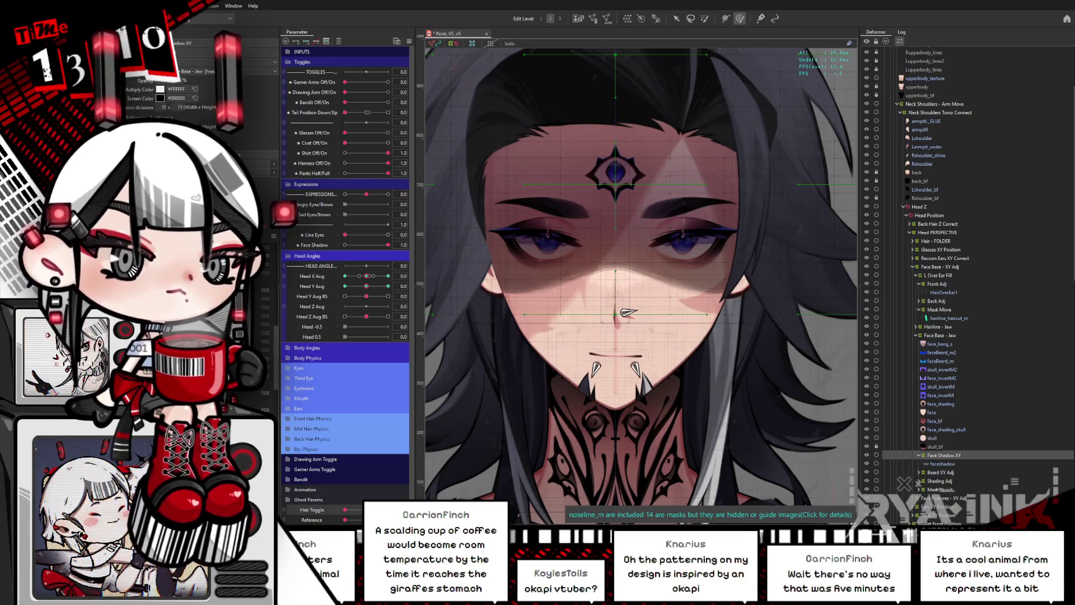
{"action": "mouse_move", "coordinate": [367, 276]}
{"action": "left_mouse_down"}
{"action": "mouse_move", "coordinate": [351, 277]}
{"action": "mouse_move", "coordinate": [365, 278]}
{"action": "left_mouse_up"}
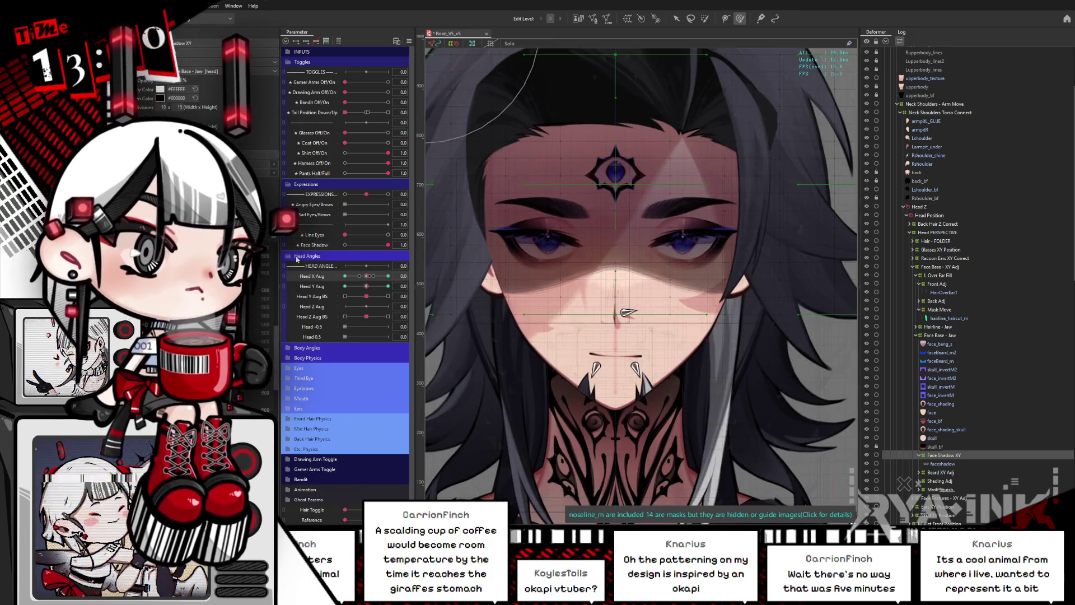
Test the EyeR Squint parameter and reset it to 0.0.
{"action": "left_click", "coordinate": [287, 256]}
{"action": "left_click", "coordinate": [287, 185]}
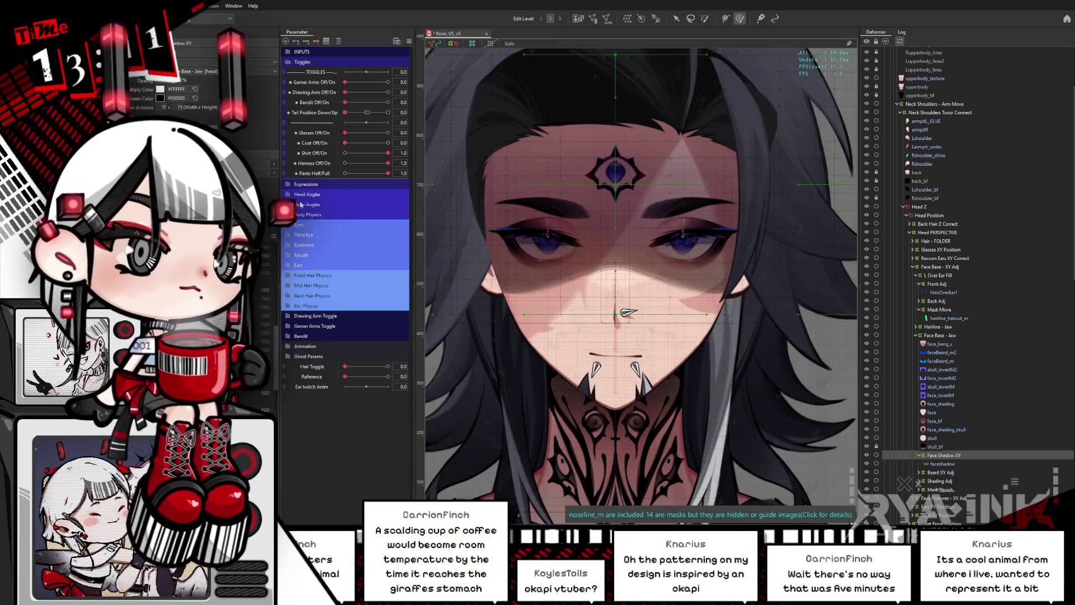
{"action": "left_click", "coordinate": [287, 225]}
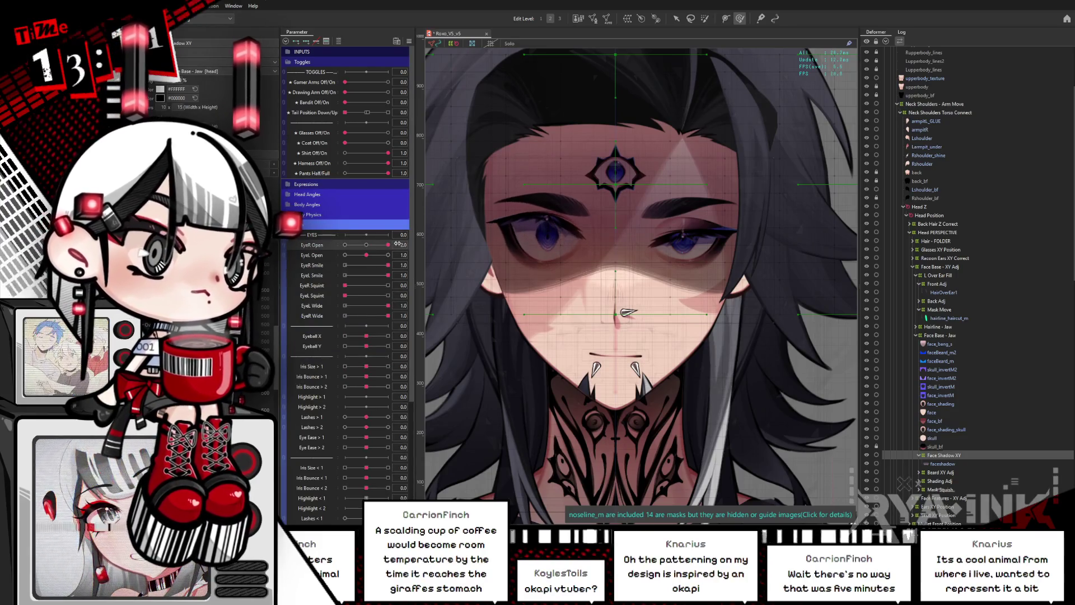
{"action": "left_click_drag", "start_coordinate": [387, 286], "coordinate": [383, 286]}
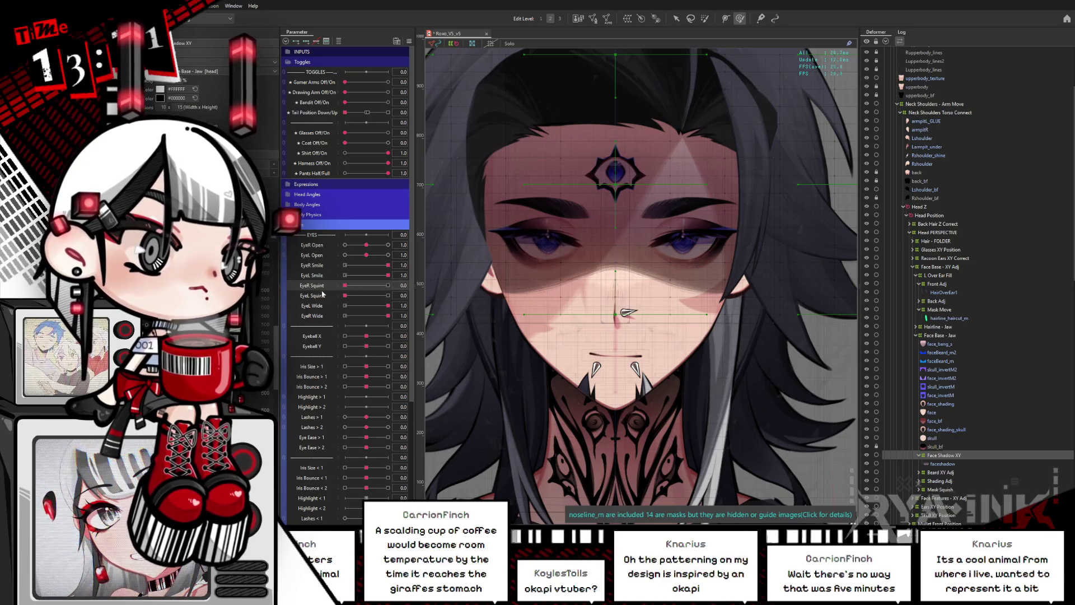
{"action": "left_click", "coordinate": [387, 306]}
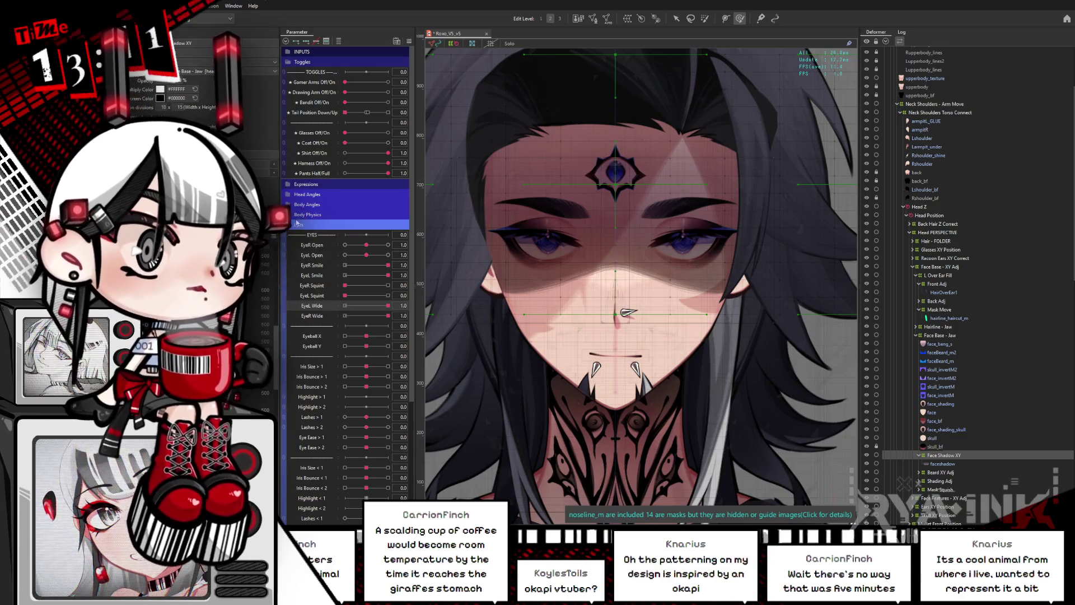
Test Mouth Open, Pout Stretch and Cheek Puff shapes, then switch to the Viewer.
{"action": "left_click", "coordinate": [300, 222]}
{"action": "left_click", "coordinate": [289, 255]}
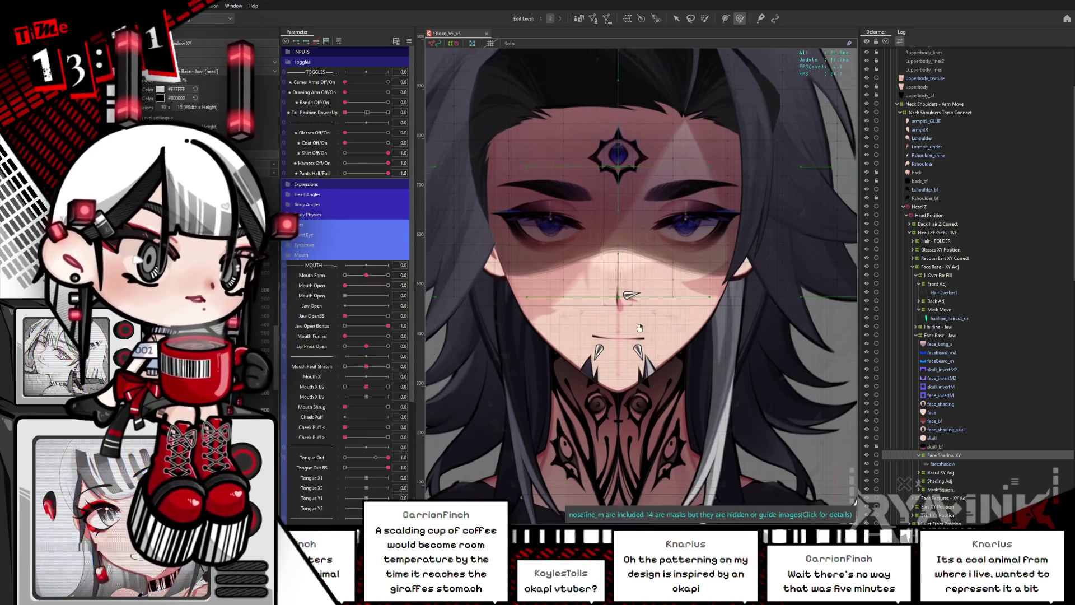
{"action": "left_click", "coordinate": [291, 245]}
{"action": "left_click", "coordinate": [345, 265]}
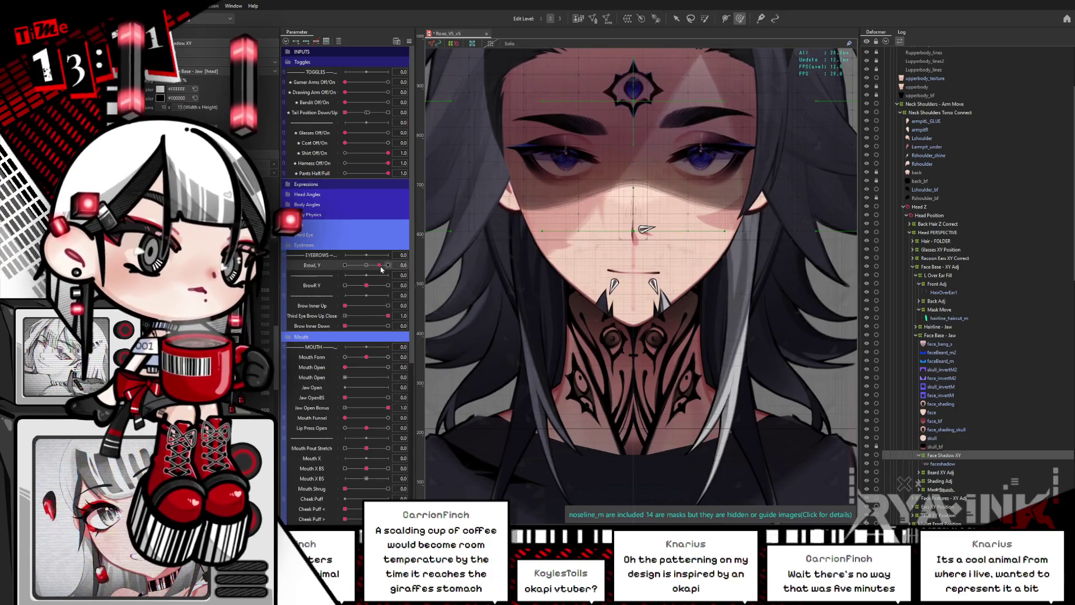
{"action": "left_click", "coordinate": [293, 244]}
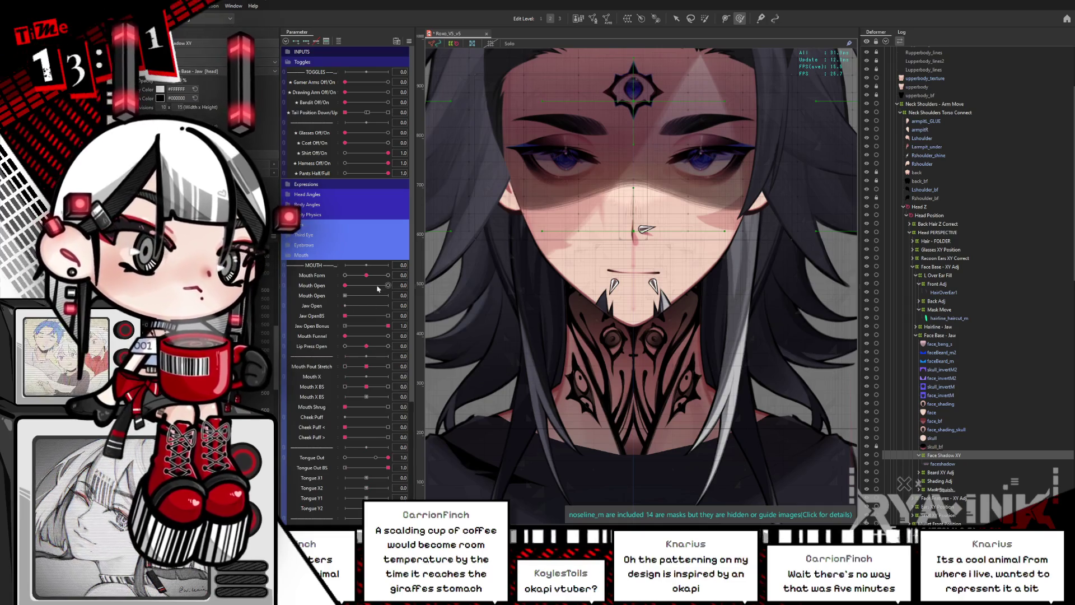
{"action": "mouse_move", "coordinate": [357, 290]}
{"action": "left_mouse_down"}
{"action": "mouse_move", "coordinate": [389, 286]}
{"action": "mouse_move", "coordinate": [334, 288]}
{"action": "left_mouse_up"}
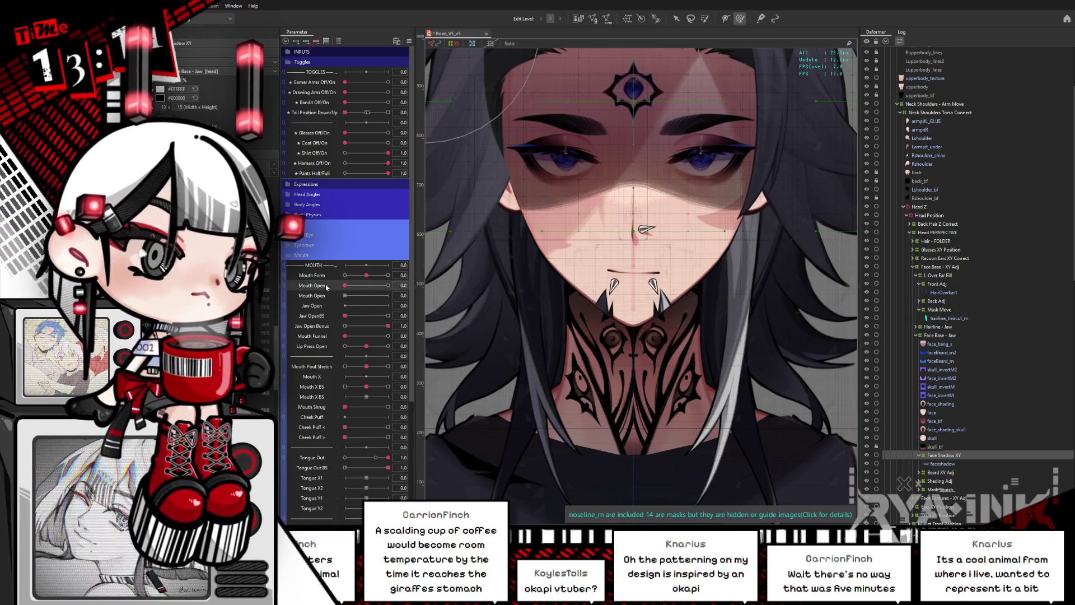
{"action": "mouse_move", "coordinate": [367, 370]}
{"action": "left_mouse_down"}
{"action": "mouse_move", "coordinate": [359, 371]}
{"action": "mouse_move", "coordinate": [363, 388]}
{"action": "mouse_move", "coordinate": [388, 387]}
{"action": "mouse_move", "coordinate": [353, 386]}
{"action": "mouse_move", "coordinate": [390, 385]}
{"action": "mouse_move", "coordinate": [366, 387]}
{"action": "left_mouse_up"}
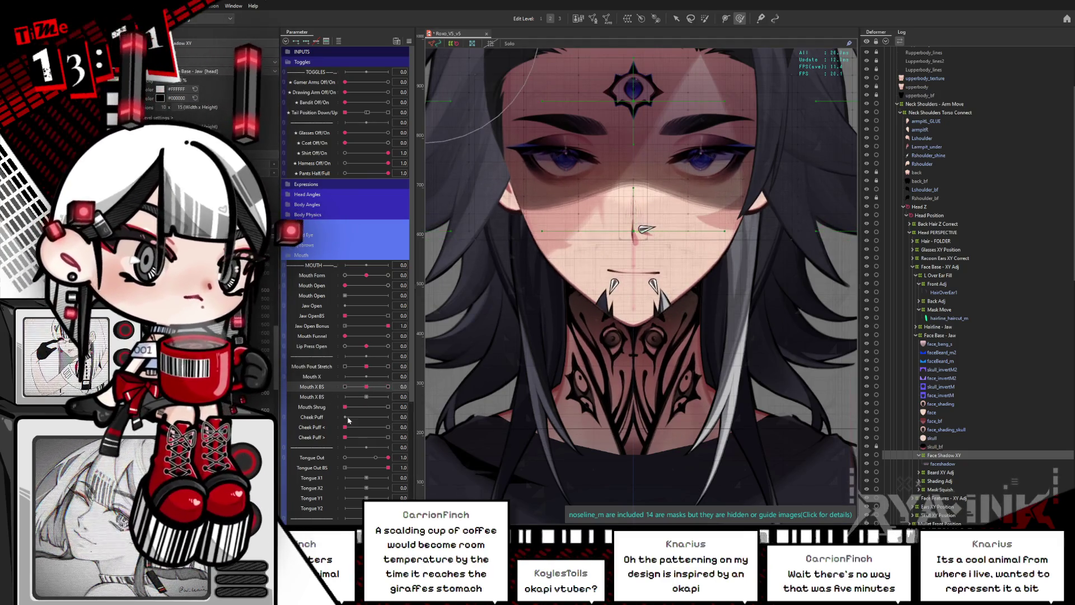
{"action": "left_click", "coordinate": [351, 429]}
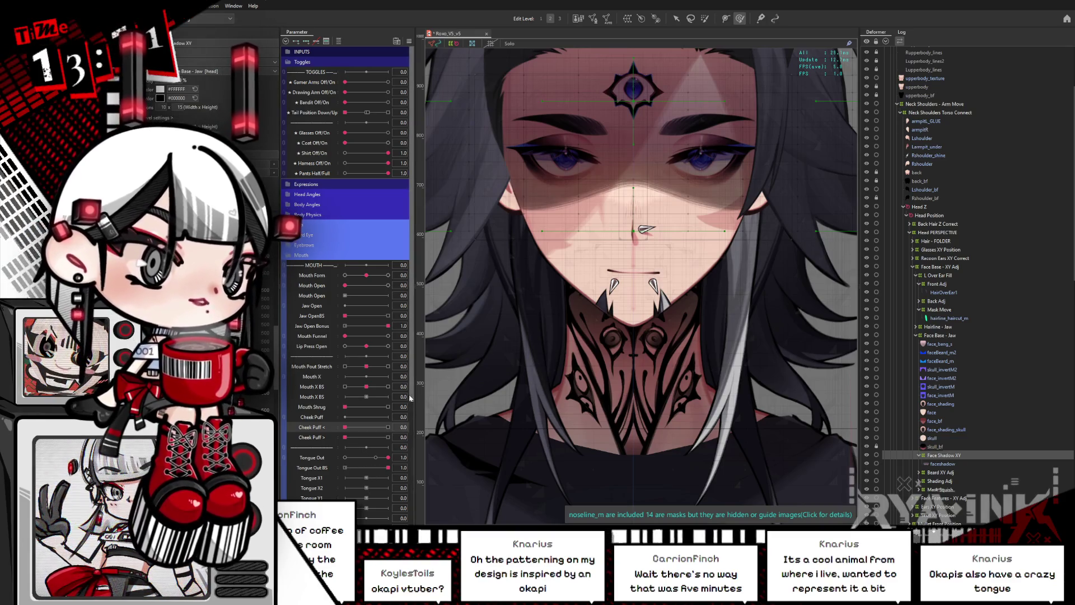
{"action": "scroll", "coordinate": [390, 466], "scroll_direction": "down", "scroll_amount": 3}
{"action": "scroll", "coordinate": [390, 466], "scroll_direction": "down", "scroll_amount": 1}
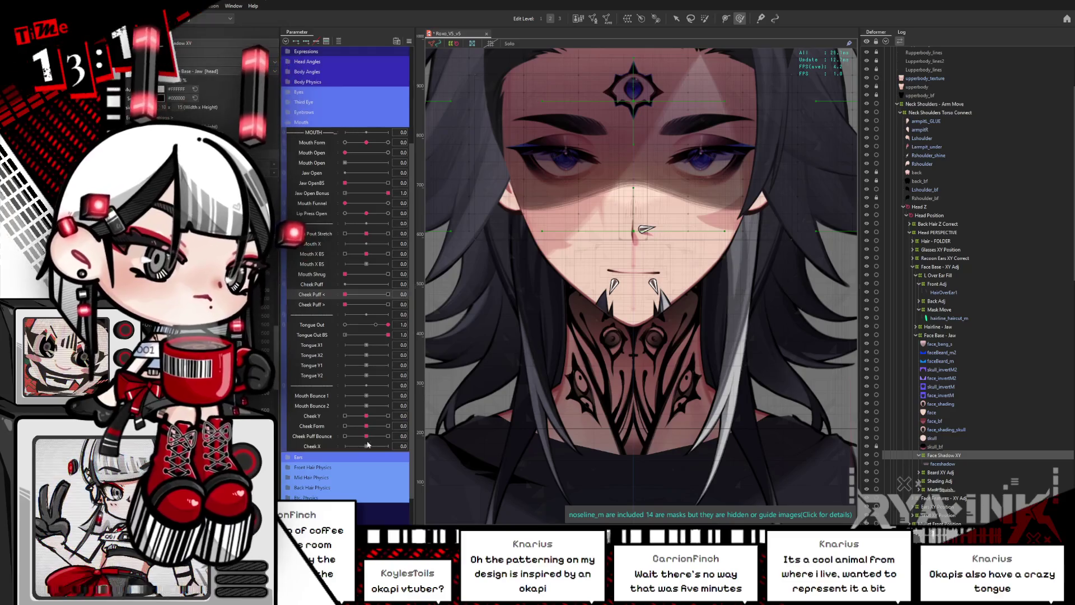
{"action": "left_click_drag", "start_coordinate": [367, 436], "coordinate": [406, 435]}
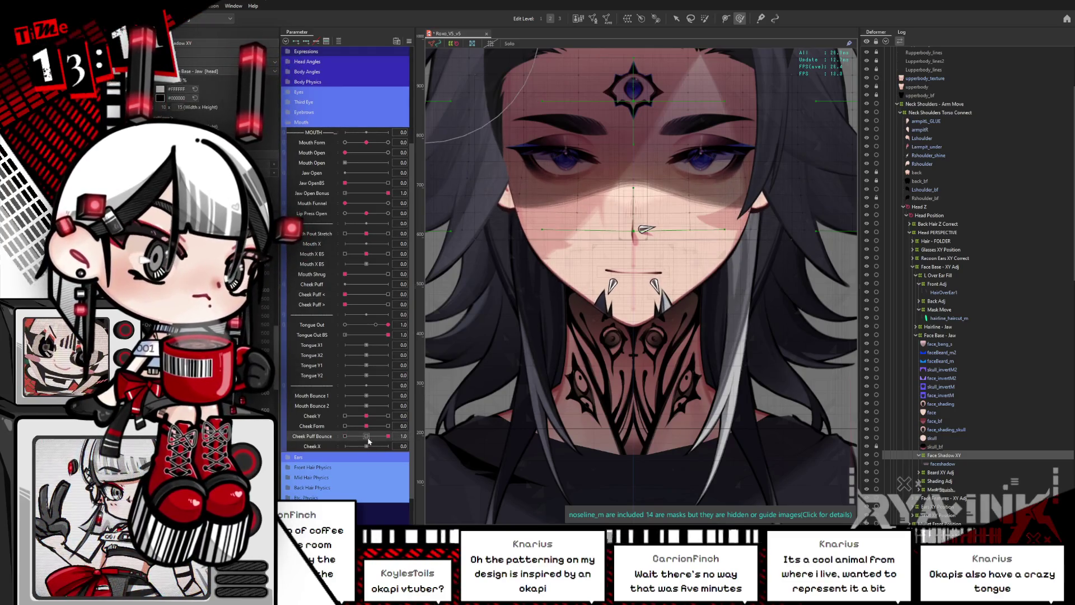
{"action": "key", "text": "alt+Tab"}
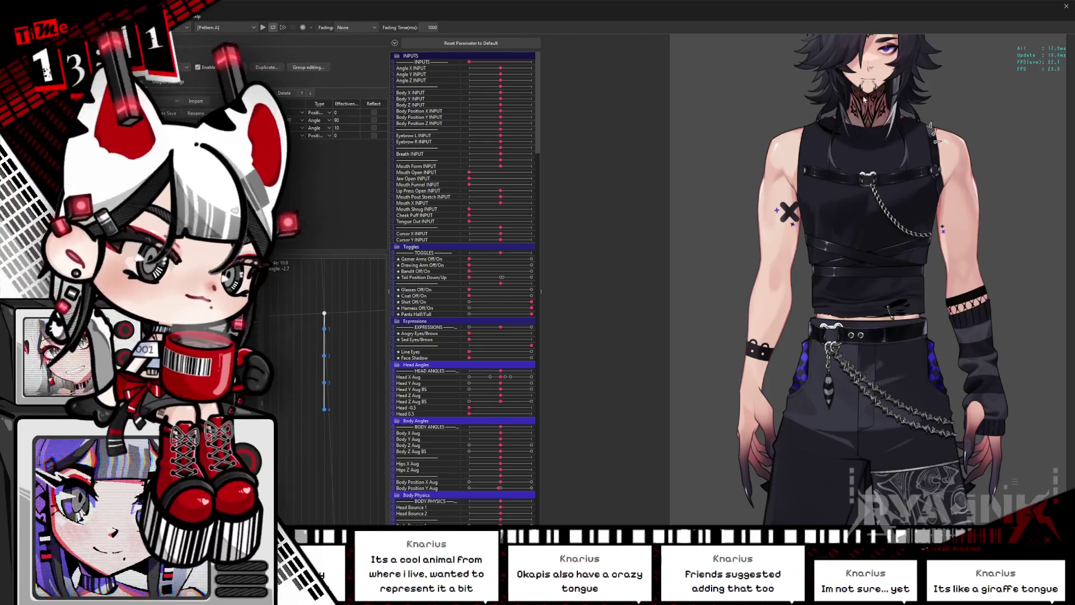
Zoom and reposition the model, set Hair Toggle to minimum, and list the Eyes parameters.
{"action": "scroll", "coordinate": [772, 230], "scroll_direction": "up", "scroll_amount": 3}
{"action": "left_click_drag", "start_coordinate": [772, 230], "coordinate": [728, 291]}
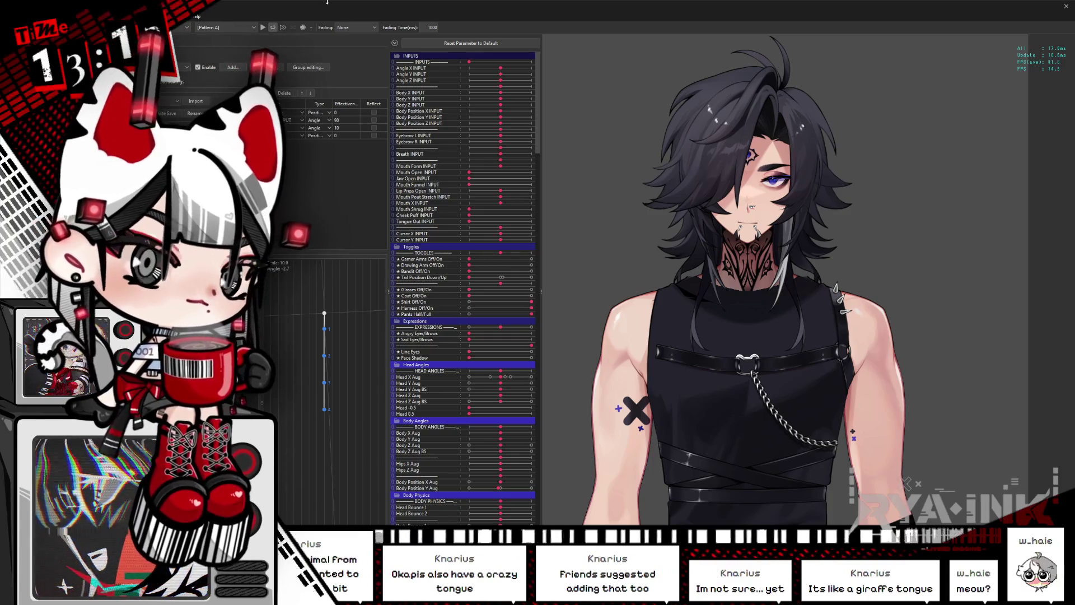
{"action": "left_click", "coordinate": [395, 44]}
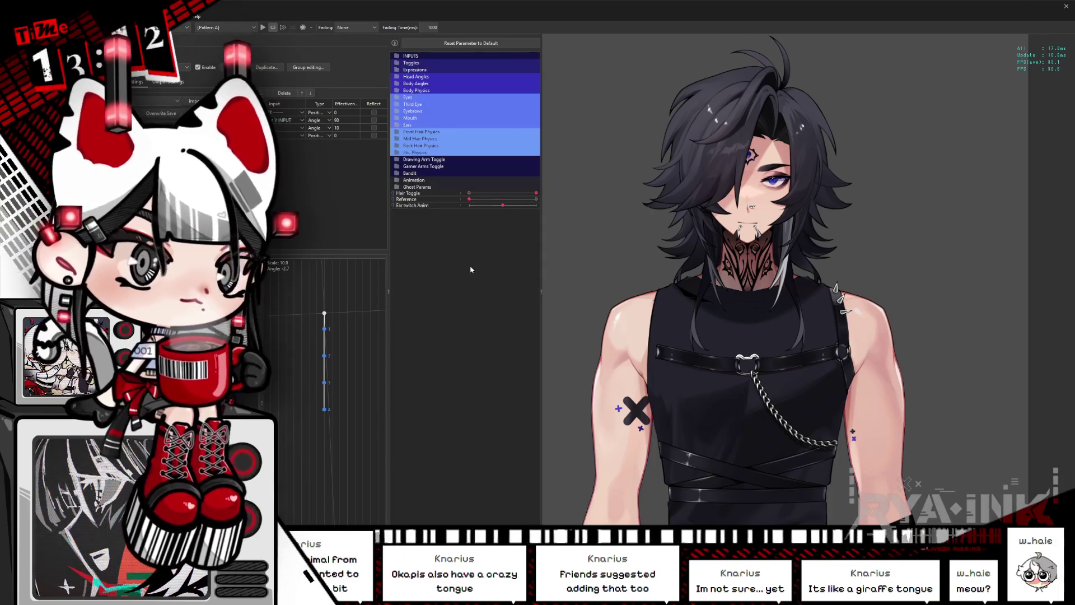
{"action": "left_click", "coordinate": [469, 193]}
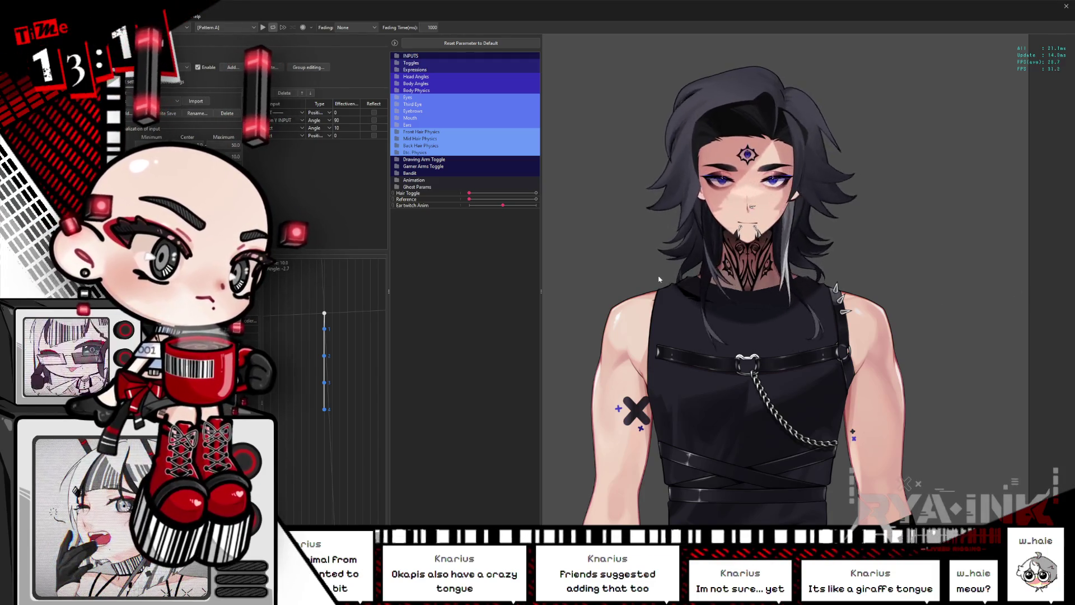
{"action": "scroll", "coordinate": [769, 135], "scroll_direction": "up", "scroll_amount": 3}
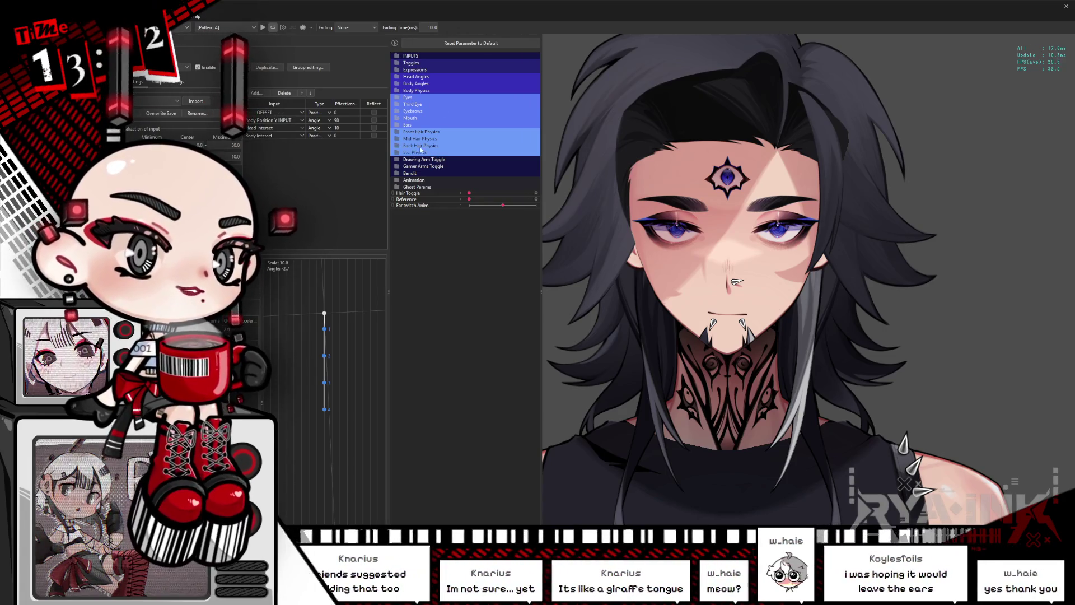
{"action": "left_click", "coordinate": [398, 98]}
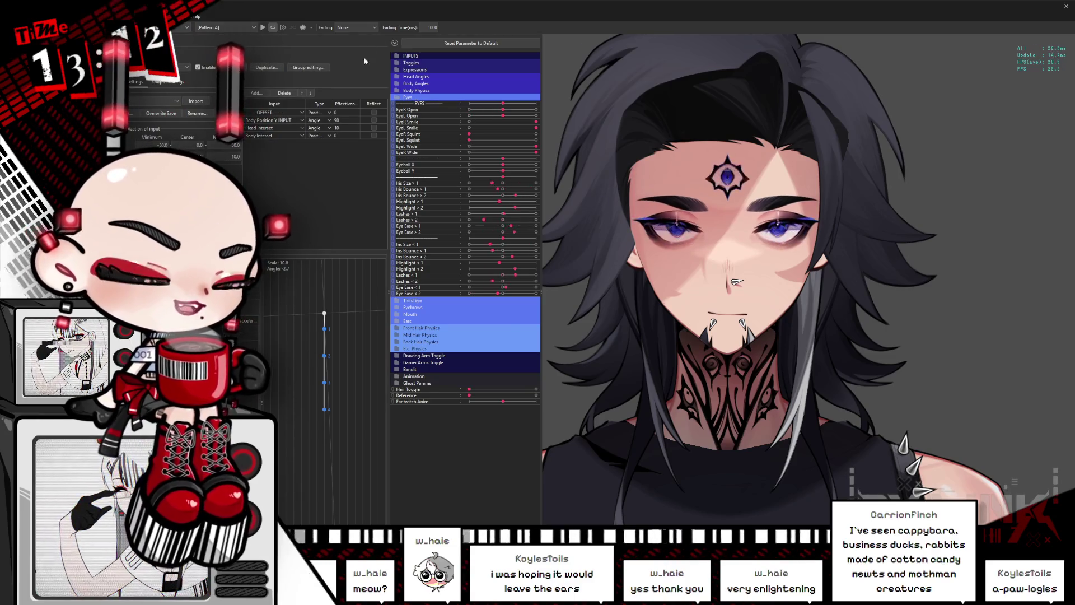
Push Face Shadow and Mouth X INPUT to maximum, then close the Viewer.
{"action": "left_click", "coordinate": [402, 98]}
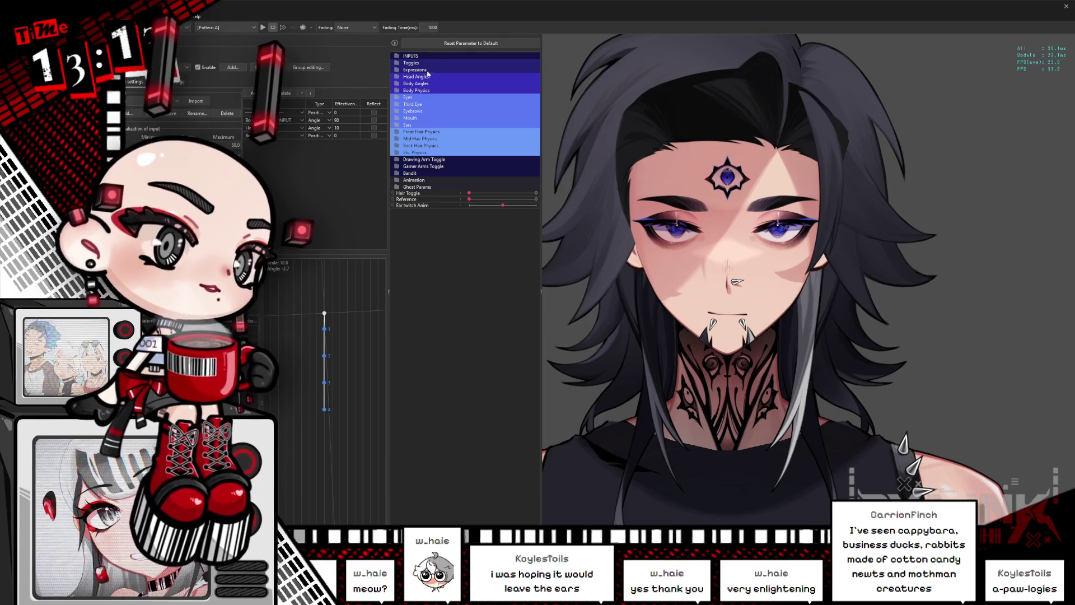
{"action": "left_click", "coordinate": [397, 70]}
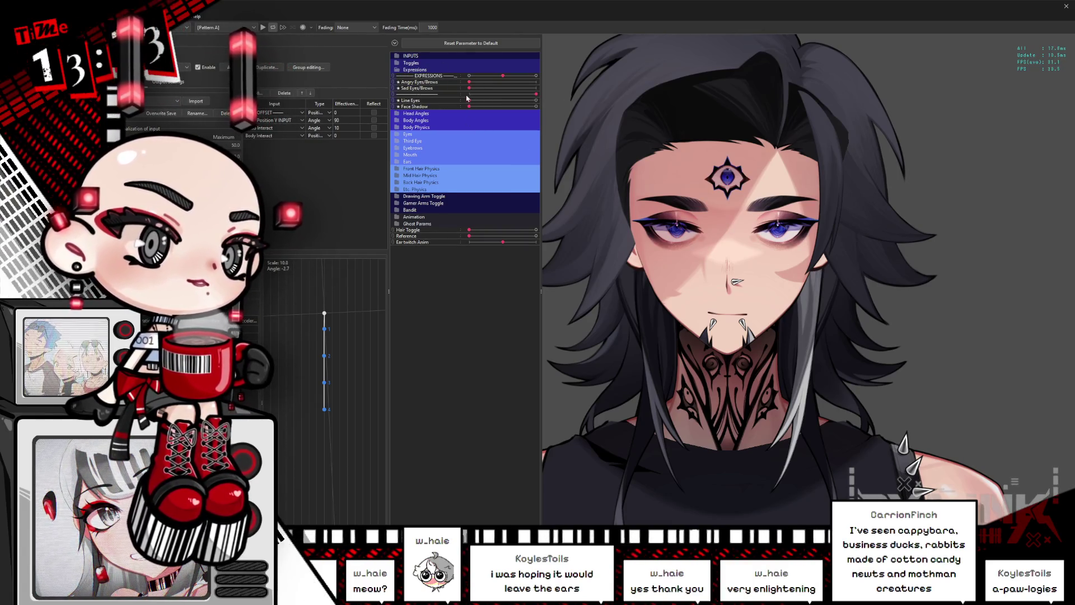
{"action": "left_click_drag", "start_coordinate": [470, 106], "coordinate": [536, 106]}
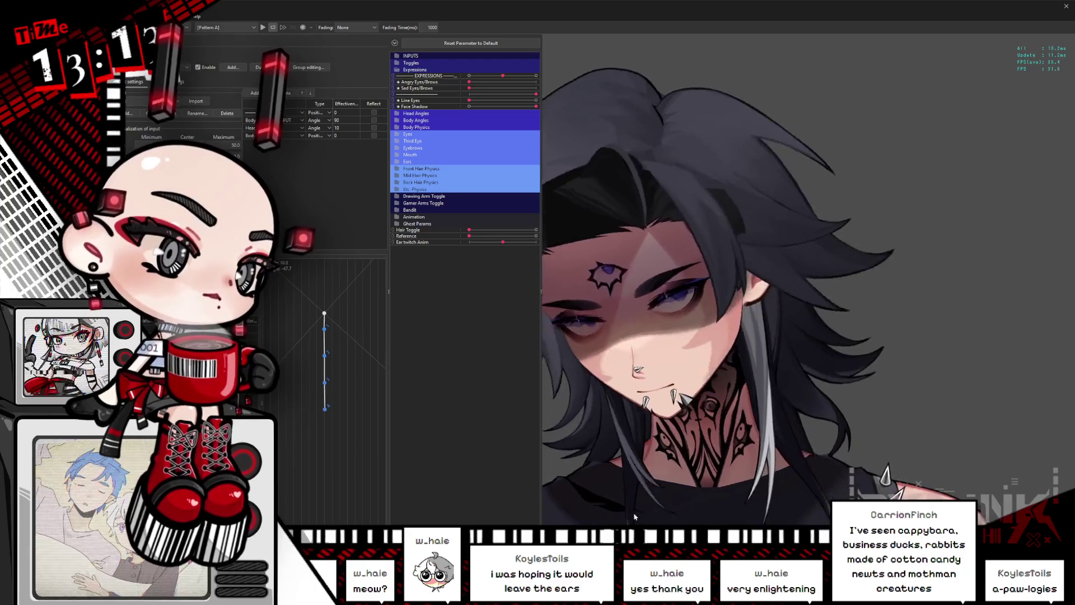
{"action": "left_click", "coordinate": [410, 55]}
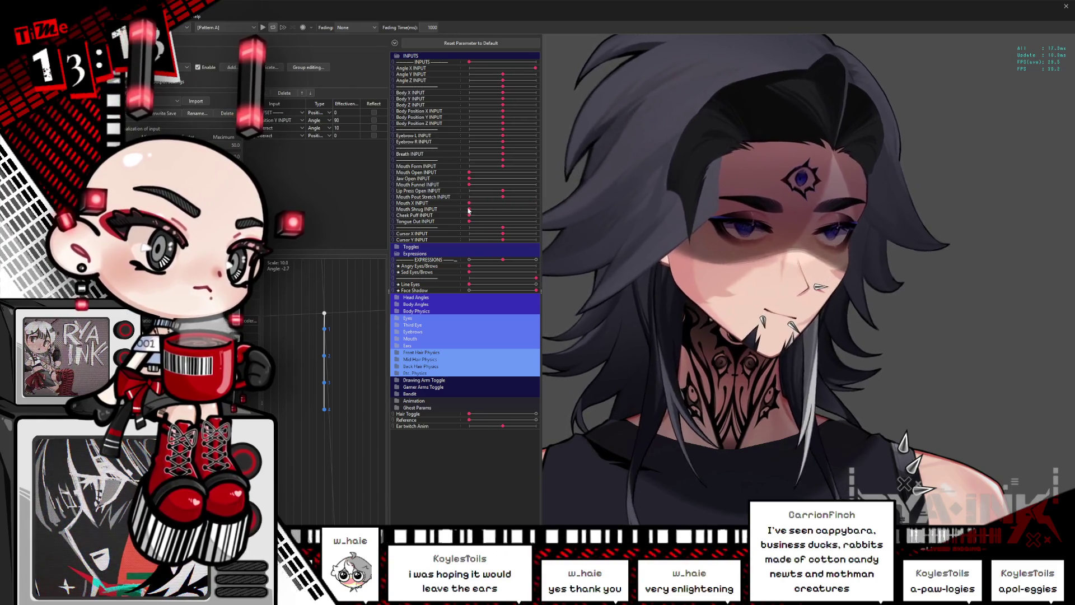
{"action": "left_click_drag", "start_coordinate": [469, 202], "coordinate": [541, 202]}
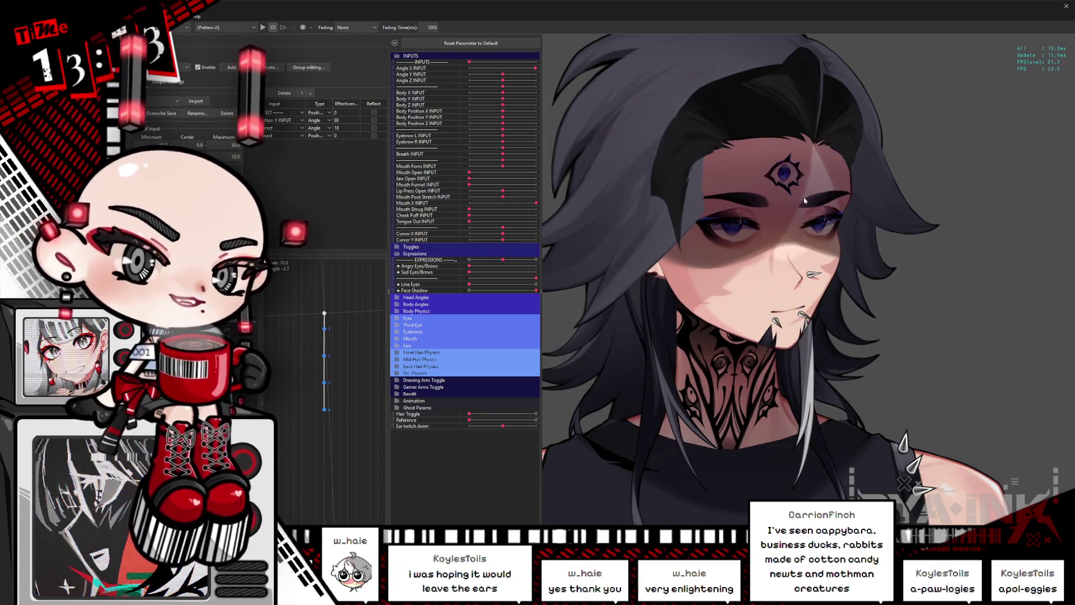
{"action": "left_click", "coordinate": [1064, 7]}
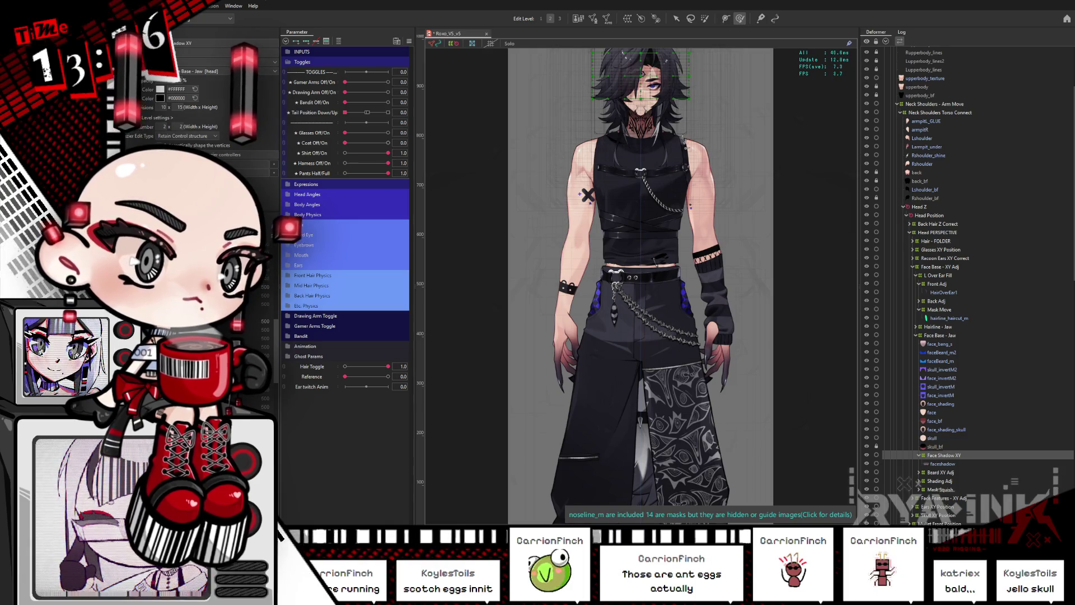
{"action": "left_click", "coordinate": [390, 143]}
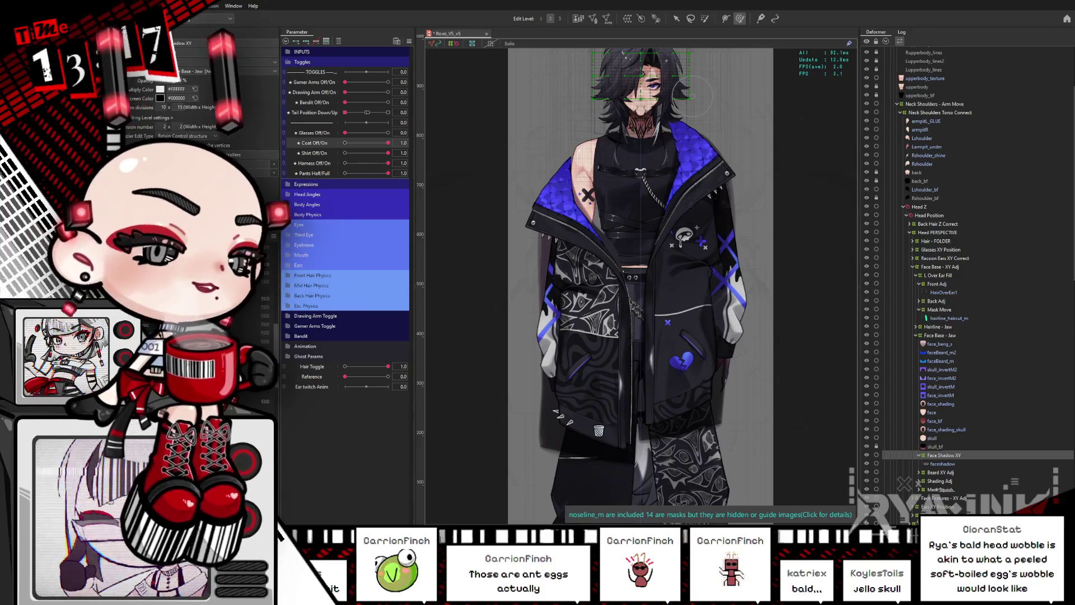
{"action": "scroll", "coordinate": [631, 163], "scroll_direction": "down", "scroll_amount": 3}
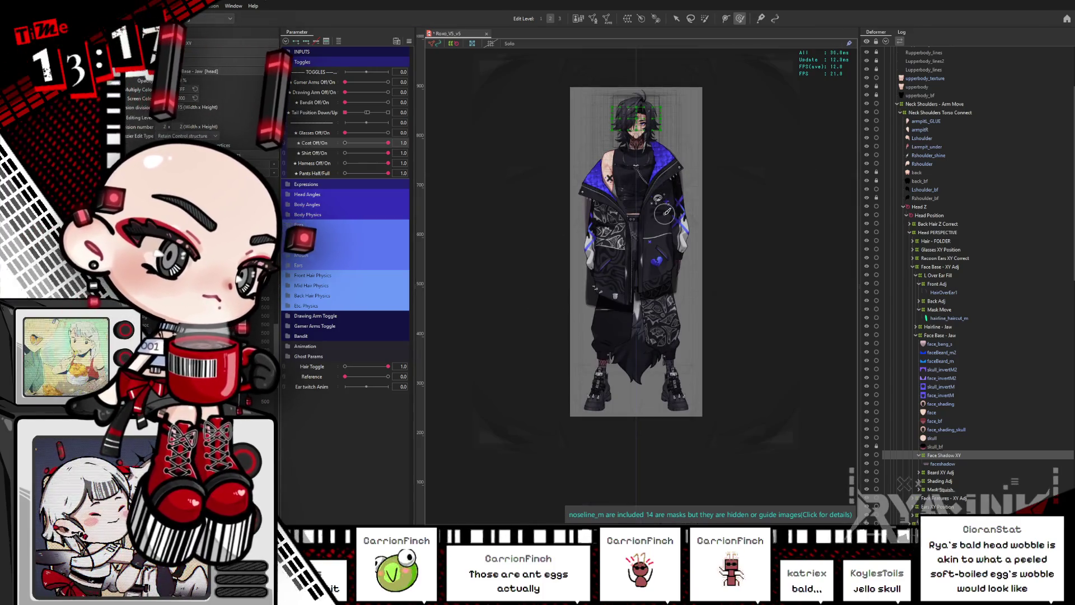
{"action": "scroll", "coordinate": [666, 212], "scroll_direction": "up", "scroll_amount": 2}
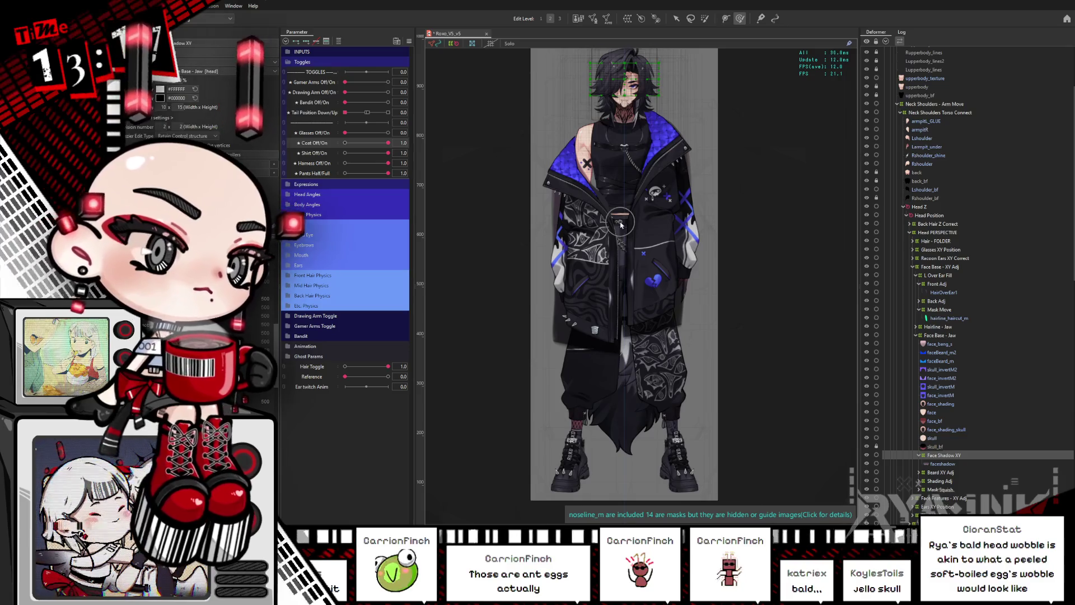
{"action": "scroll", "coordinate": [620, 219], "scroll_direction": "up", "scroll_amount": 1}
{"action": "scroll", "coordinate": [652, 196], "scroll_direction": "down", "scroll_amount": 4}
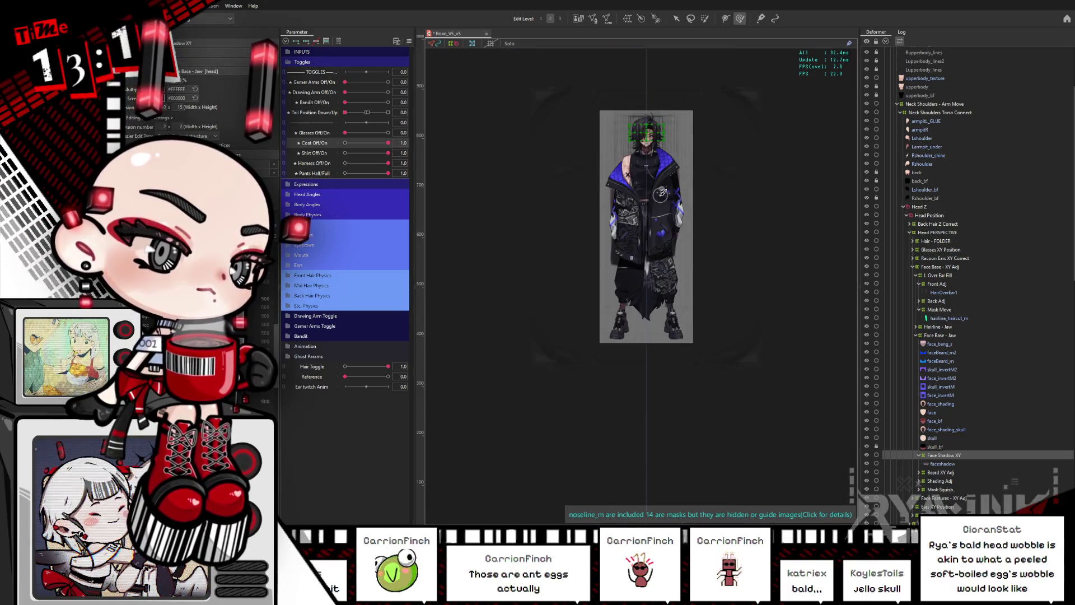
{"action": "scroll", "coordinate": [662, 193], "scroll_direction": "up", "scroll_amount": 2}
{"action": "scroll", "coordinate": [772, 268], "scroll_direction": "down", "scroll_amount": 2}
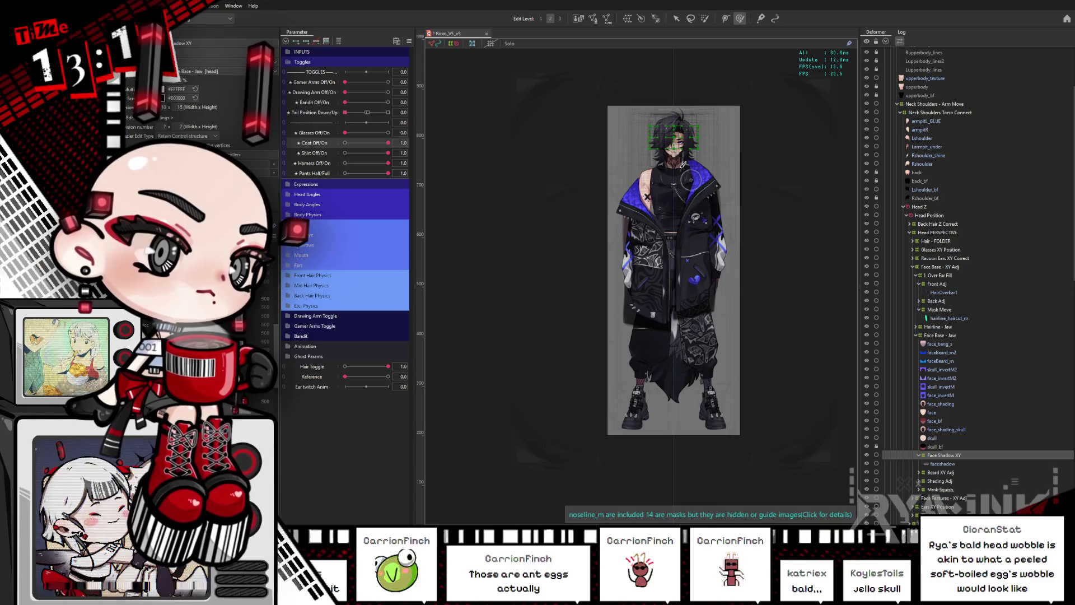
{"action": "scroll", "coordinate": [684, 167], "scroll_direction": "up", "scroll_amount": 5}
{"action": "scroll", "coordinate": [715, 210], "scroll_direction": "down", "scroll_amount": 3}
{"action": "scroll", "coordinate": [716, 210], "scroll_direction": "up", "scroll_amount": 3}
{"action": "scroll", "coordinate": [588, 212], "scroll_direction": "up", "scroll_amount": 2}
{"action": "scroll", "coordinate": [588, 212], "scroll_direction": "down", "scroll_amount": 1}
{"action": "scroll", "coordinate": [660, 347], "scroll_direction": "up", "scroll_amount": 1}
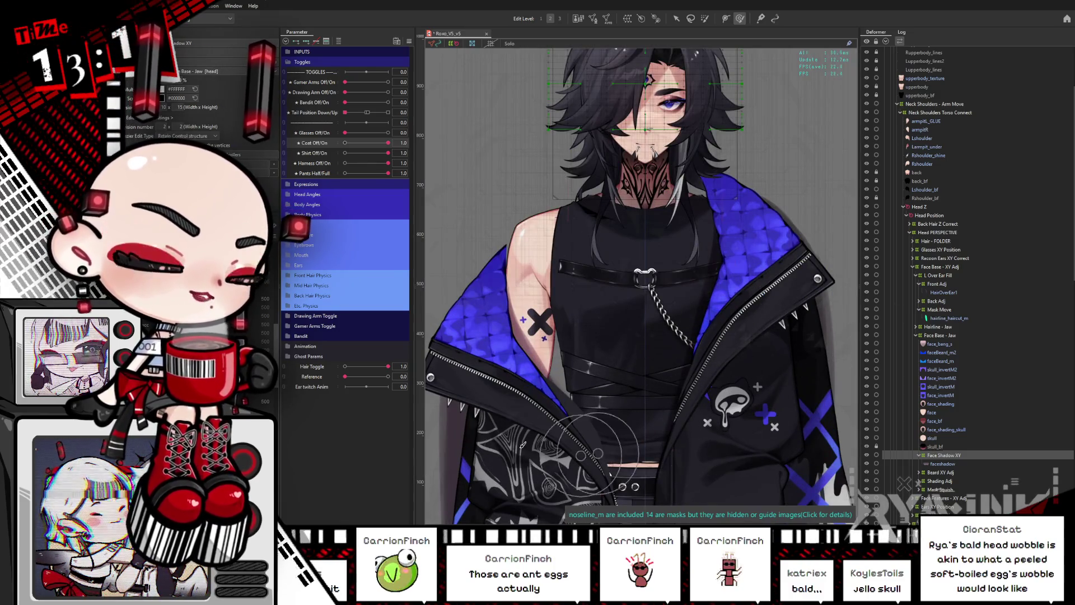
{"action": "left_click", "coordinate": [348, 145]}
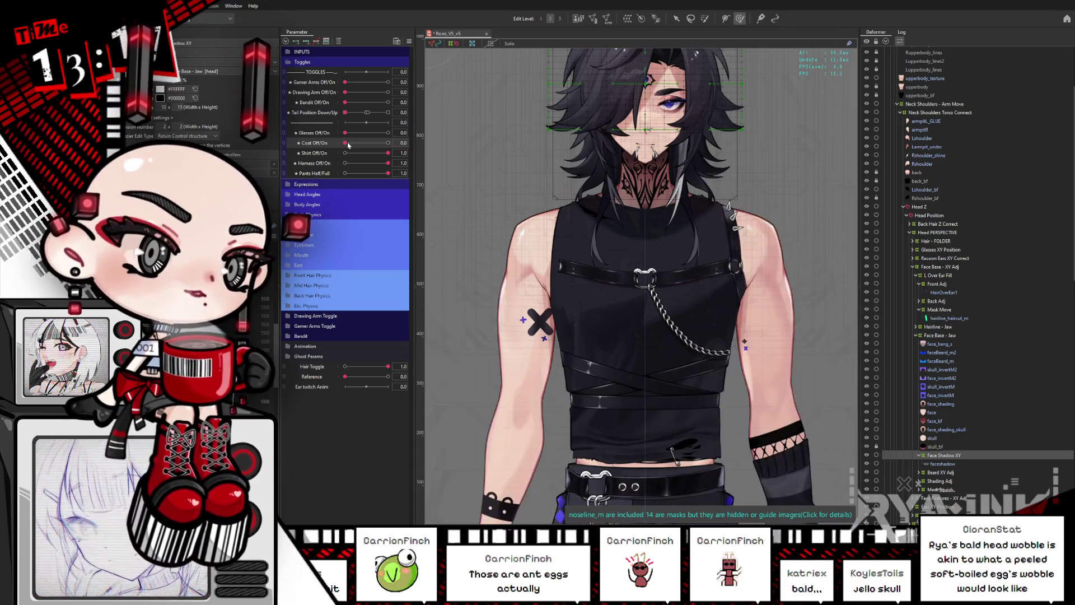
{"action": "scroll", "coordinate": [712, 165], "scroll_direction": "down", "scroll_amount": 1}
{"action": "scroll", "coordinate": [712, 166], "scroll_direction": "up", "scroll_amount": 1}
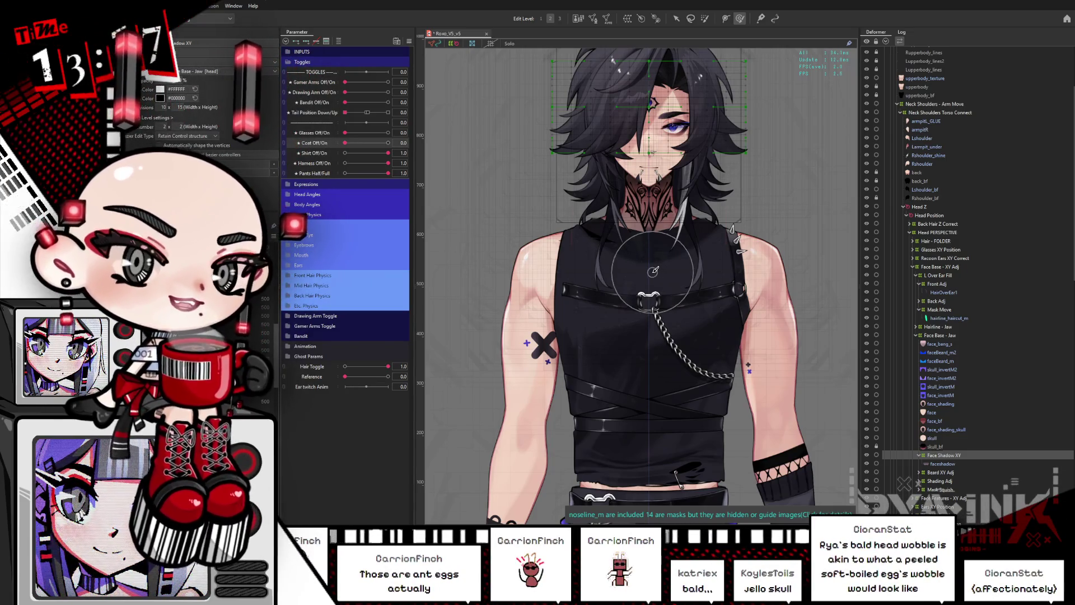
{"action": "scroll", "coordinate": [583, 306], "scroll_direction": "down", "scroll_amount": 2}
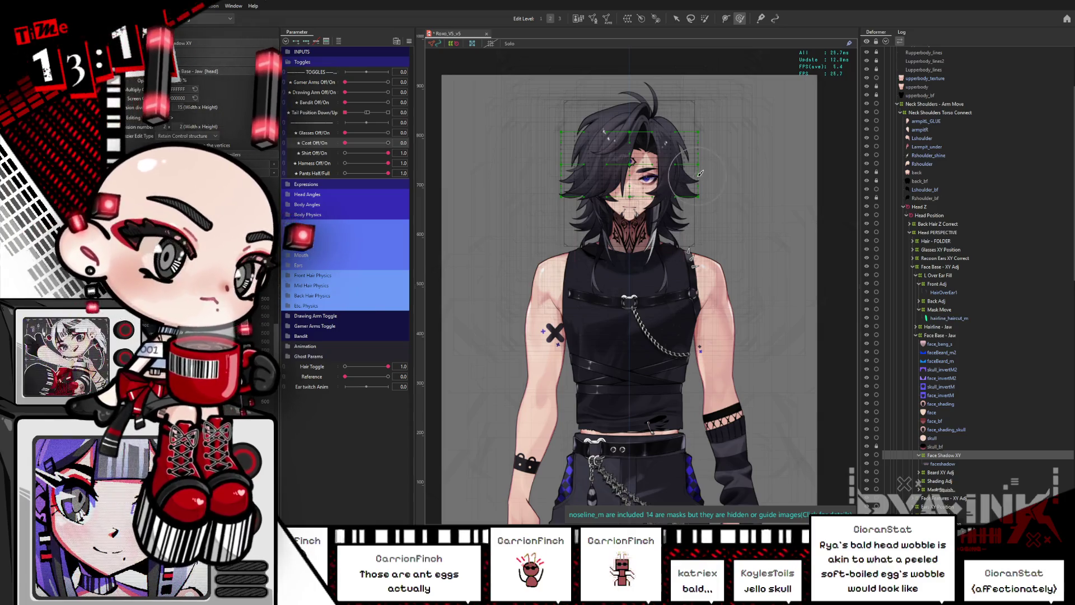
{"action": "scroll", "coordinate": [670, 203], "scroll_direction": "down", "scroll_amount": 1}
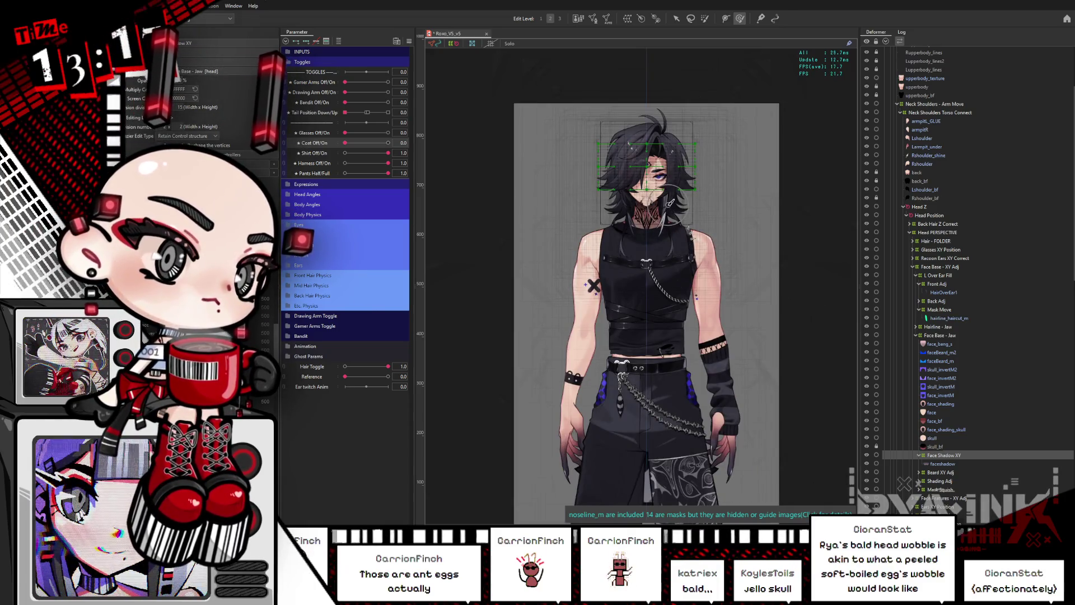
{"action": "scroll", "coordinate": [663, 311], "scroll_direction": "up", "scroll_amount": 1}
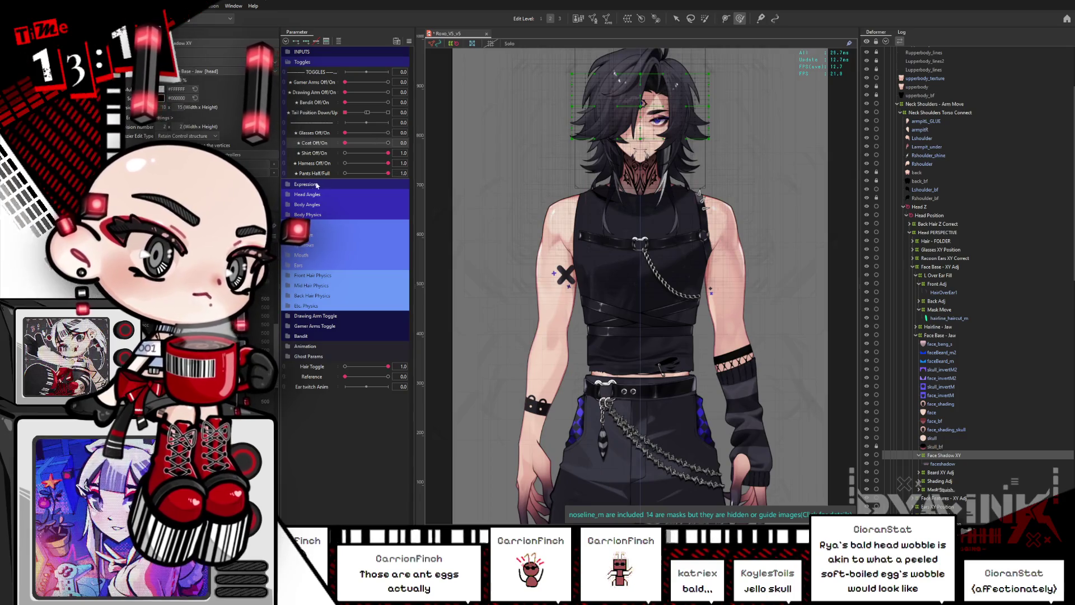
Toggle Line Eyes on and off, and set EXPRESSIONS to 0.7 then -1.0.
{"action": "left_click", "coordinate": [288, 185]}
{"action": "left_click", "coordinate": [388, 235]}
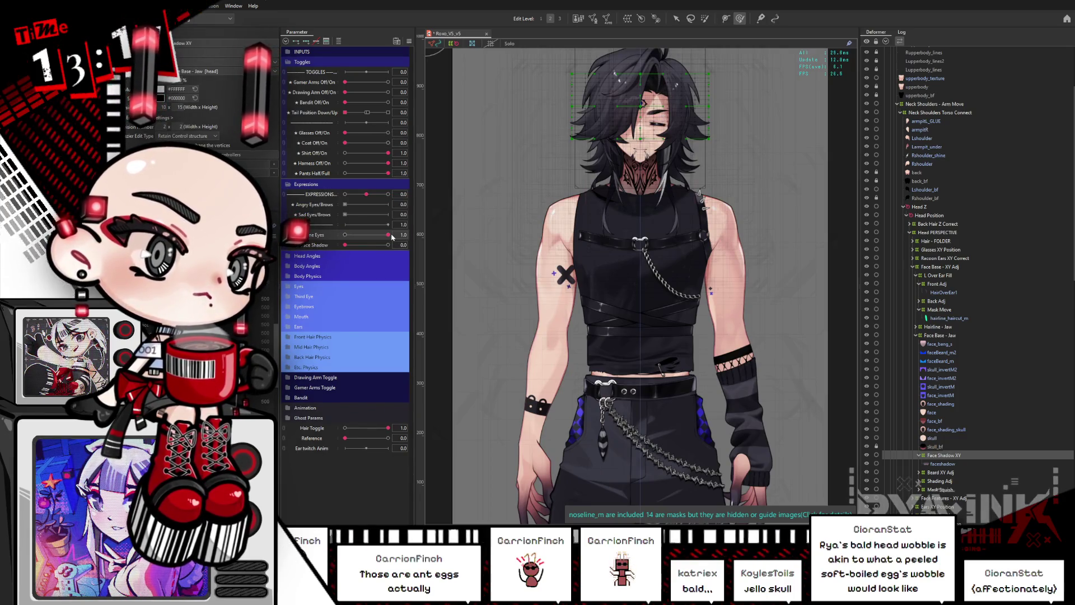
{"action": "left_click", "coordinate": [347, 236]}
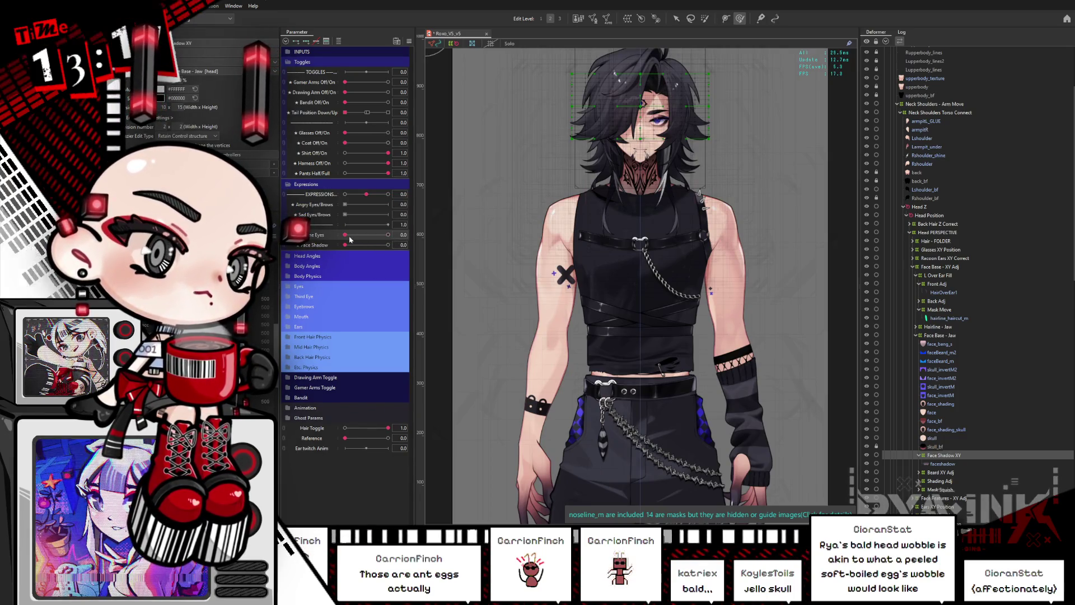
{"action": "left_click", "coordinate": [369, 198]}
{"action": "left_click", "coordinate": [431, 199]}
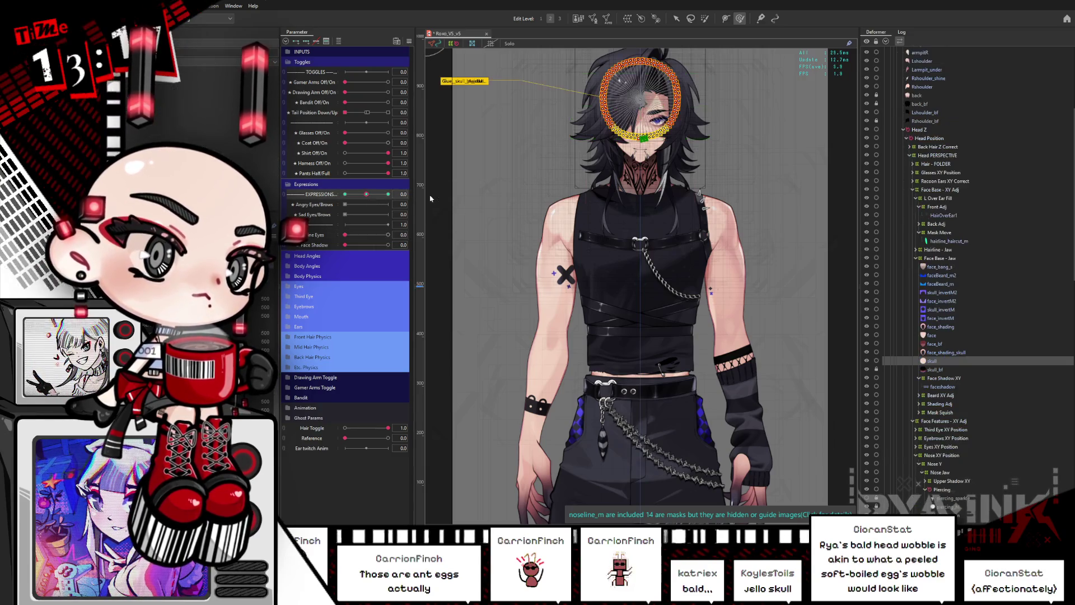
{"action": "left_click", "coordinate": [381, 194]}
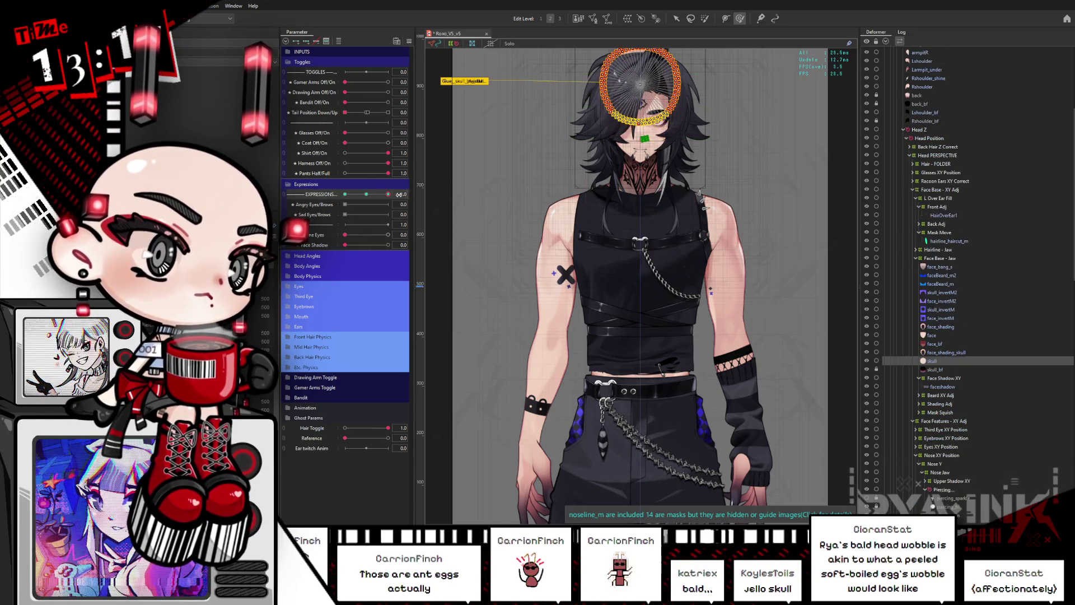
{"action": "left_click", "coordinate": [345, 194]}
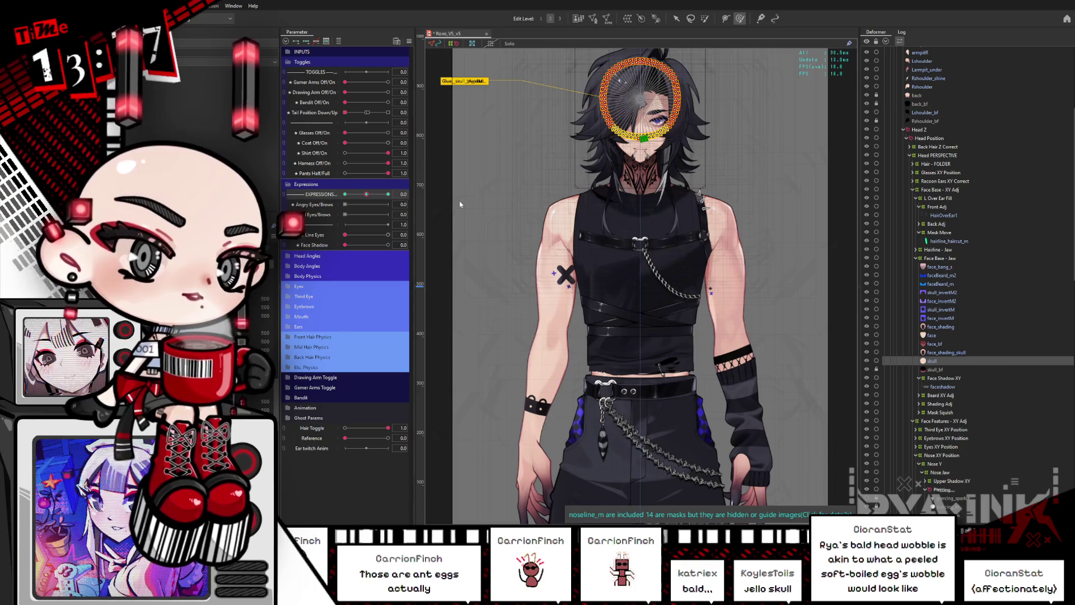
Collapse Expressions and drag Glasses Off/On to 1.0 to show the glasses.
{"action": "left_click", "coordinate": [338, 41]}
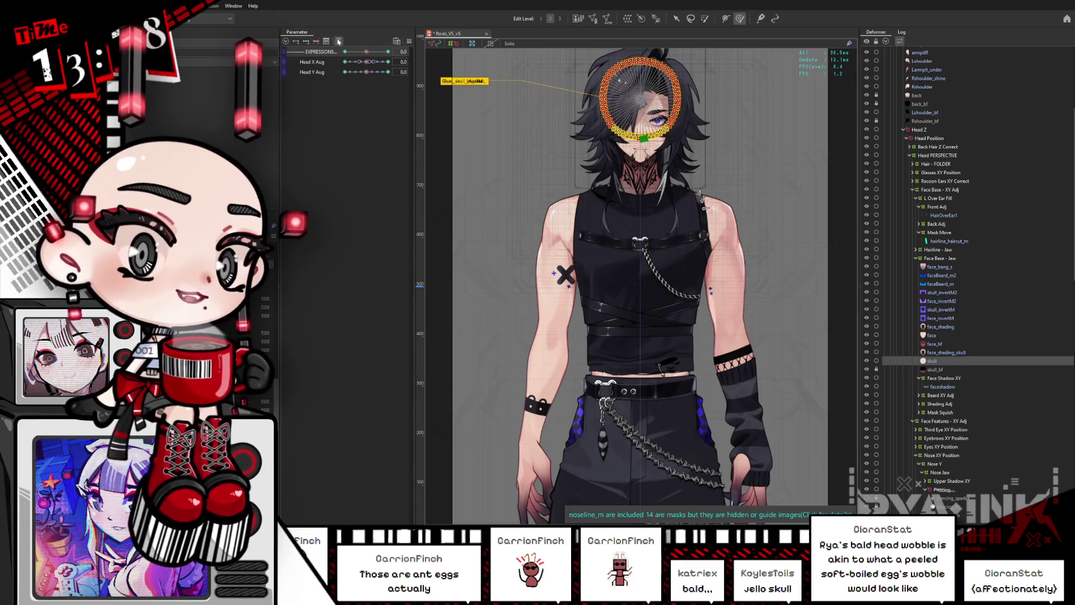
{"action": "left_click", "coordinate": [338, 41]}
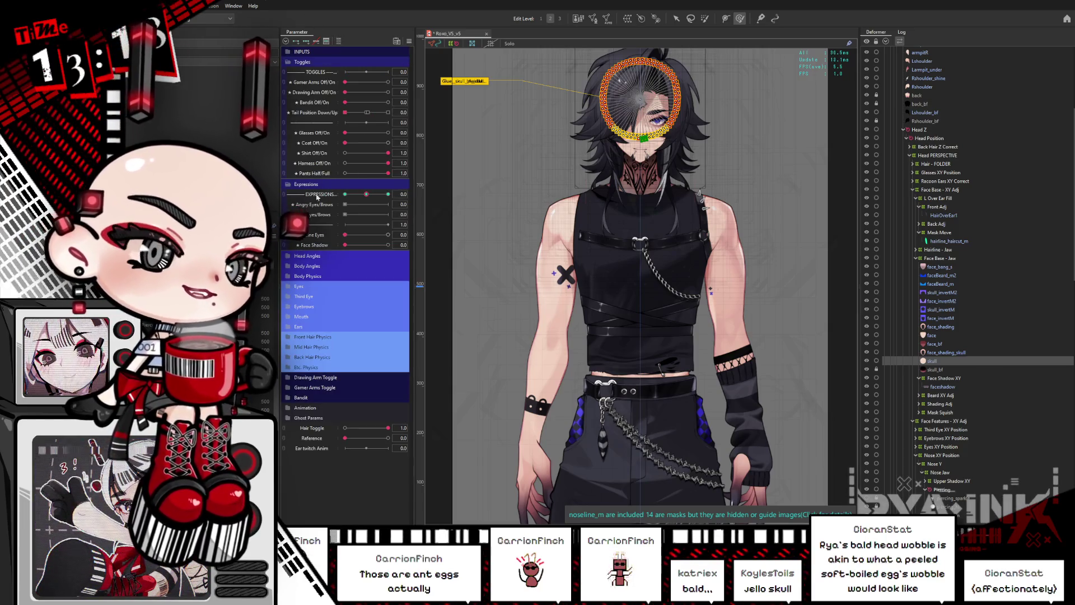
{"action": "left_click", "coordinate": [295, 183]}
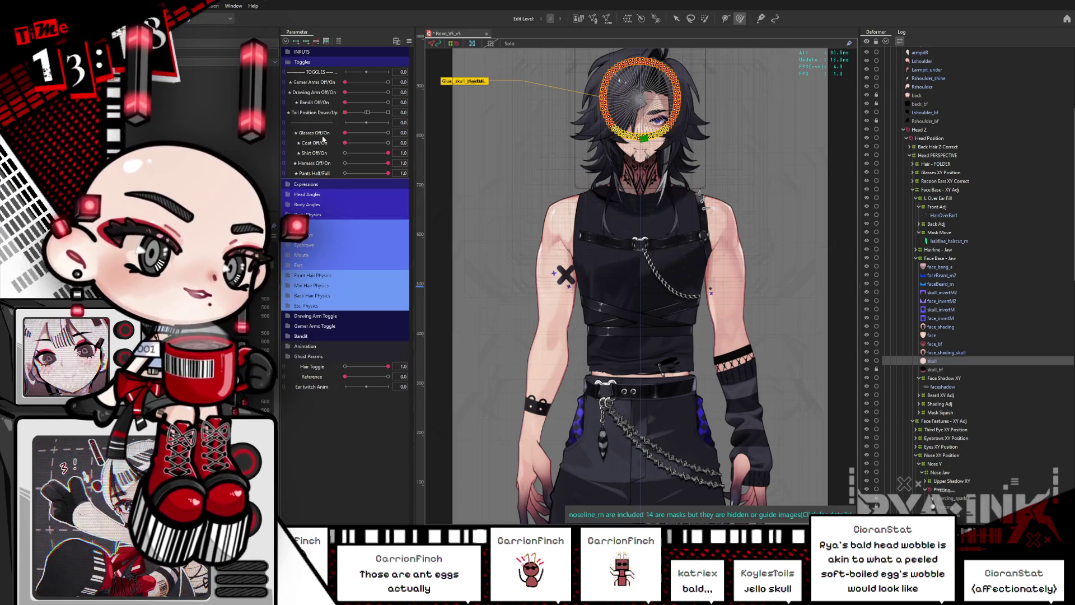
{"action": "left_click_drag", "start_coordinate": [378, 136], "coordinate": [388, 133]}
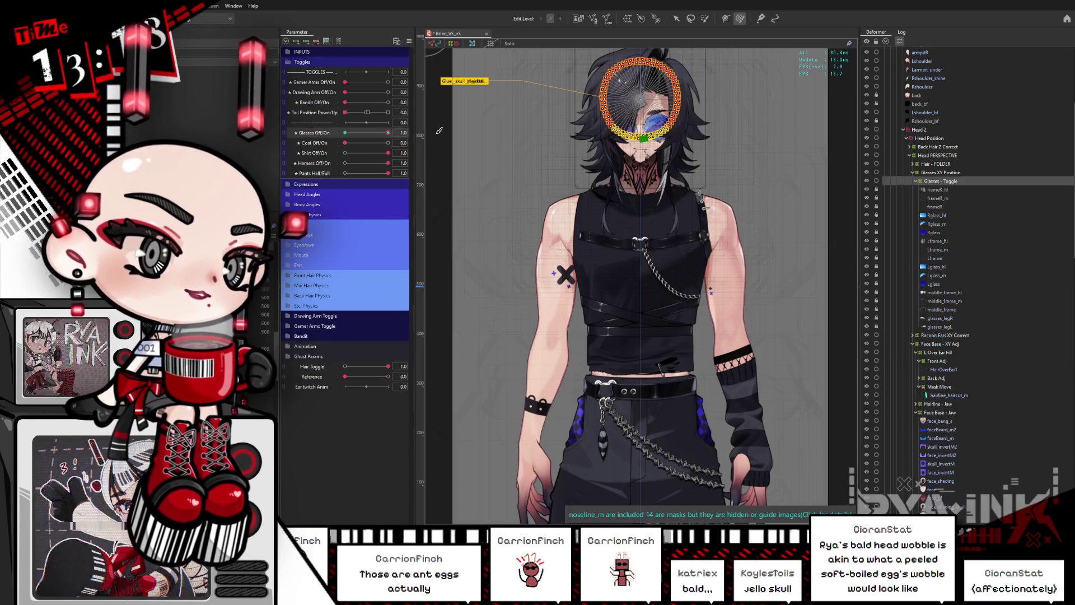
Select the Glasses - Toggle deformer, zoom onto the face, and set Glasses Off/On to 0.0.
{"action": "left_click", "coordinate": [641, 112]}
{"action": "scroll", "coordinate": [641, 111], "scroll_direction": "up", "scroll_amount": 5}
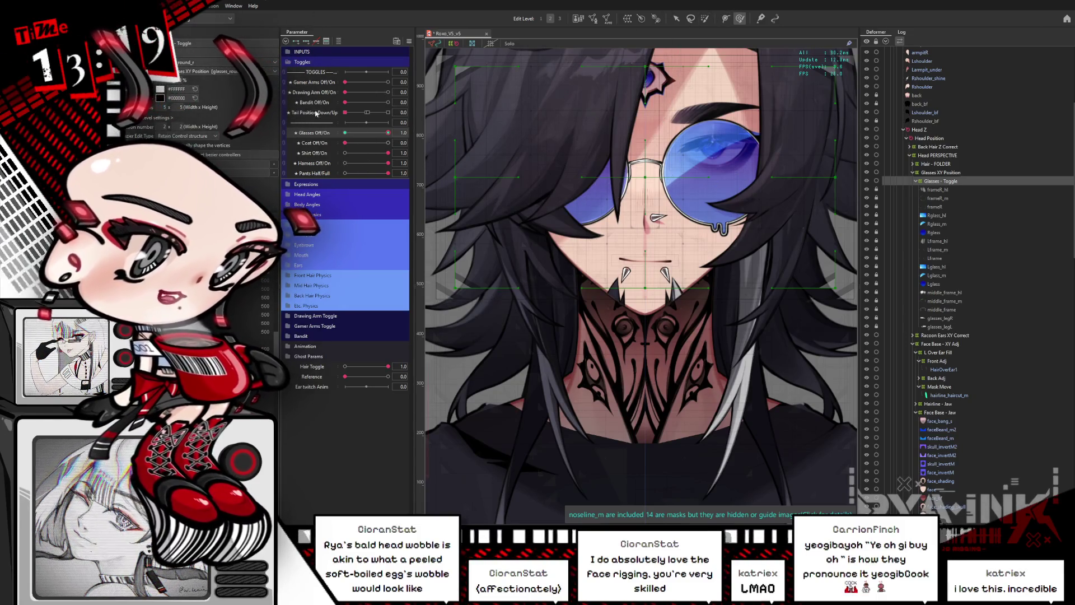
{"action": "left_click", "coordinate": [342, 133]}
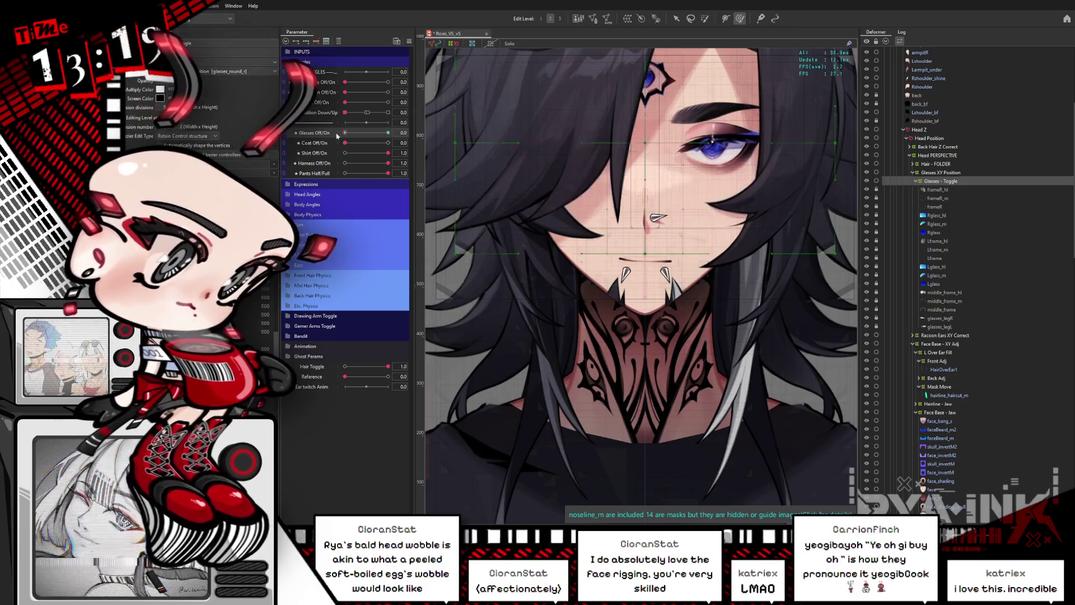
Select the frameR_hl layer and set Hair Toggle to 0 to hide the front hair.
{"action": "left_click_drag", "start_coordinate": [341, 133], "coordinate": [388, 133]}
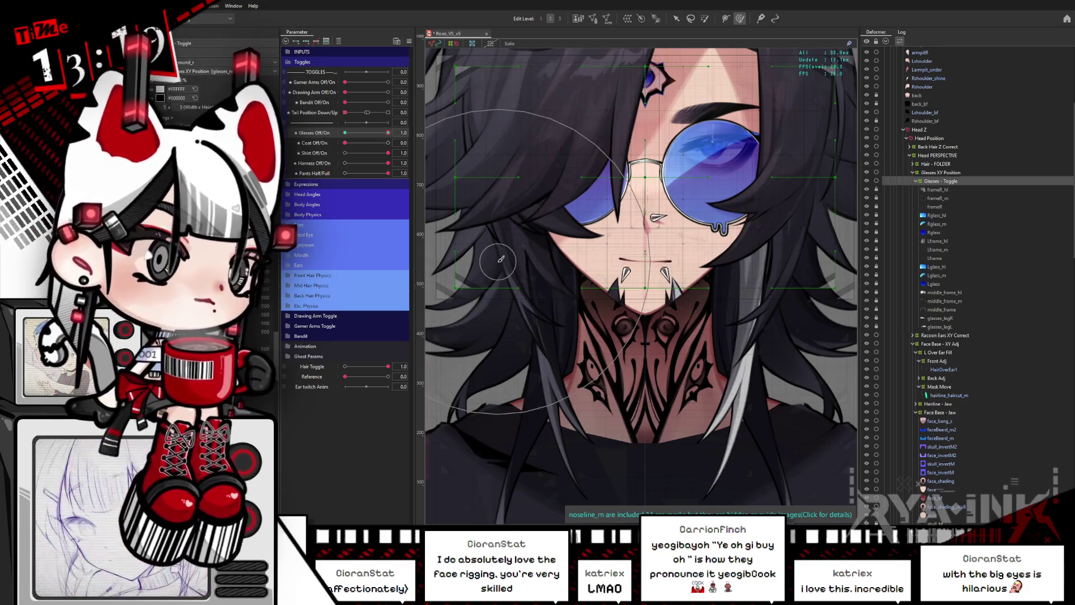
{"action": "left_click", "coordinate": [942, 191]}
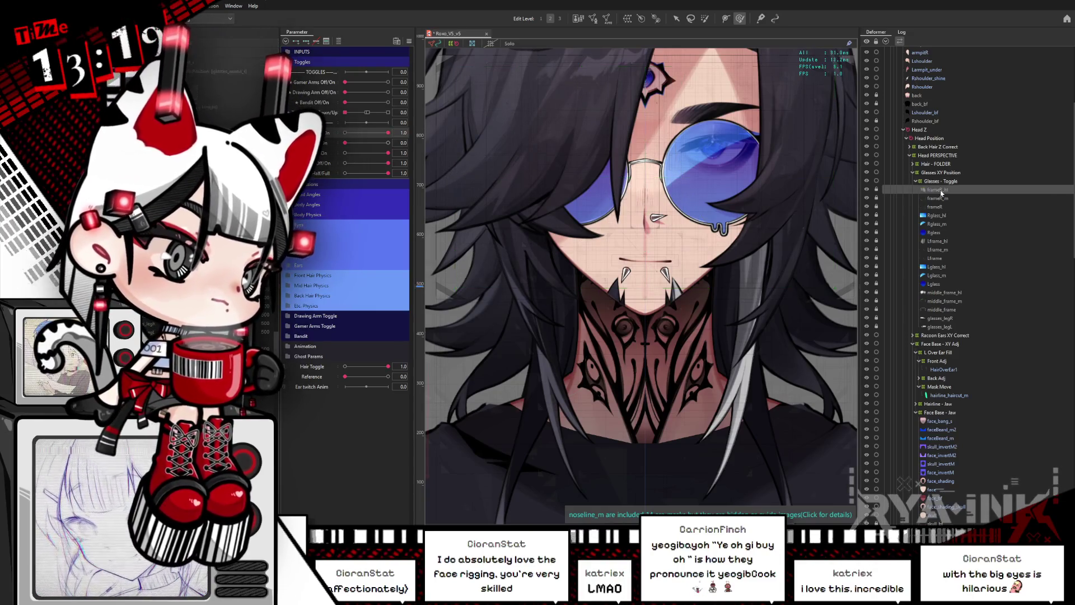
{"action": "left_click", "coordinate": [346, 367]}
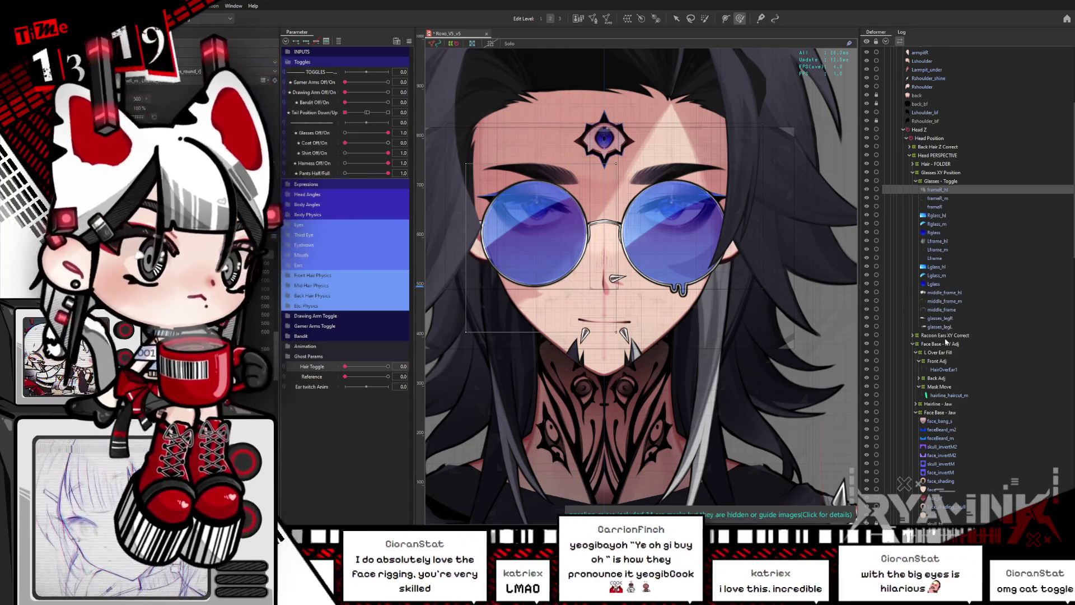
Select glasses_legL and glasses_legR and duplicate both with copy and paste.
{"action": "left_click", "coordinate": [943, 327]}
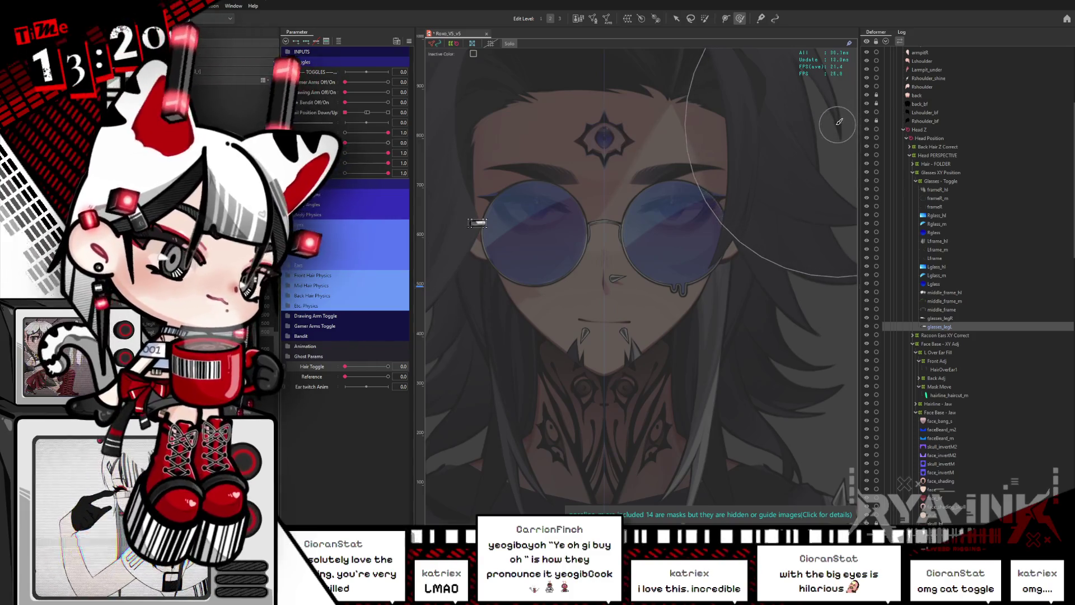
{"action": "left_click", "coordinate": [822, 116]}
{"action": "key", "text": "ctrl+h"}
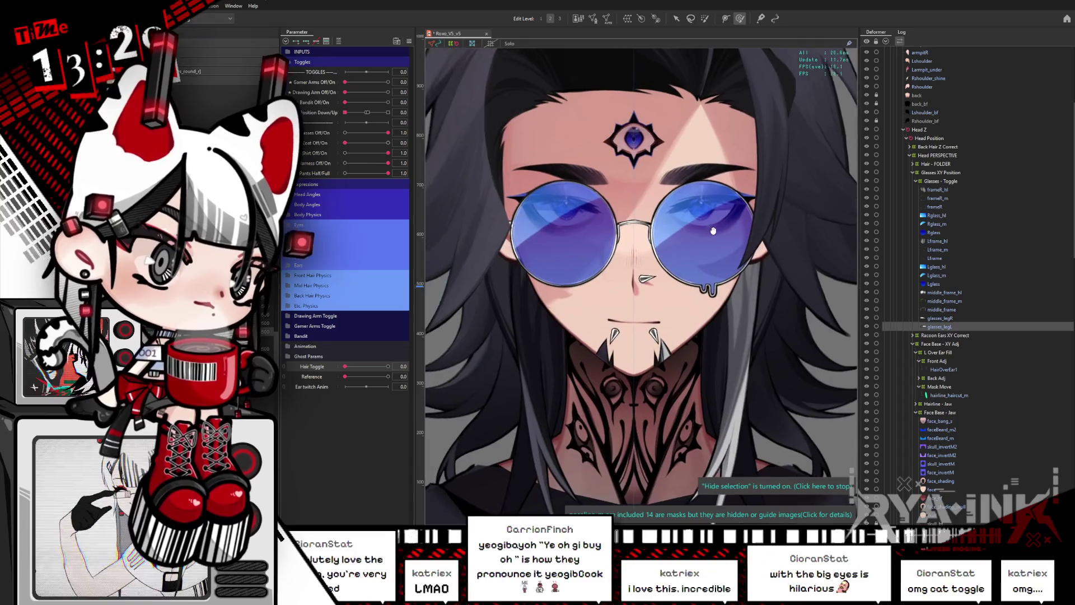
{"action": "left_click_drag", "start_coordinate": [471, 220], "coordinate": [514, 225]}
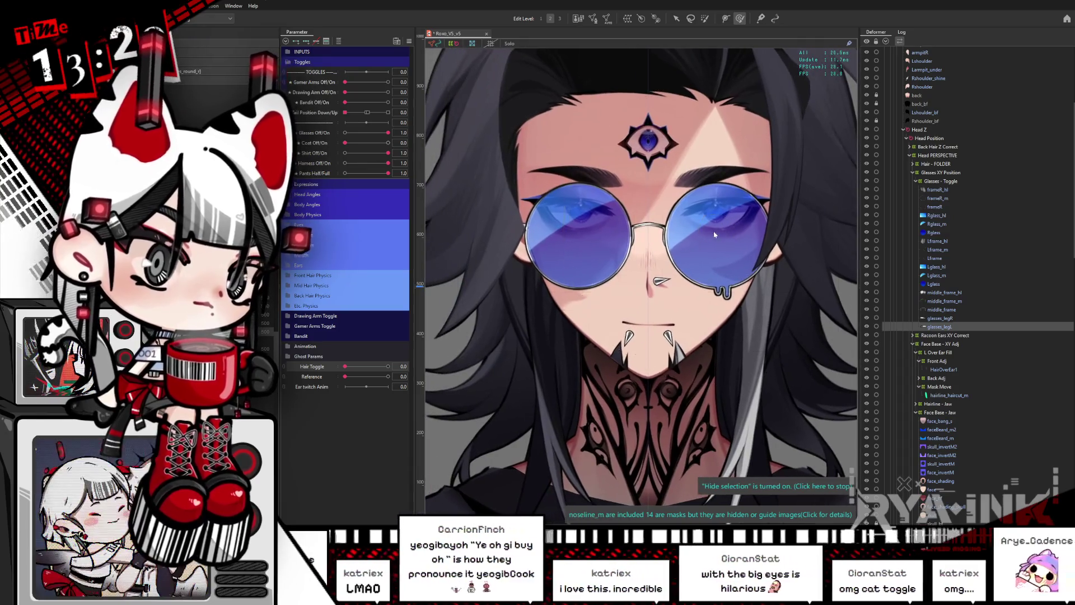
{"action": "left_click", "coordinate": [775, 225], "text": "shift"}
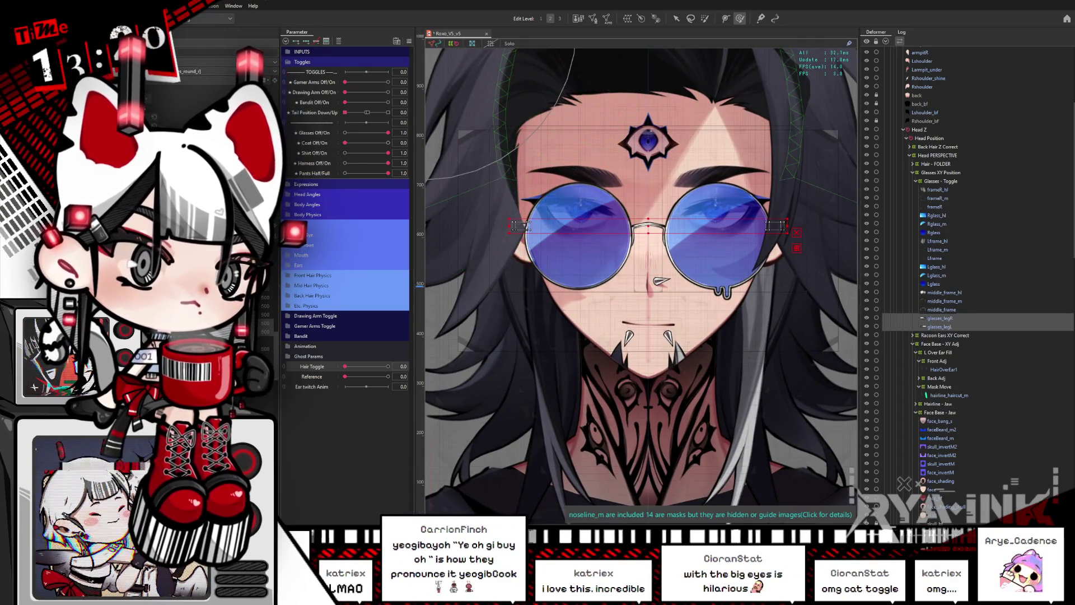
{"action": "key", "text": "ctrl+c"}
{"action": "key", "text": "ctrl+v"}
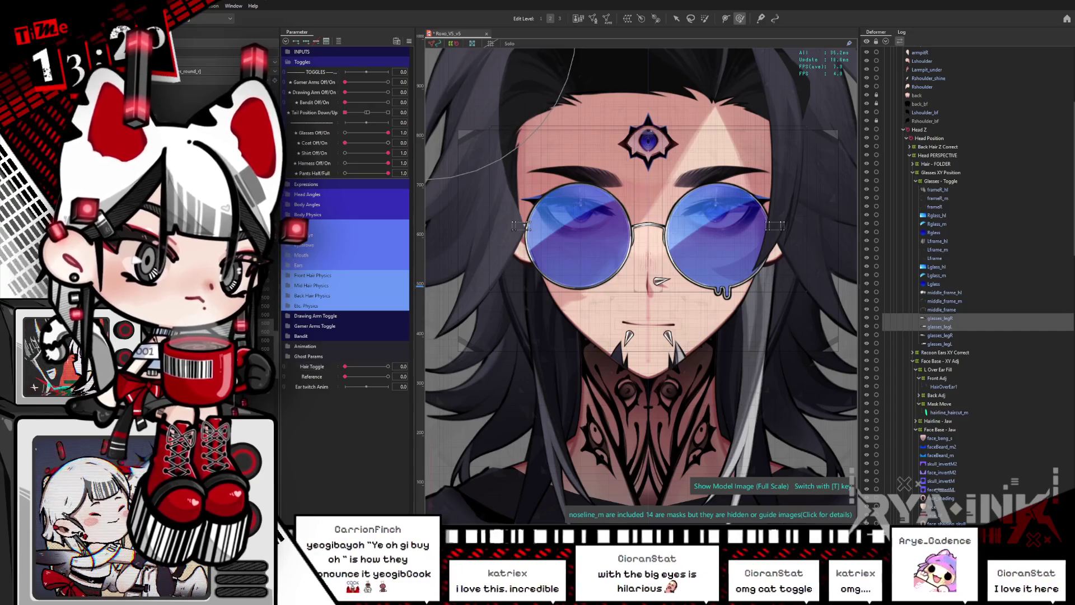
Rename the copies with a _GLUE suffix and start mesh editing glasses_legR with glasses_legR_GLUE.
{"action": "left_click", "coordinate": [775, 225]}
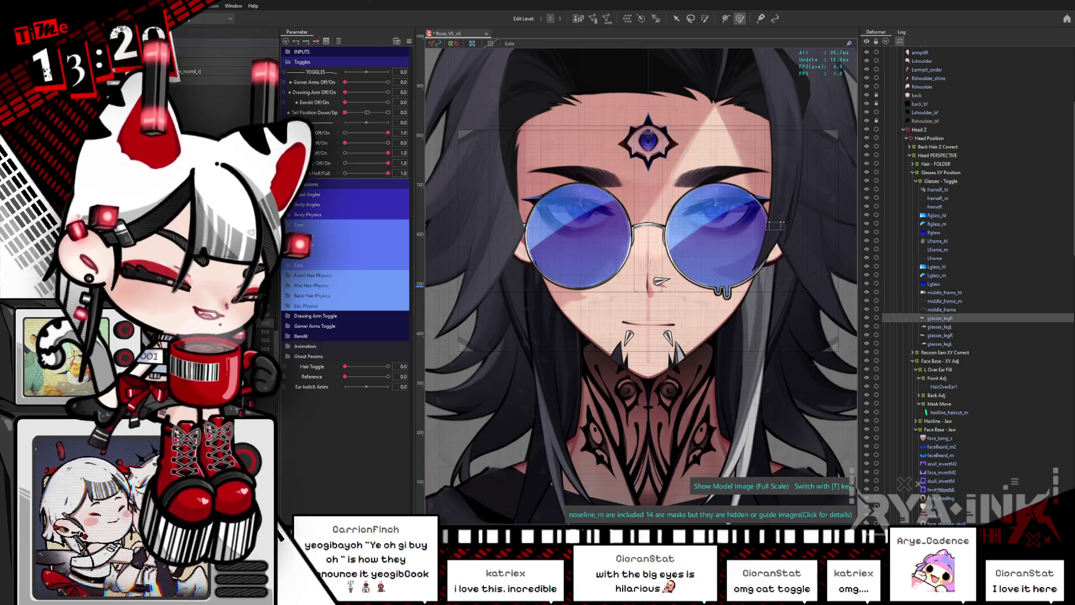
{"action": "type", "text": "_GLUE"}
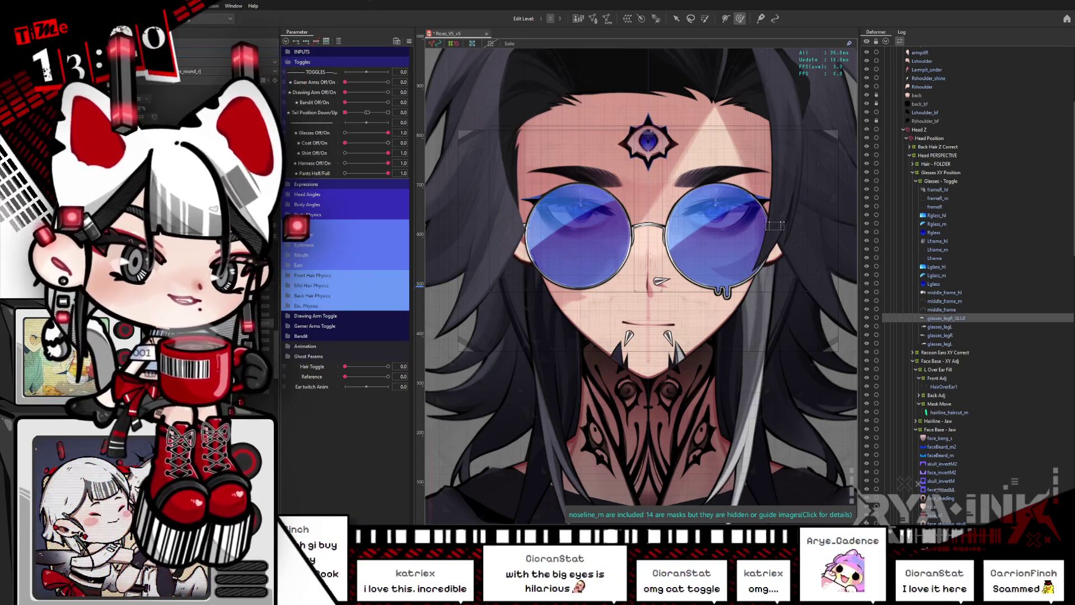
{"action": "left_click", "coordinate": [939, 326]}
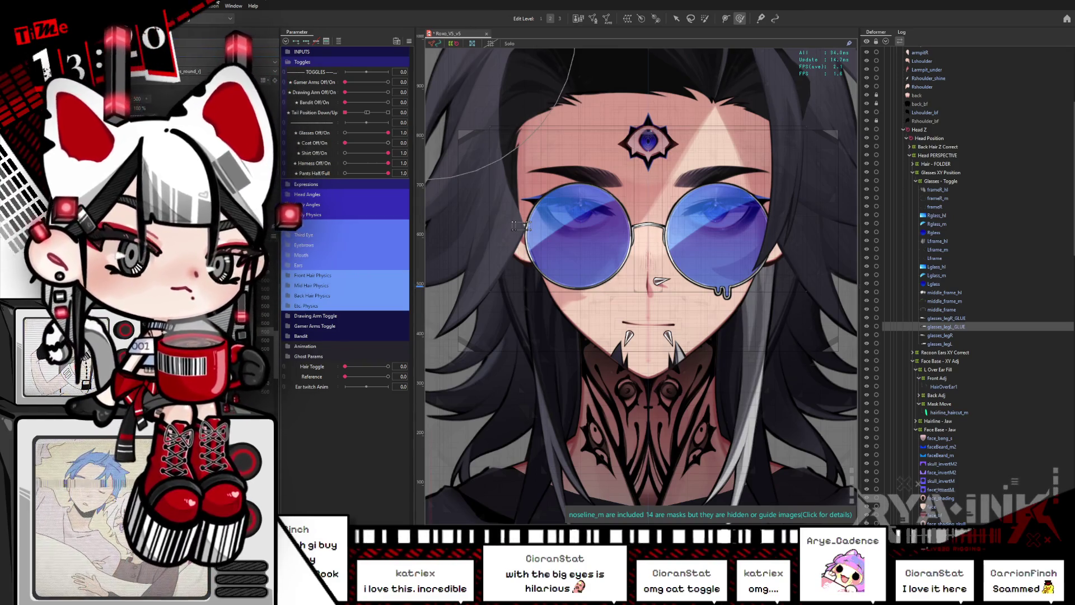
{"action": "left_click", "coordinate": [944, 318], "text": "ctrl"}
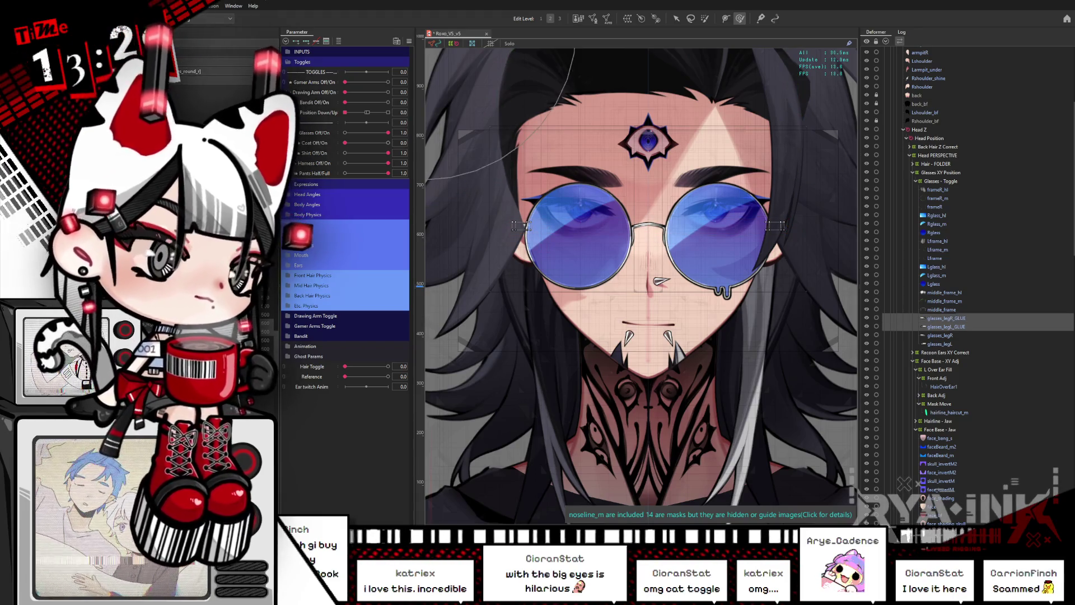
{"action": "left_click", "coordinate": [944, 318]}
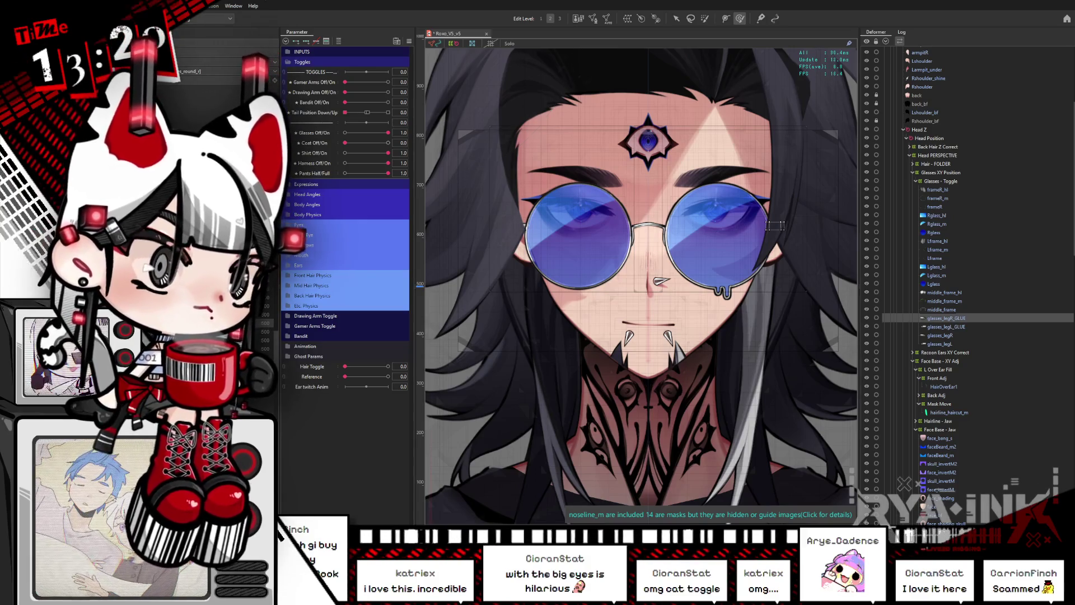
{"action": "left_click", "coordinate": [939, 335], "text": "ctrl"}
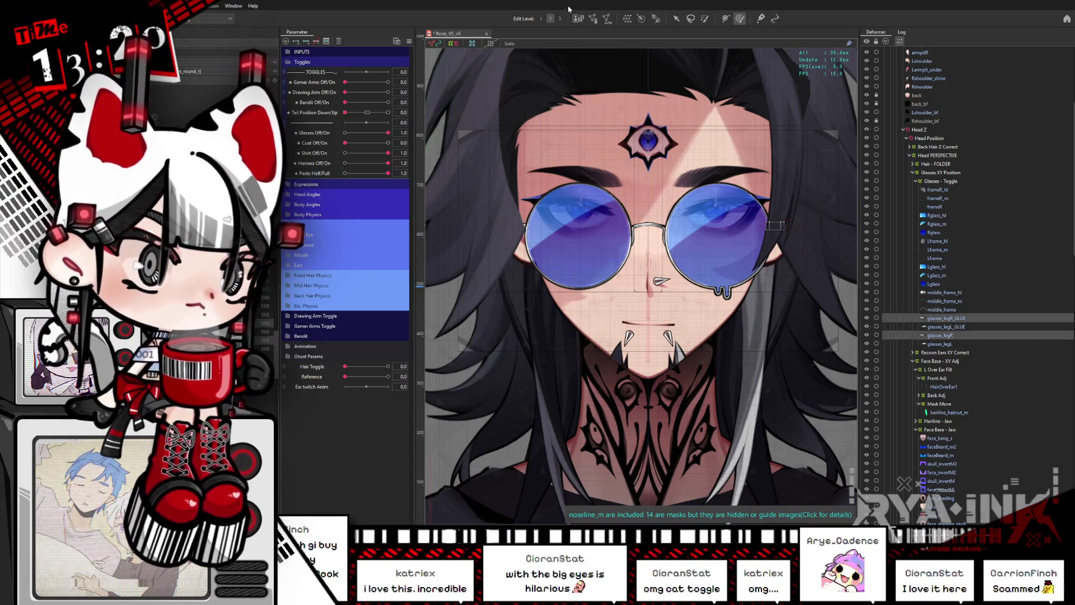
{"action": "key", "text": "ctrl+e"}
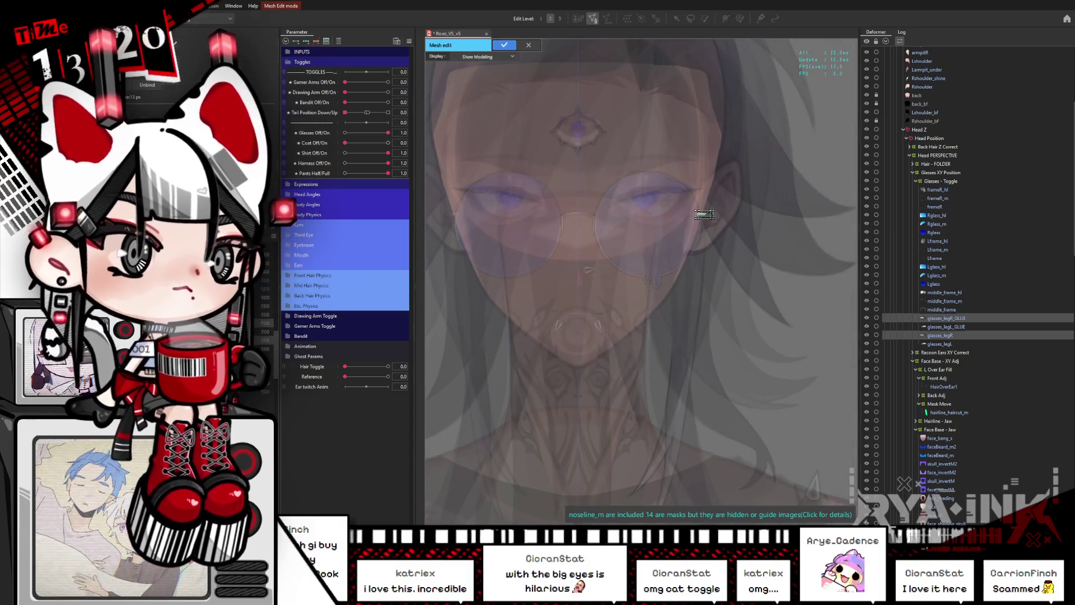
Glue the right glasses leg's vertices to its GLUE copy, then do the same for the left leg.
{"action": "left_click_drag", "start_coordinate": [744, 188], "coordinate": [636, 248]}
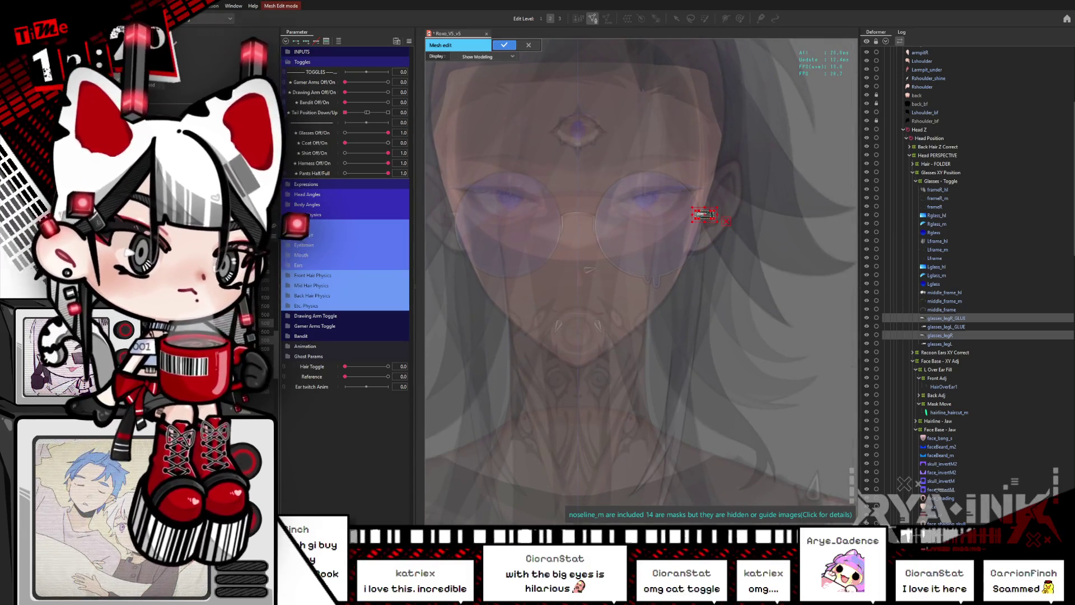
{"action": "left_click", "coordinate": [506, 45]}
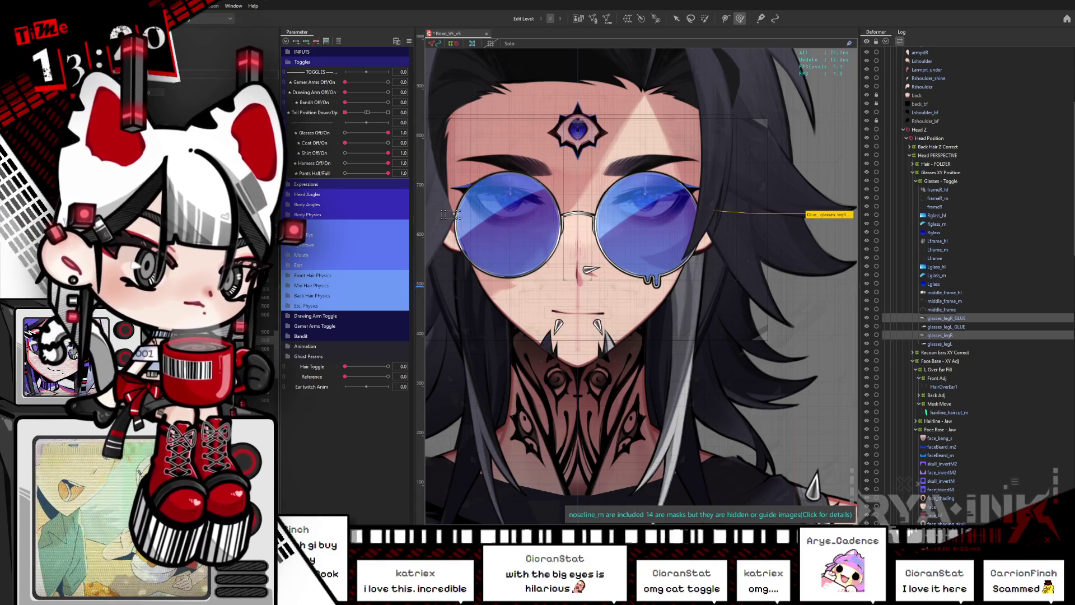
{"action": "left_click", "coordinate": [592, 18]}
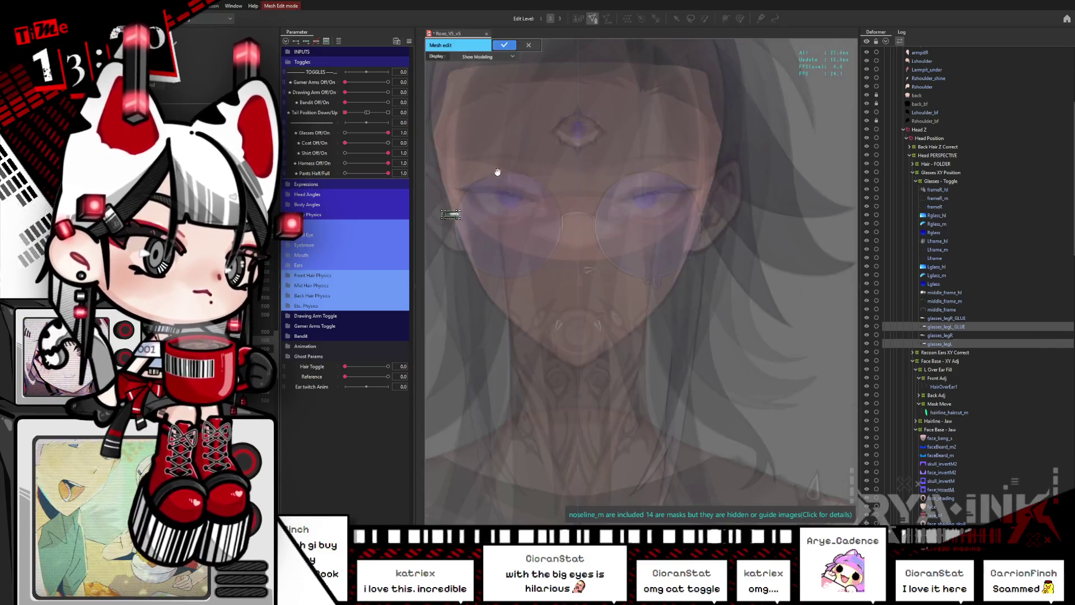
{"action": "left_click_drag", "start_coordinate": [493, 170], "coordinate": [540, 176]}
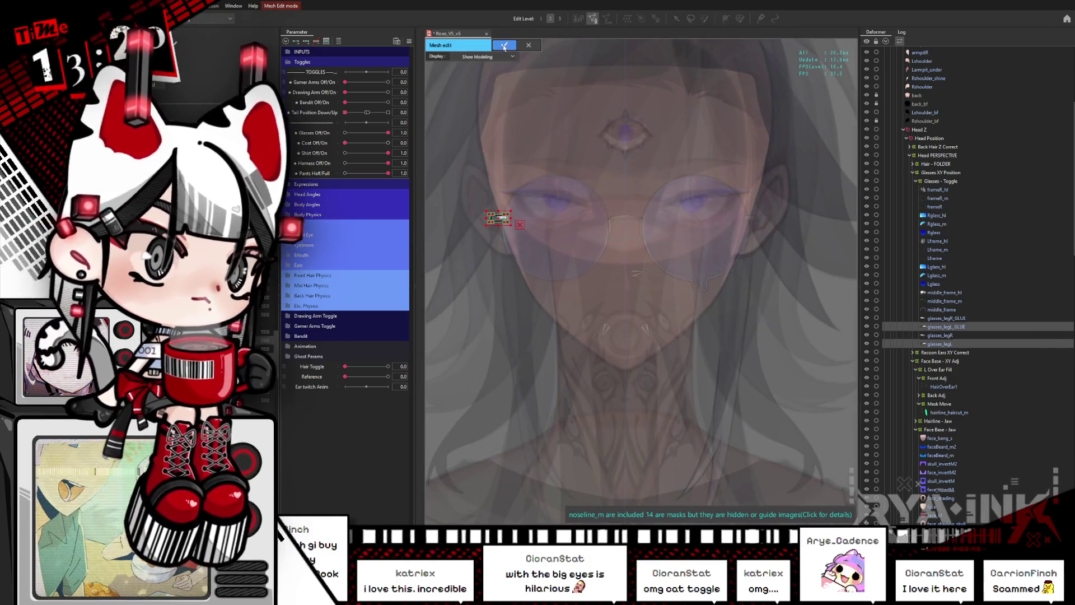
{"action": "left_click", "coordinate": [503, 46]}
Check both leg glues, then drag both GLUE leg copies toward Ears XY Position in the hierarchy.
{"action": "left_click", "coordinate": [459, 171]}
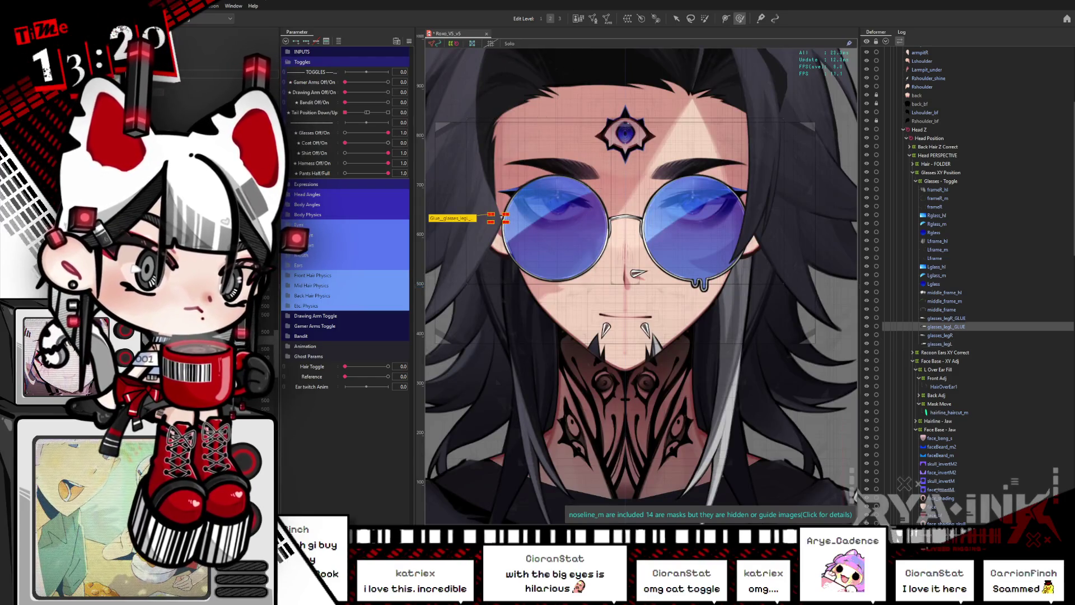
{"action": "left_click", "coordinate": [495, 218]}
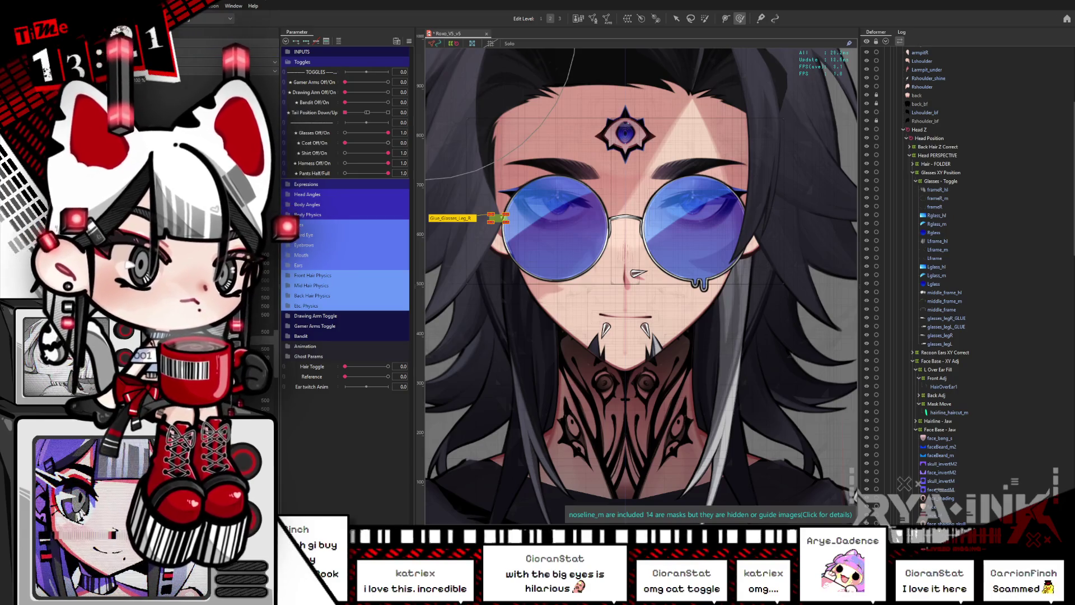
{"action": "left_click", "coordinate": [752, 218]}
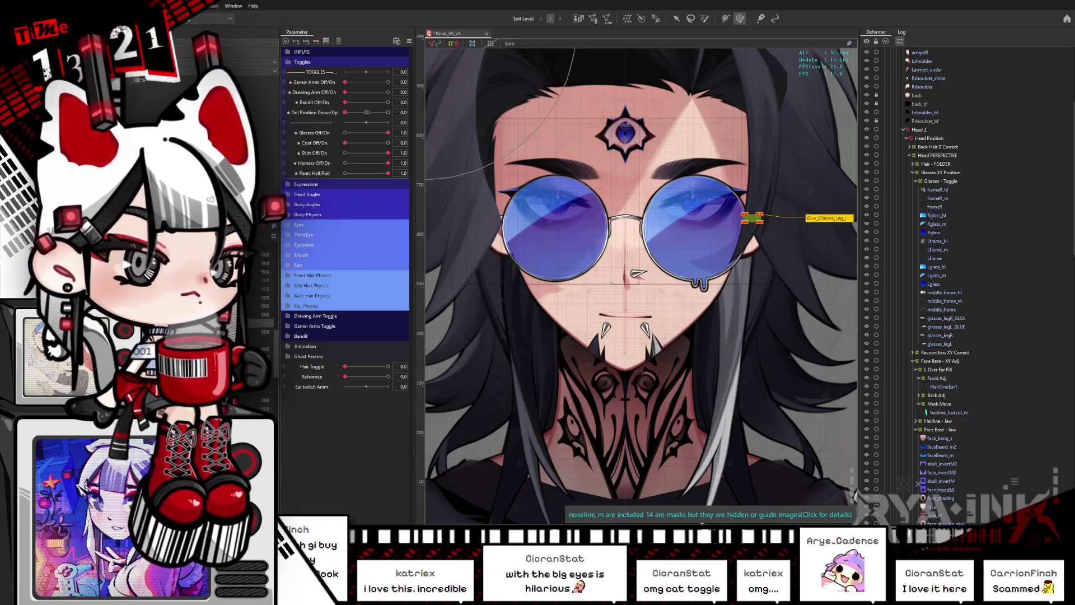
{"action": "left_click", "coordinate": [946, 318]}
{"action": "left_click", "coordinate": [946, 326], "text": "ctrl"}
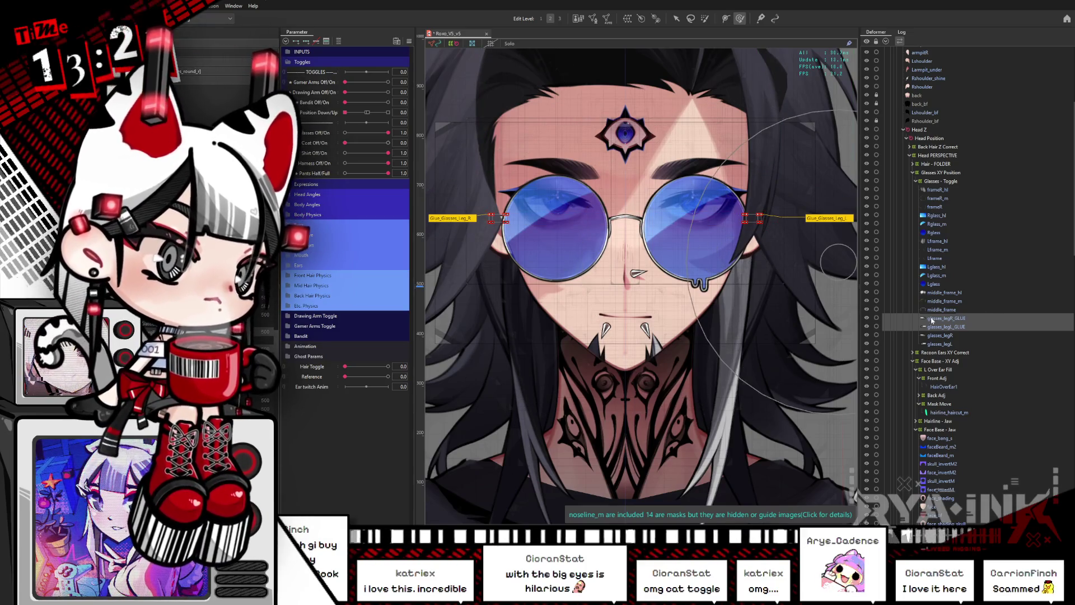
{"action": "mouse_move", "coordinate": [941, 322]}
{"action": "left_mouse_down"}
{"action": "mouse_move", "coordinate": [952, 361]}
{"action": "mouse_move", "coordinate": [959, 272]}
{"action": "mouse_move", "coordinate": [1020, 401]}
{"action": "mouse_move", "coordinate": [946, 473]}
{"action": "mouse_move", "coordinate": [936, 454]}
{"action": "left_mouse_up"}
{"action": "scroll", "coordinate": [963, 291], "scroll_direction": "down", "scroll_amount": 10}
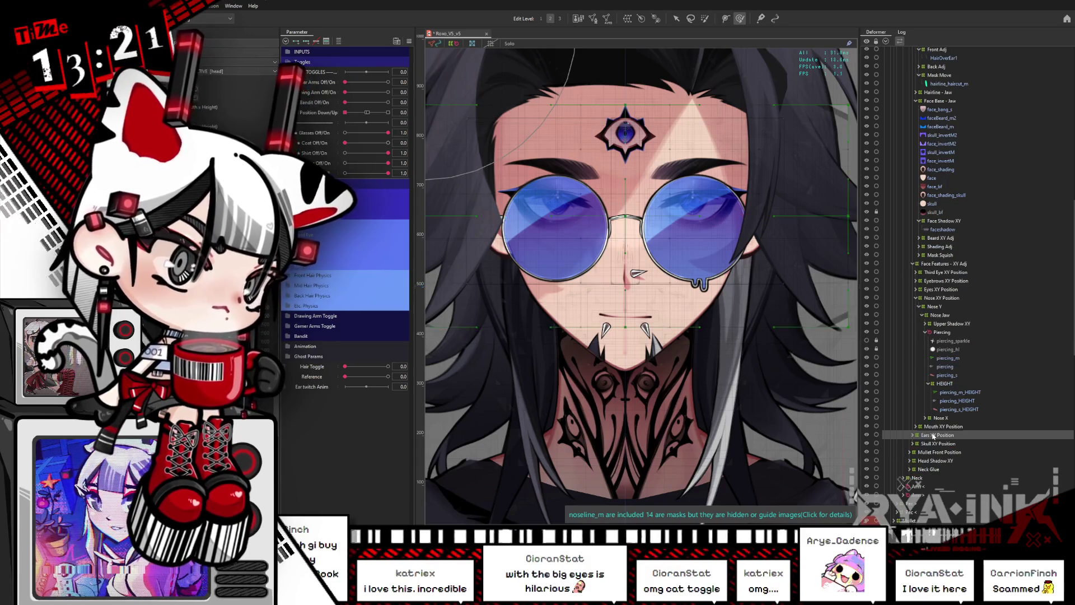
Move both glasses GLUE layers into the Ears - Jaw group under Ears XY Position.
{"action": "right_click", "coordinate": [942, 436]}
{"action": "left_click", "coordinate": [948, 438]}
{"action": "left_click", "coordinate": [942, 444]}
{"action": "left_click", "coordinate": [937, 452], "text": "shift"}
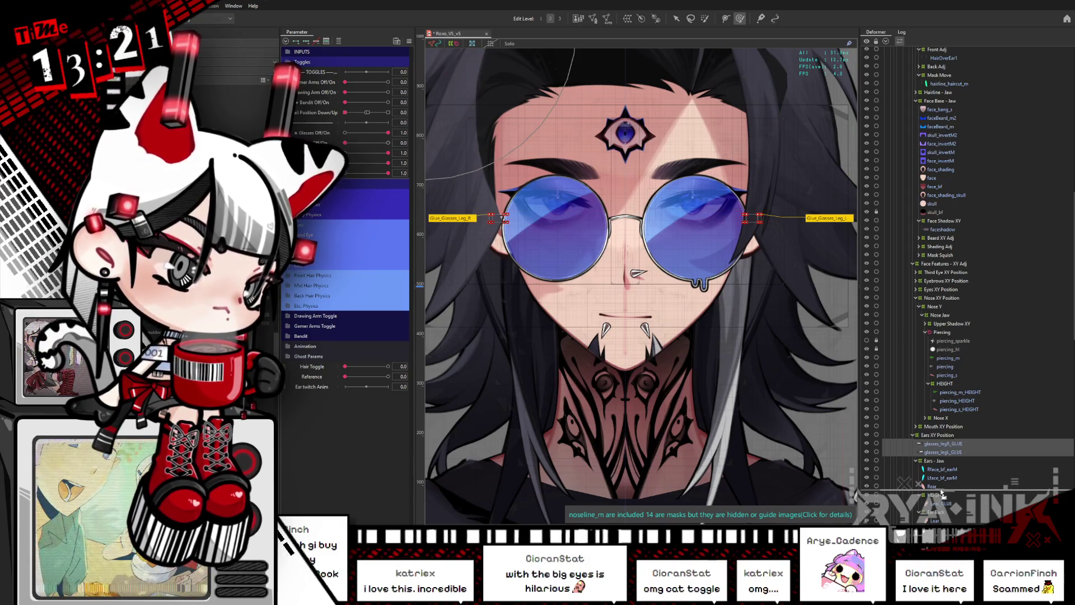
{"action": "left_click_drag", "start_coordinate": [944, 448], "coordinate": [937, 460]}
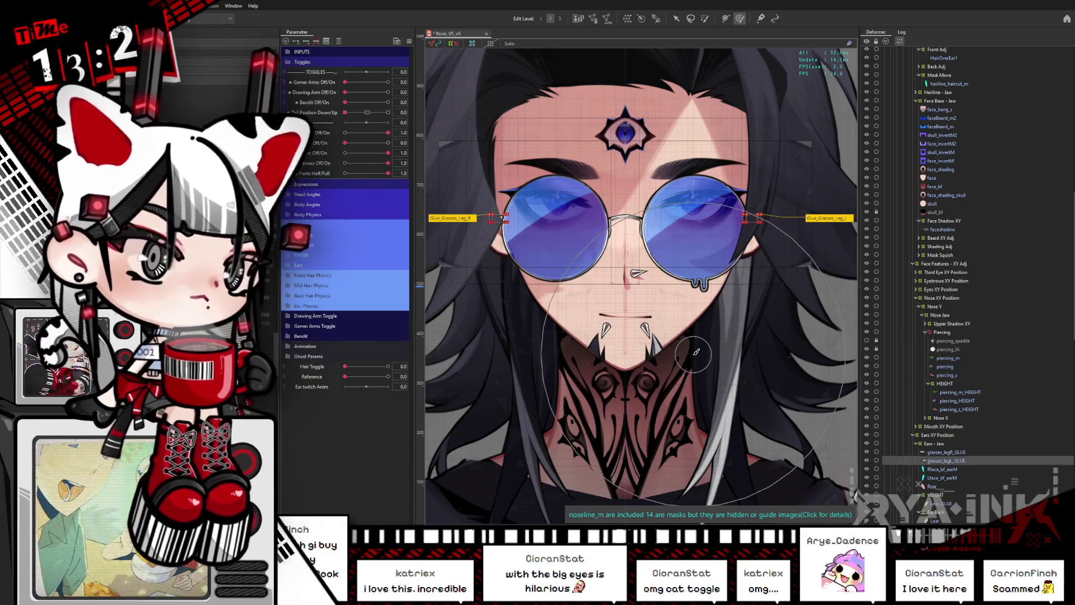
Turn the head fully with Head X Aug and paint glue weight along the left glasses leg.
{"action": "left_click", "coordinate": [307, 194]}
{"action": "left_click_drag", "start_coordinate": [366, 215], "coordinate": [337, 219]}
{"action": "key", "text": "Escape"}
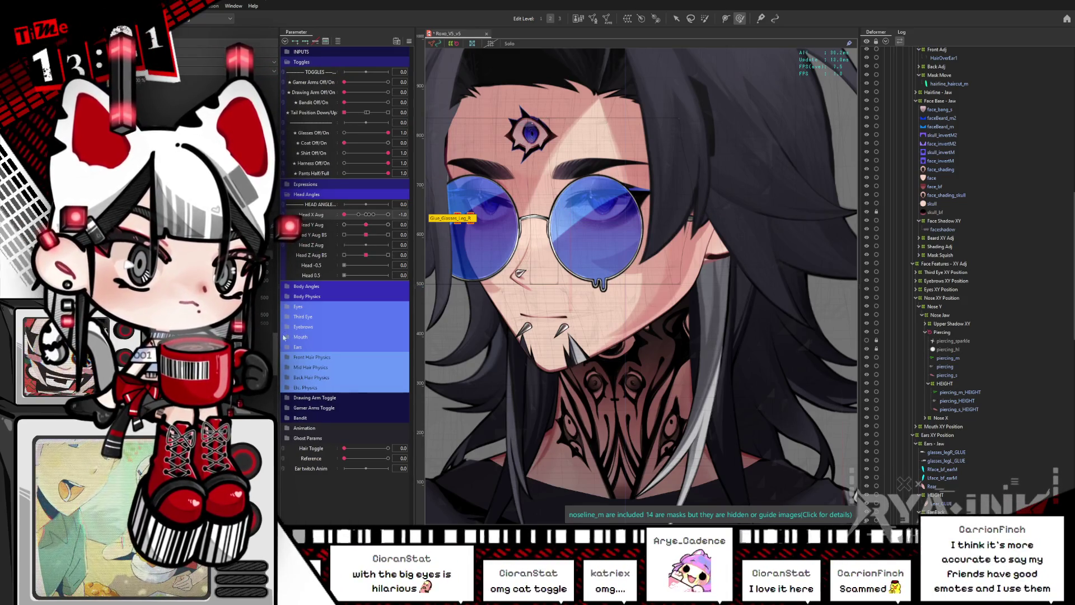
{"action": "left_click", "coordinate": [688, 218]}
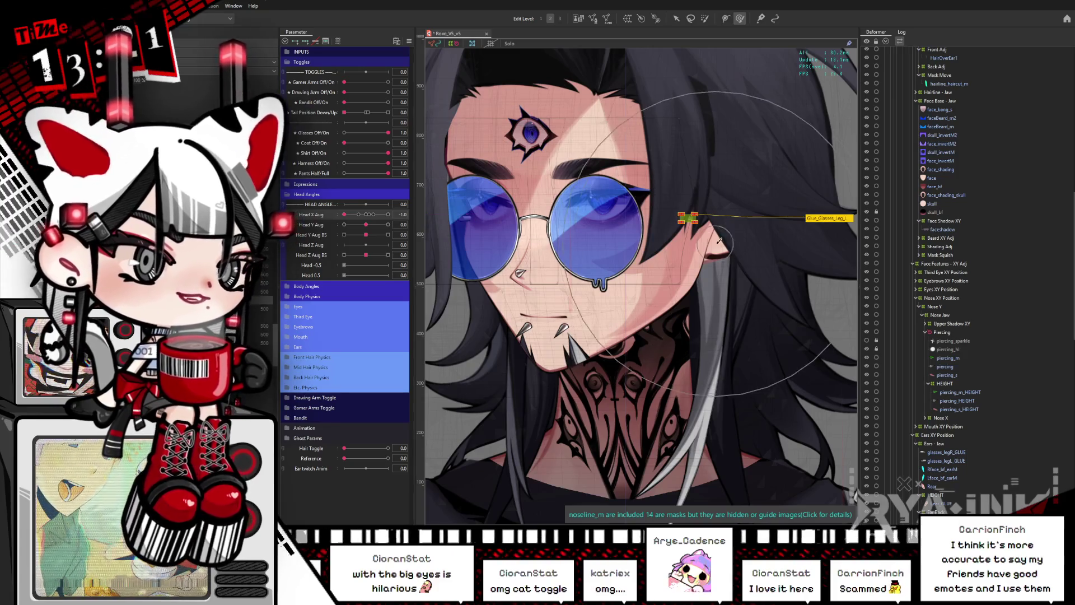
{"action": "key", "text": "p"}
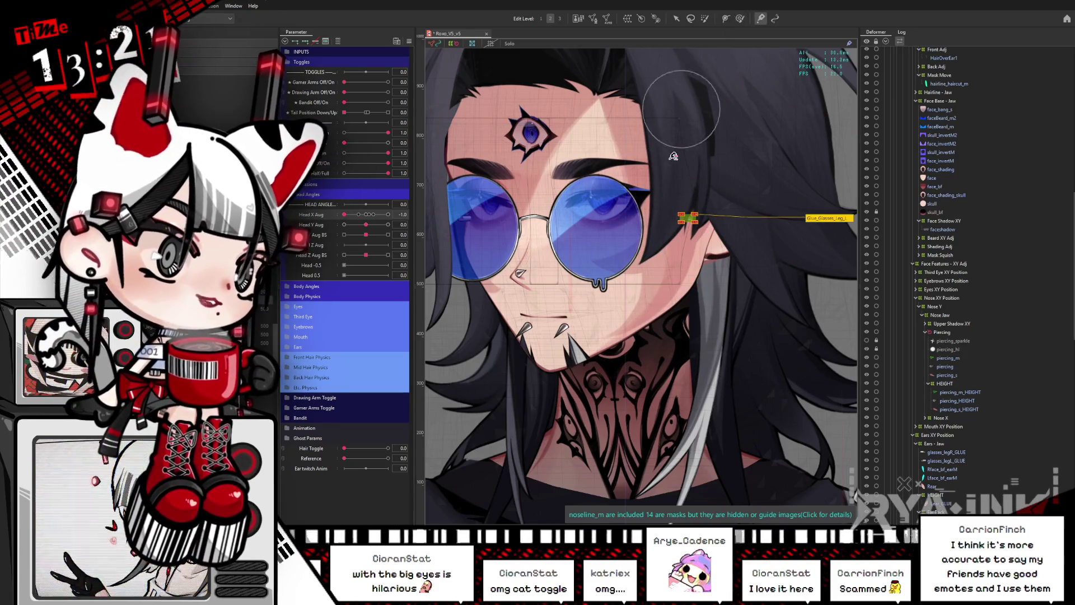
{"action": "mouse_move", "coordinate": [672, 211]}
{"action": "left_mouse_down"}
{"action": "mouse_move", "coordinate": [630, 208]}
{"action": "mouse_move", "coordinate": [757, 212]}
{"action": "left_mouse_up"}
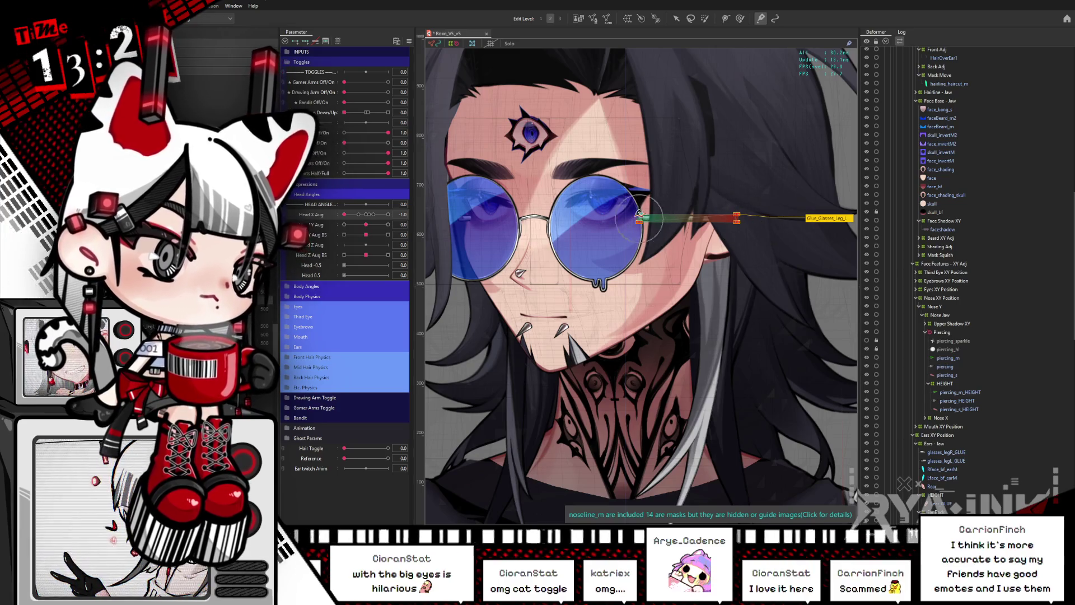
{"action": "key", "text": "ctrl+h"}
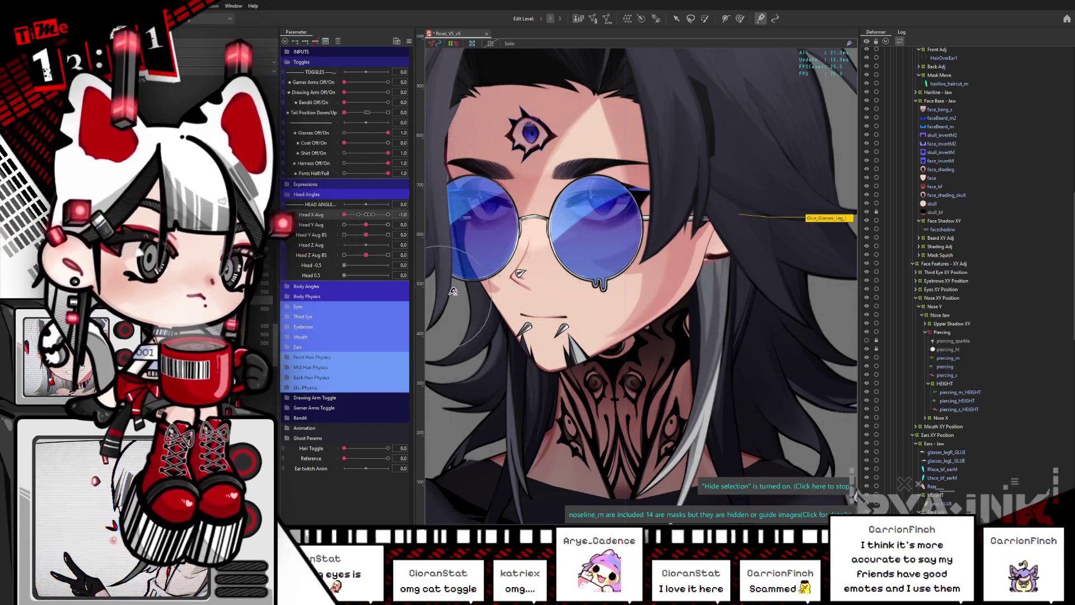
Re-test the left leg's glue on full head turns, resetting the head to face forward between checks.
{"action": "scroll", "coordinate": [585, 244], "scroll_direction": "up", "scroll_amount": 5}
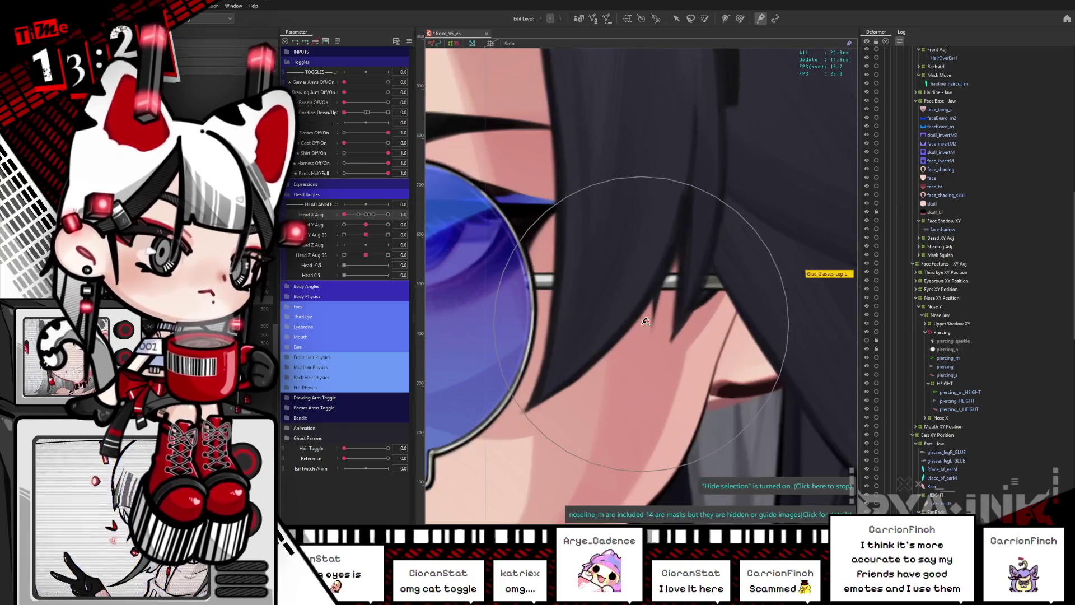
{"action": "scroll", "coordinate": [616, 263], "scroll_direction": "down", "scroll_amount": 4}
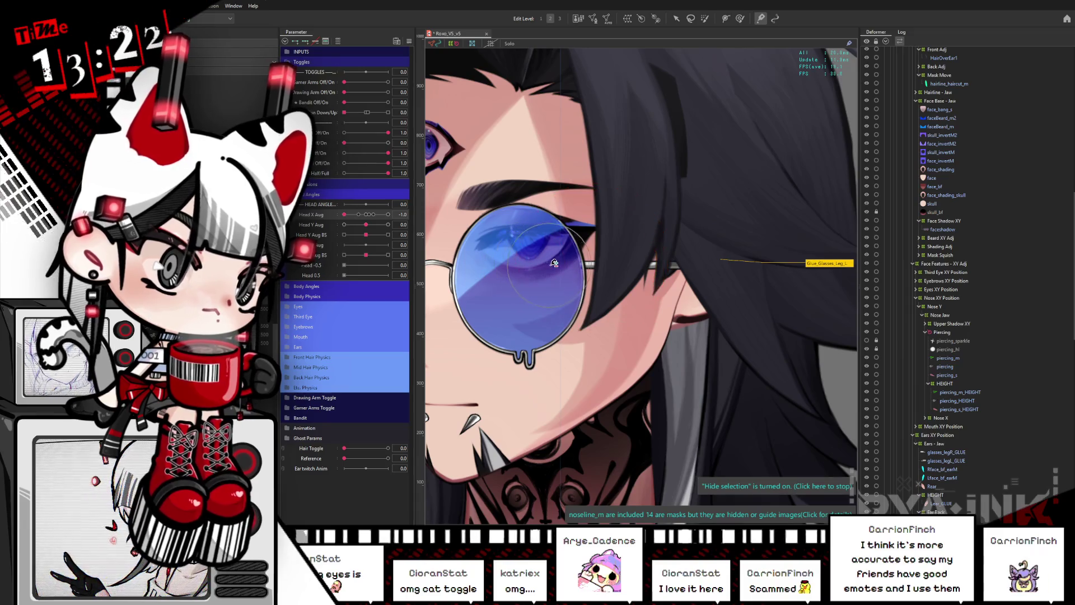
{"action": "scroll", "coordinate": [557, 267], "scroll_direction": "down", "scroll_amount": 2}
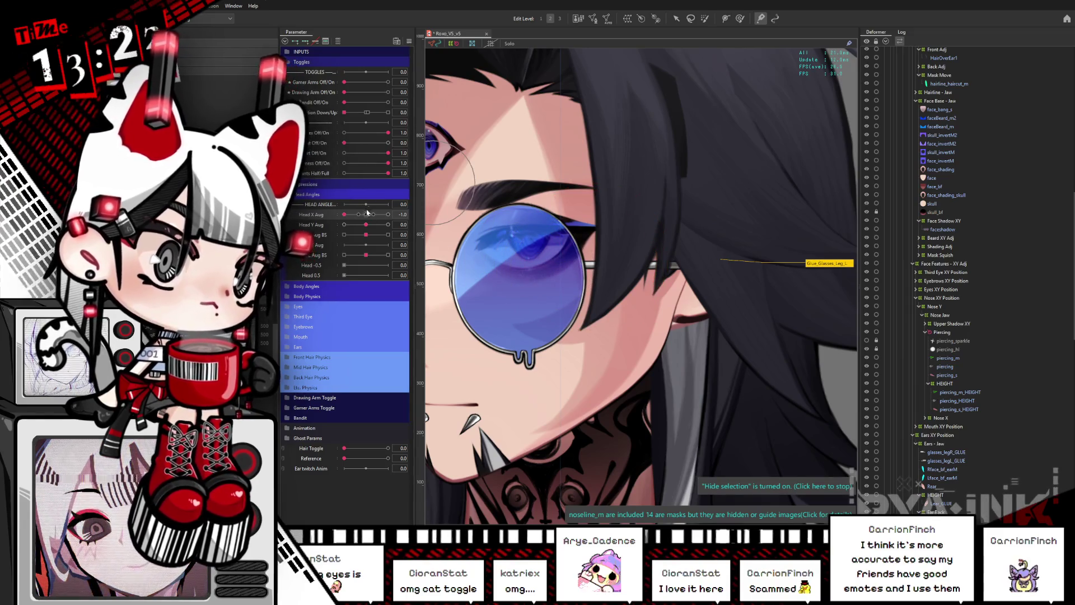
{"action": "scroll", "coordinate": [595, 224], "scroll_direction": "up", "scroll_amount": 2}
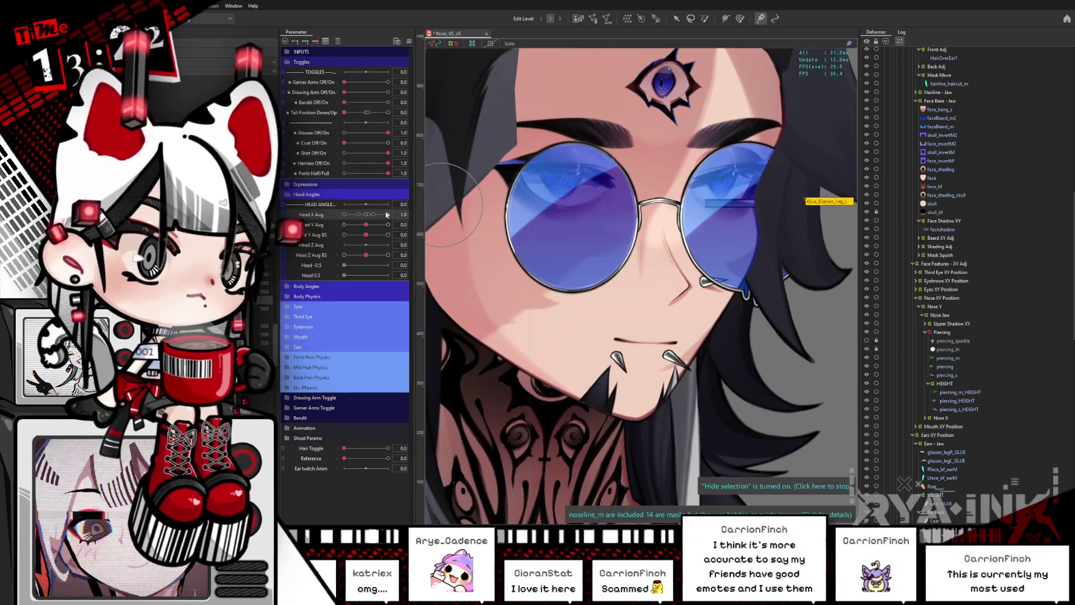
{"action": "mouse_move", "coordinate": [388, 214]}
{"action": "left_mouse_down"}
{"action": "mouse_move", "coordinate": [344, 215]}
{"action": "mouse_move", "coordinate": [388, 224]}
{"action": "left_mouse_up"}
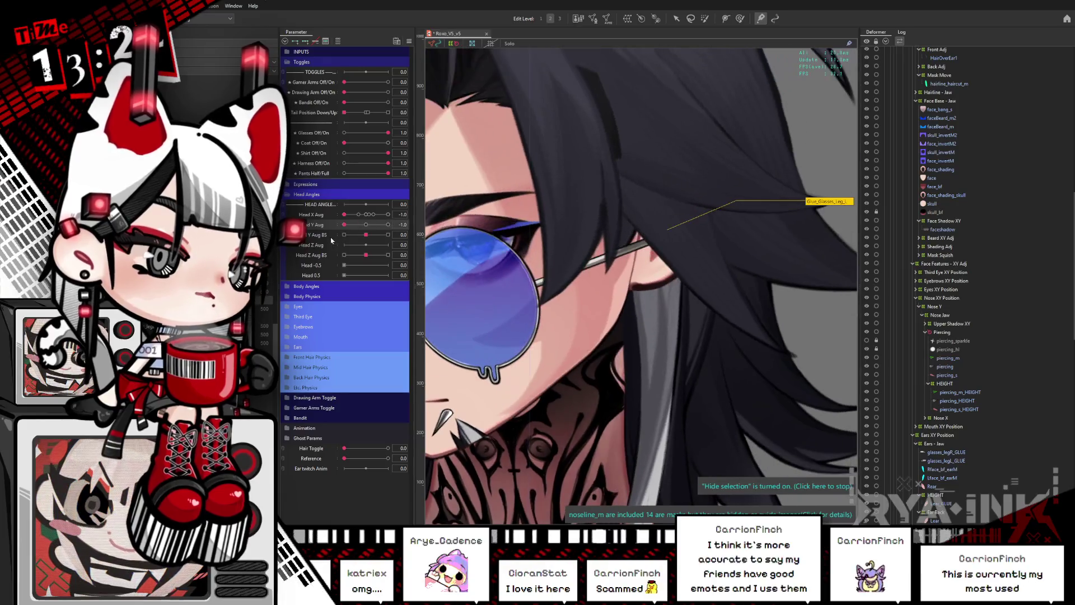
{"action": "left_click", "coordinate": [366, 215]}
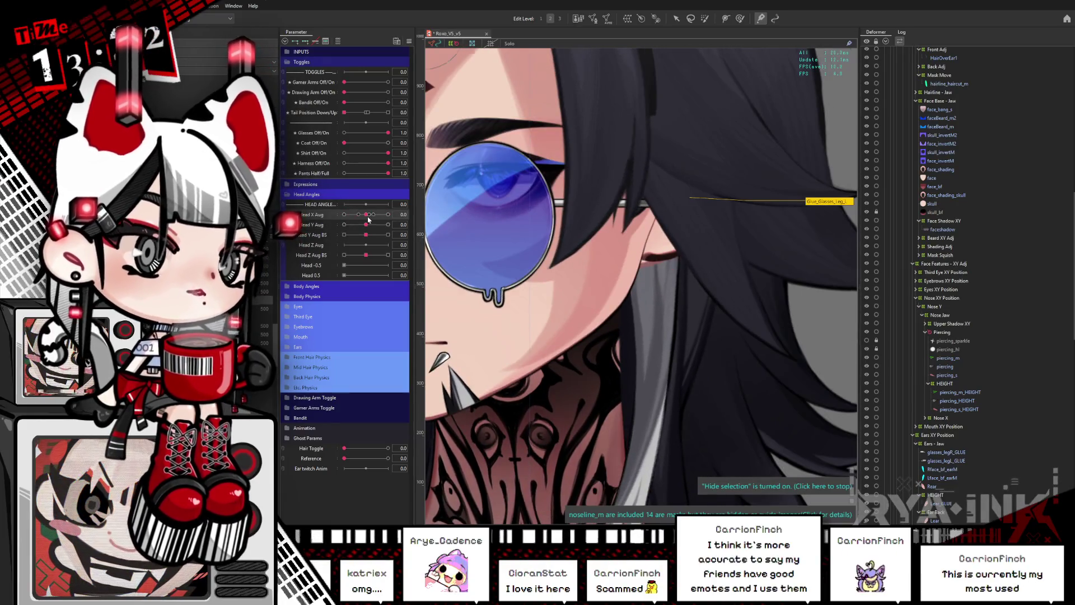
{"action": "scroll", "coordinate": [662, 353], "scroll_direction": "down", "scroll_amount": 3}
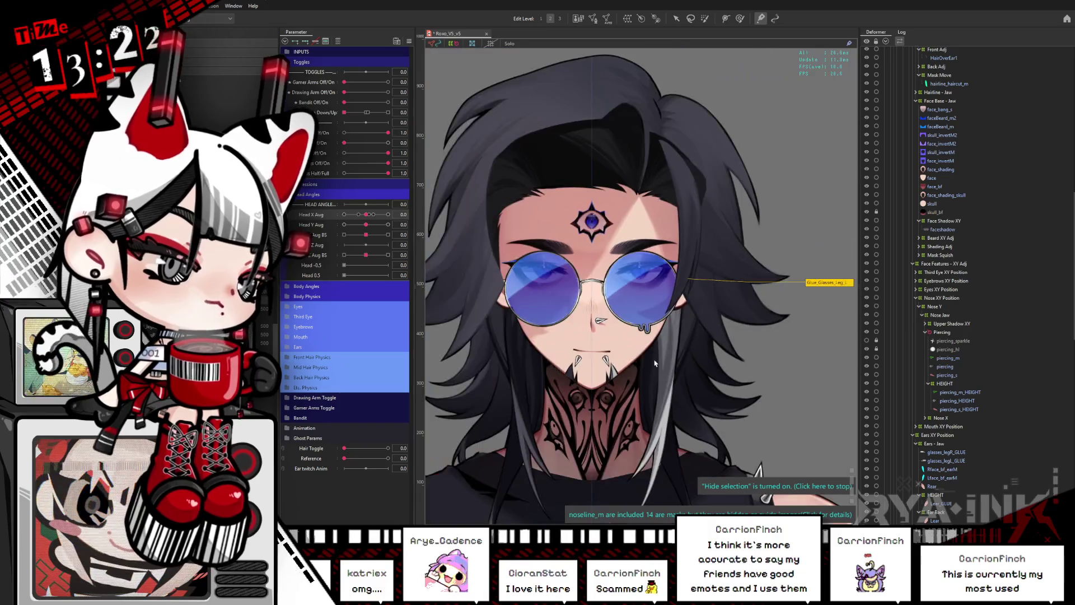
{"action": "left_click_drag", "start_coordinate": [681, 363], "coordinate": [701, 323]}
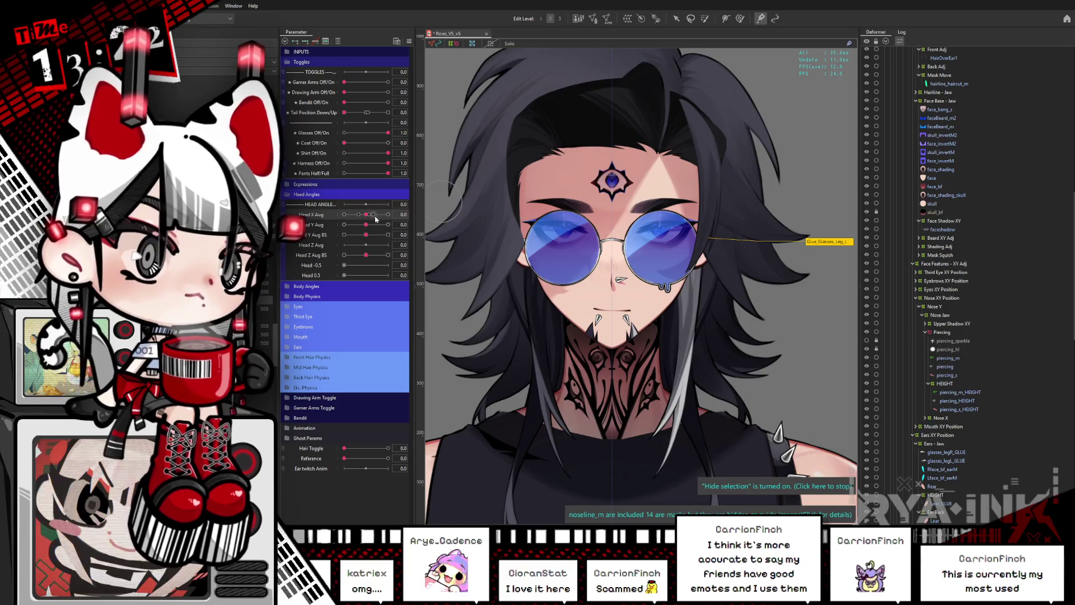
{"action": "left_click_drag", "start_coordinate": [376, 218], "coordinate": [394, 215]}
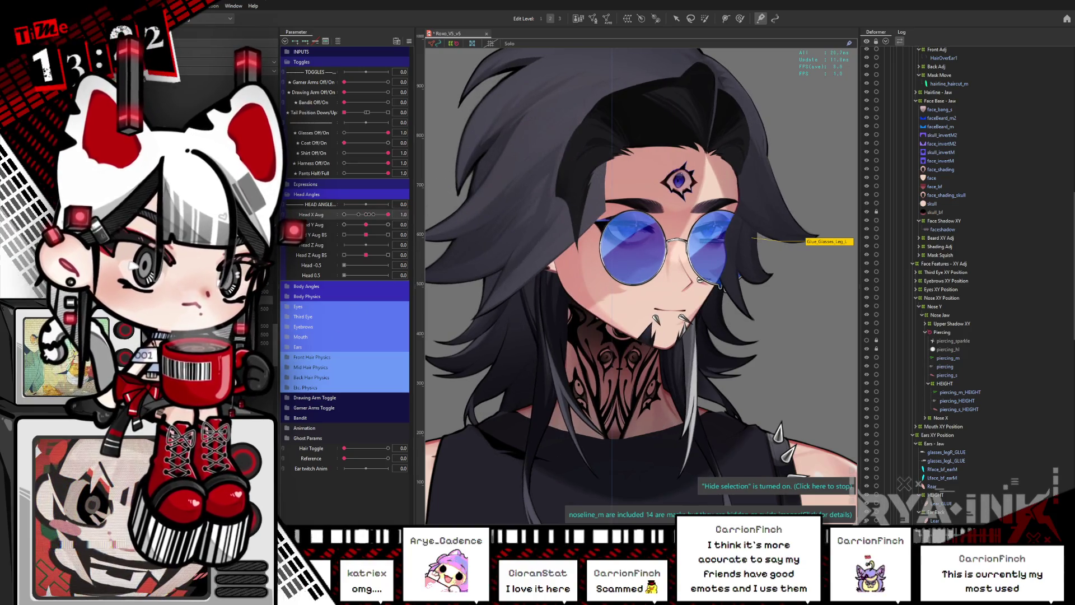
Retune the left glasses leg's glue weight and check it with the head turned the opposite way.
{"action": "left_click", "coordinate": [592, 239]}
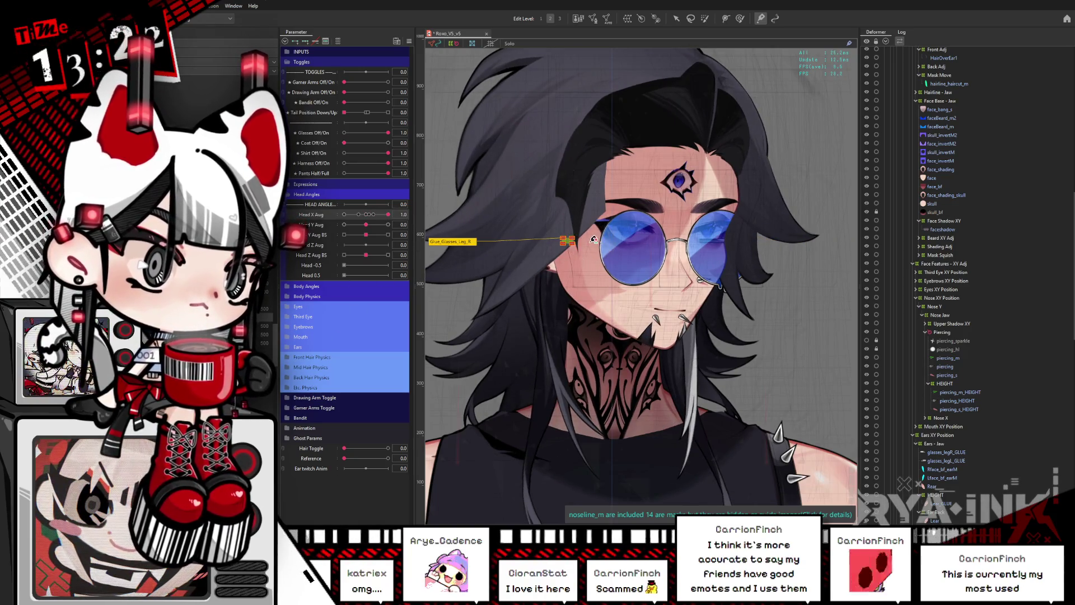
{"action": "mouse_move", "coordinate": [593, 240]}
{"action": "left_mouse_down"}
{"action": "mouse_move", "coordinate": [602, 238]}
{"action": "mouse_move", "coordinate": [520, 252]}
{"action": "mouse_move", "coordinate": [520, 235]}
{"action": "mouse_move", "coordinate": [570, 239]}
{"action": "left_mouse_up"}
{"action": "key", "text": "h"}
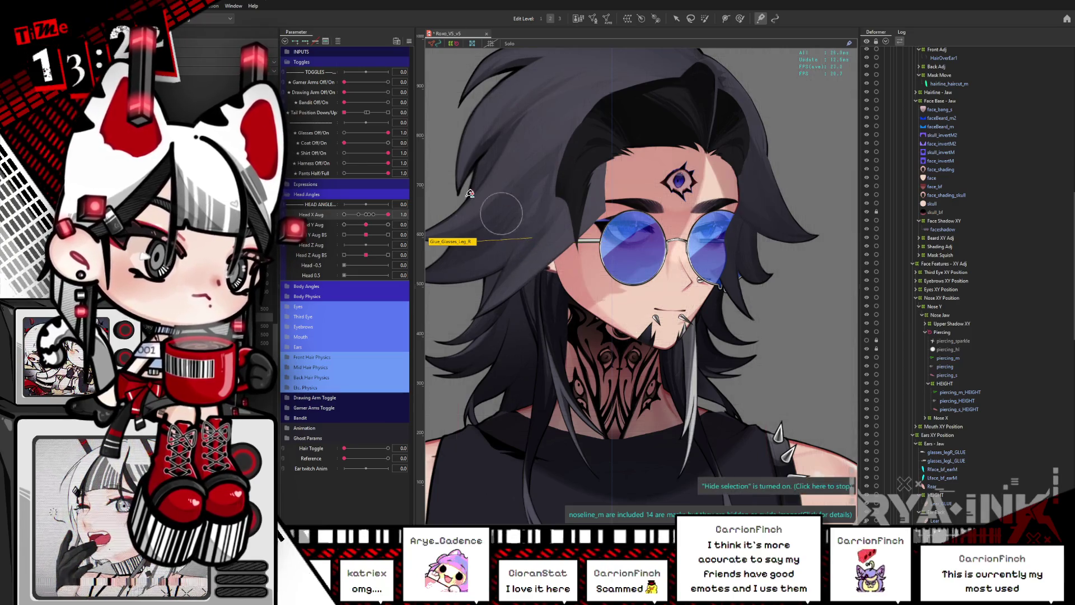
{"action": "left_click_drag", "start_coordinate": [388, 214], "coordinate": [343, 227]}
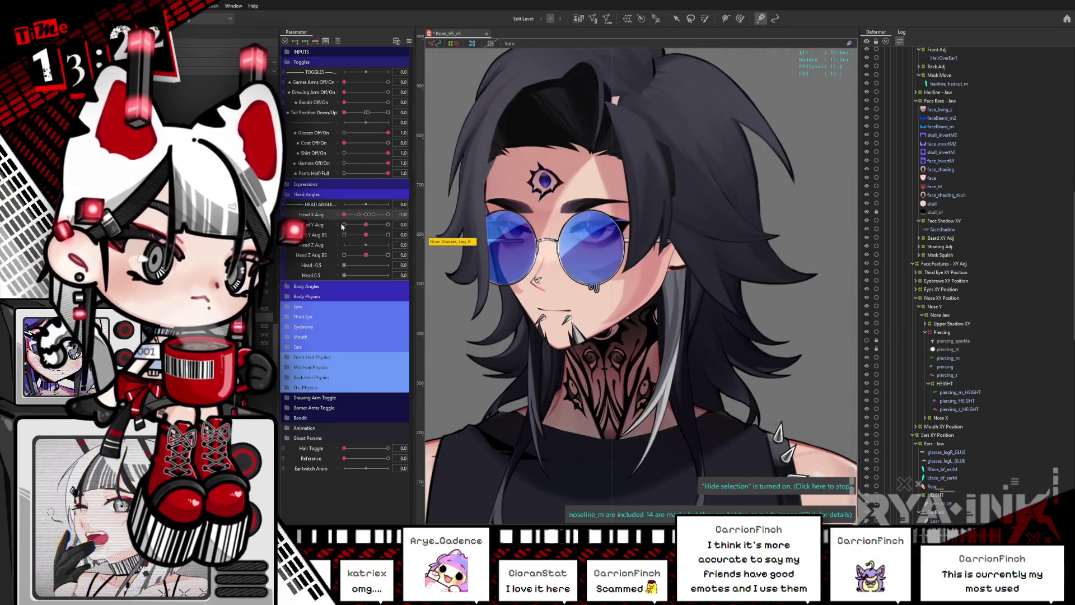
{"action": "right_click", "coordinate": [507, 245]}
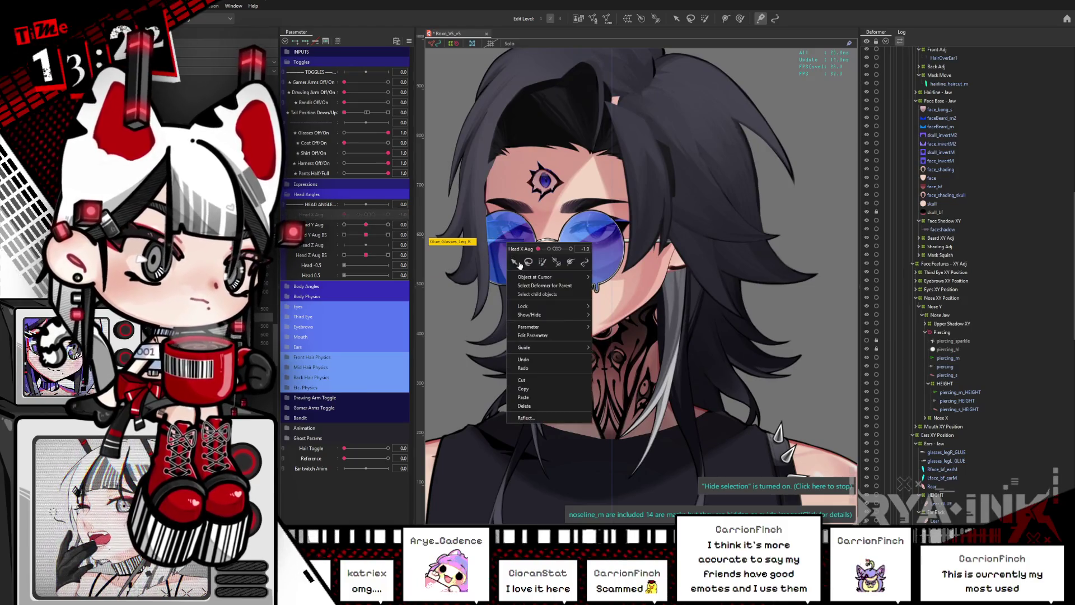
Select Face_Mask_L, sweep Head X Aug to check it, then reset head angles to zero.
{"action": "mouse_move", "coordinate": [546, 276]}
{"action": "left_click", "coordinate": [633, 224]}
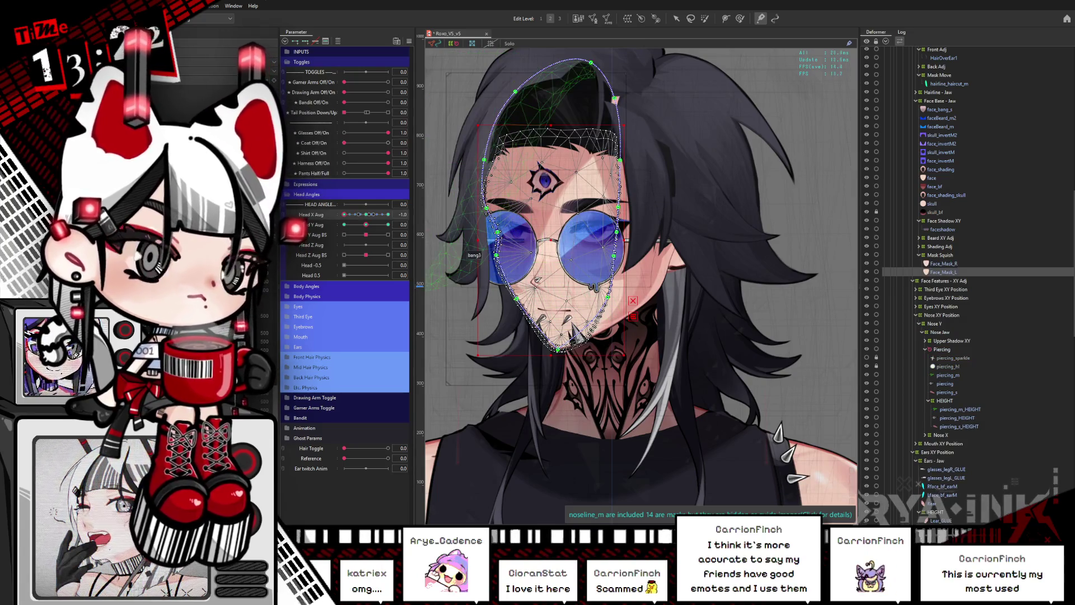
{"action": "left_click_drag", "start_coordinate": [344, 214], "coordinate": [375, 218]}
{"action": "mouse_move", "coordinate": [374, 219]}
{"action": "left_mouse_down"}
{"action": "mouse_move", "coordinate": [349, 220]}
{"action": "mouse_move", "coordinate": [398, 212]}
{"action": "mouse_move", "coordinate": [322, 243]}
{"action": "left_mouse_up"}
{"action": "key", "text": "ctrl+shift+r"}
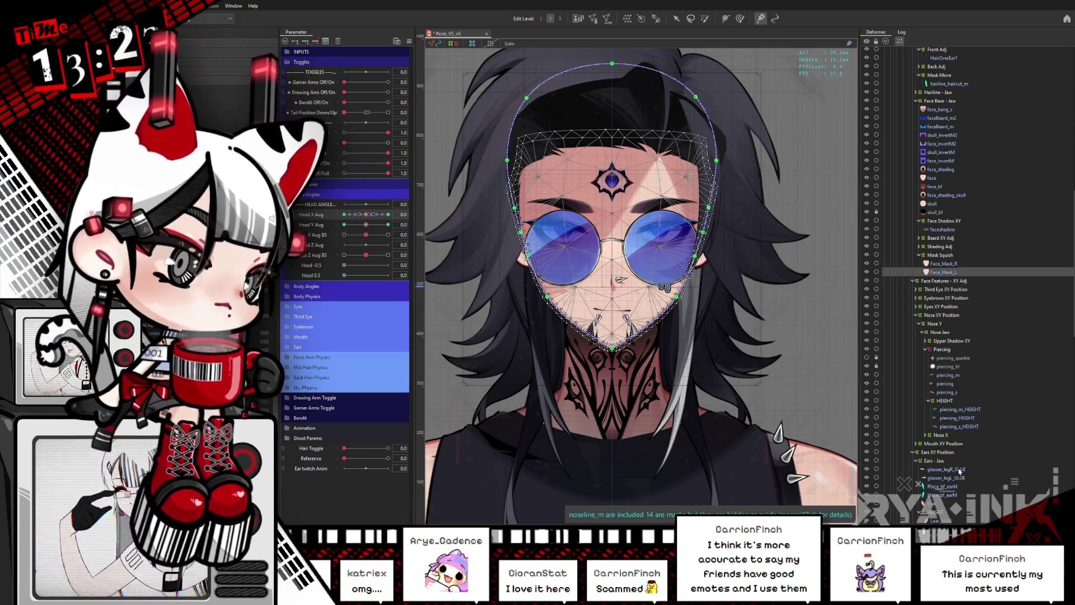
{"action": "scroll", "coordinate": [945, 291], "scroll_direction": "up", "scroll_amount": 10}
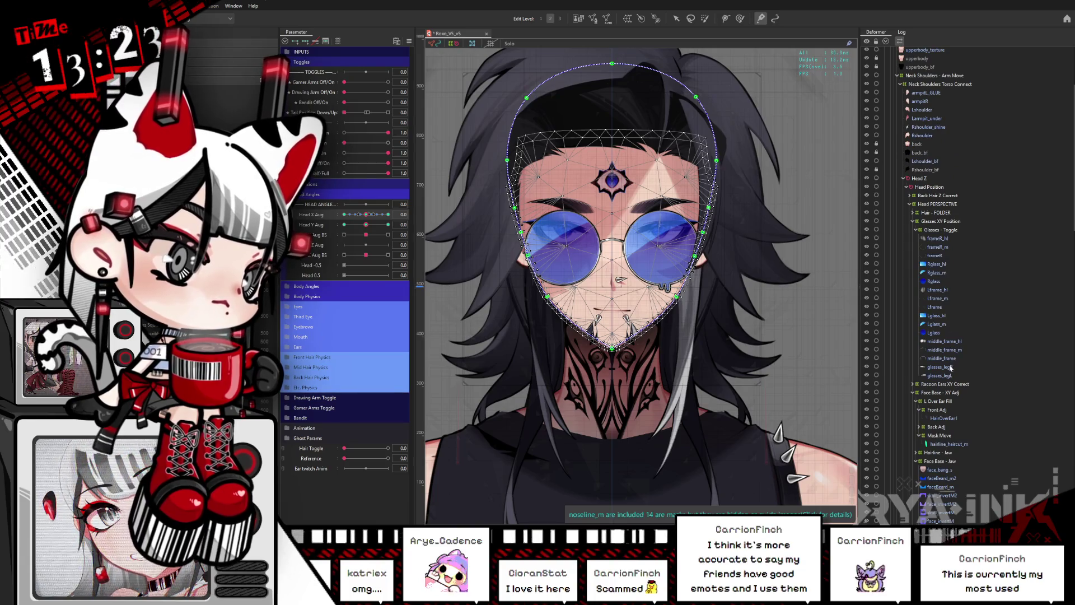
Test glasses_legL and glasses_legR on left and right head turns, then set Hair Toggle to 1.
{"action": "left_click", "coordinate": [952, 367]}
{"action": "left_click", "coordinate": [951, 376]}
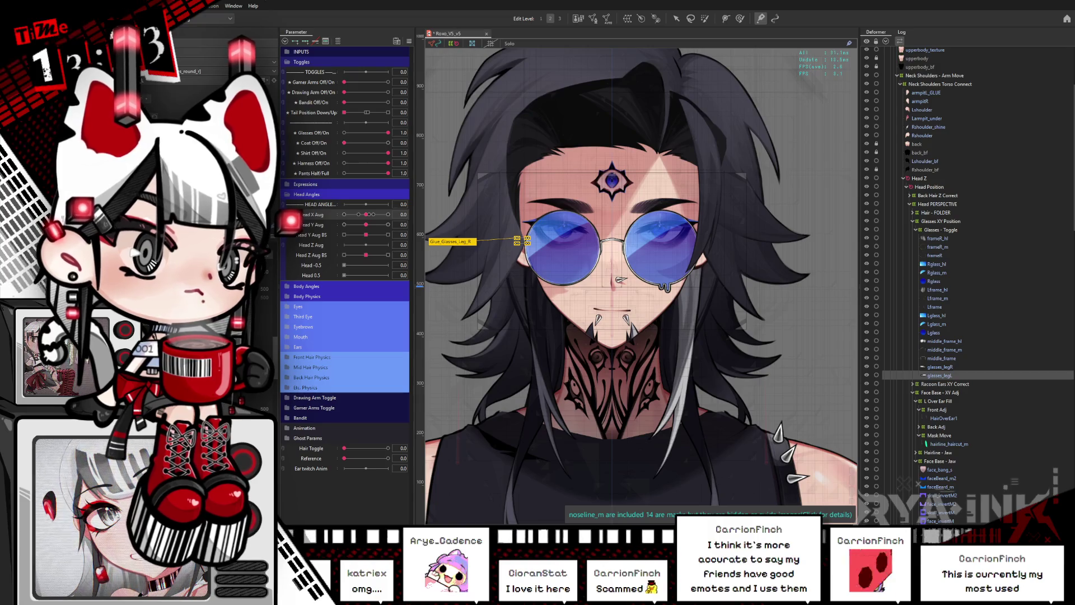
{"action": "left_click_drag", "start_coordinate": [367, 215], "coordinate": [337, 223]}
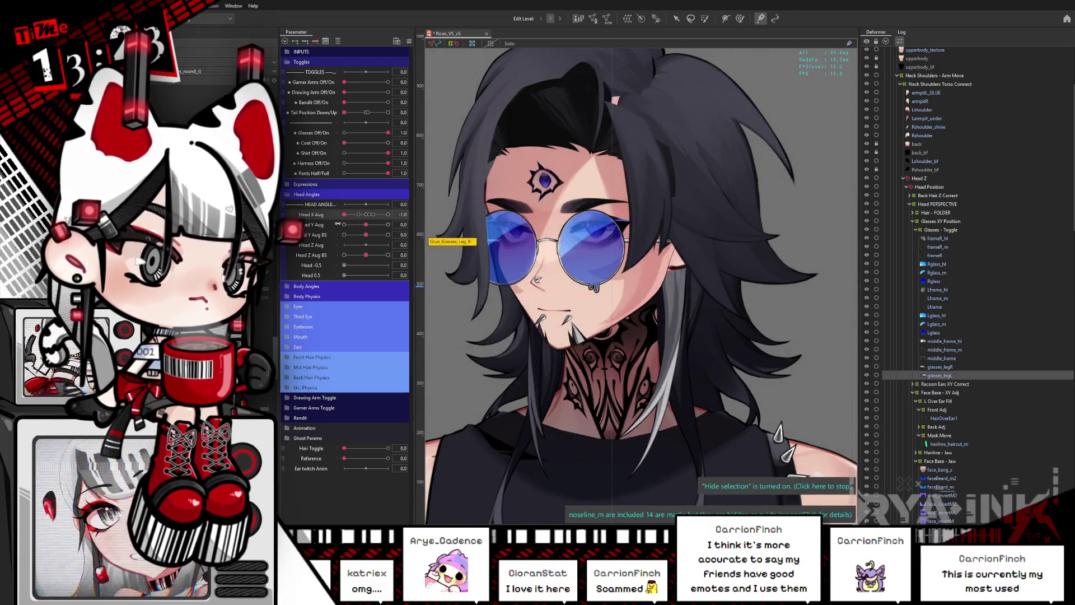
{"action": "mouse_move", "coordinate": [361, 214]}
{"action": "left_mouse_down"}
{"action": "mouse_move", "coordinate": [392, 215]}
{"action": "mouse_move", "coordinate": [369, 225]}
{"action": "mouse_move", "coordinate": [402, 222]}
{"action": "mouse_move", "coordinate": [359, 224]}
{"action": "mouse_move", "coordinate": [368, 218]}
{"action": "left_mouse_up"}
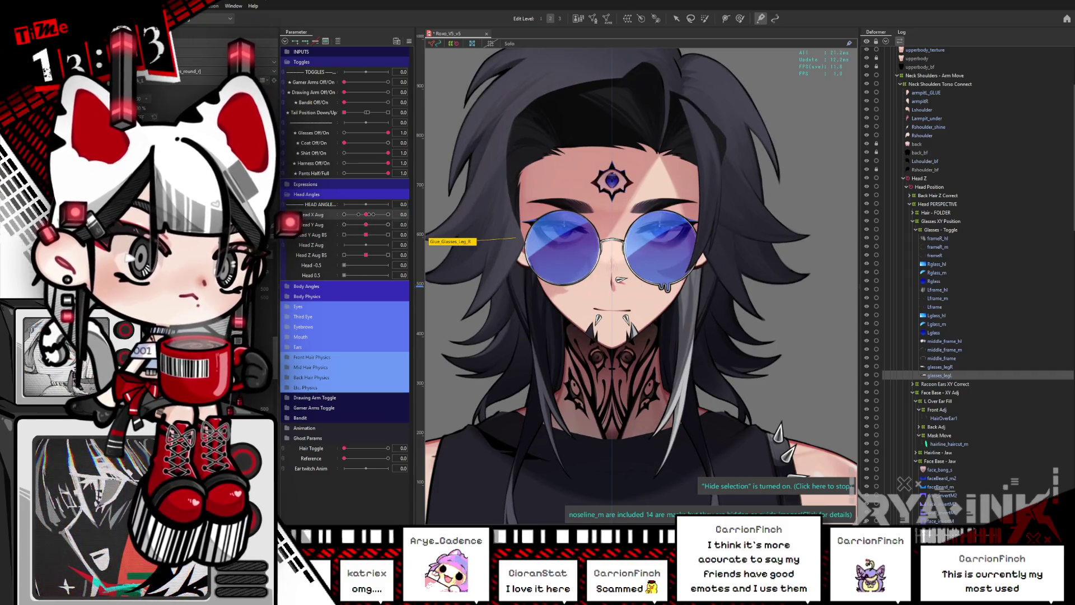
{"action": "key", "text": "Up"}
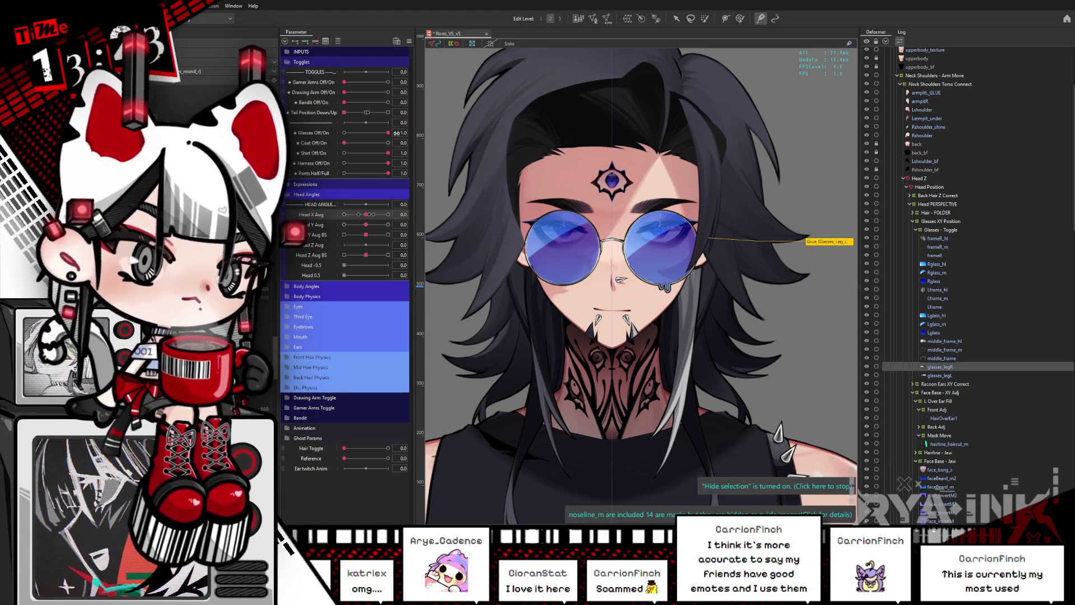
{"action": "left_click_drag", "start_coordinate": [367, 215], "coordinate": [391, 214]}
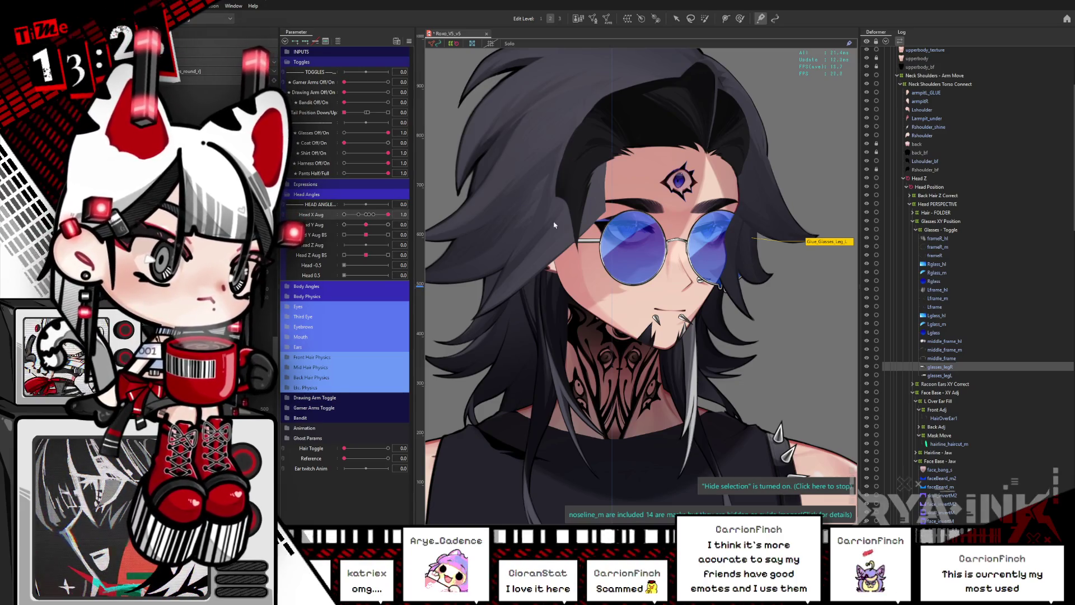
{"action": "left_click_drag", "start_coordinate": [388, 215], "coordinate": [343, 229]}
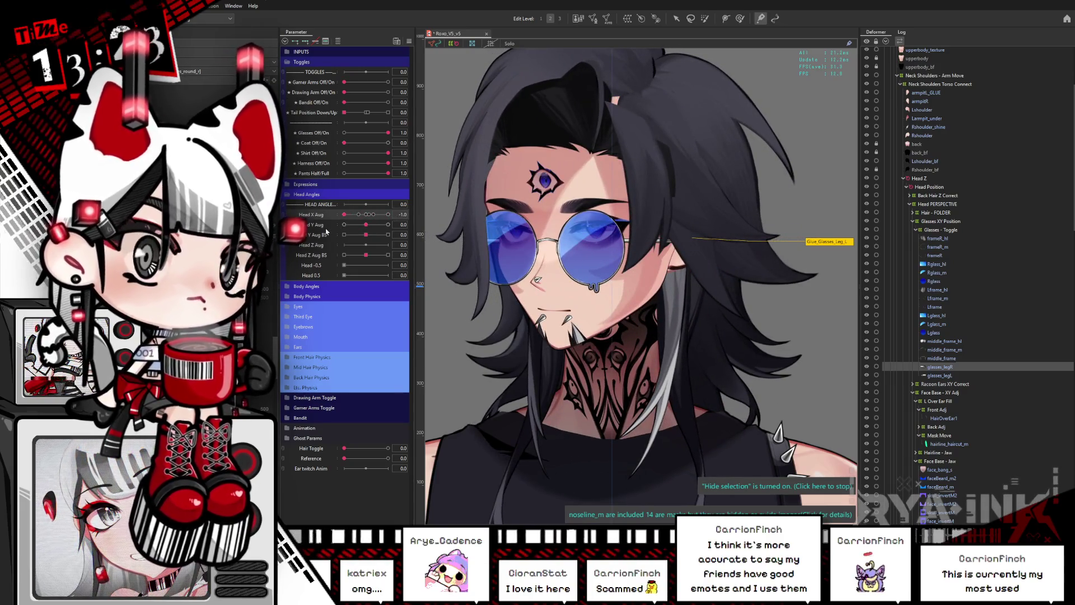
{"action": "left_click", "coordinate": [388, 448]}
{"action": "mouse_move", "coordinate": [344, 215]}
{"action": "left_mouse_down"}
{"action": "mouse_move", "coordinate": [375, 215]}
{"action": "mouse_move", "coordinate": [344, 225]}
{"action": "mouse_move", "coordinate": [390, 224]}
{"action": "left_mouse_up"}
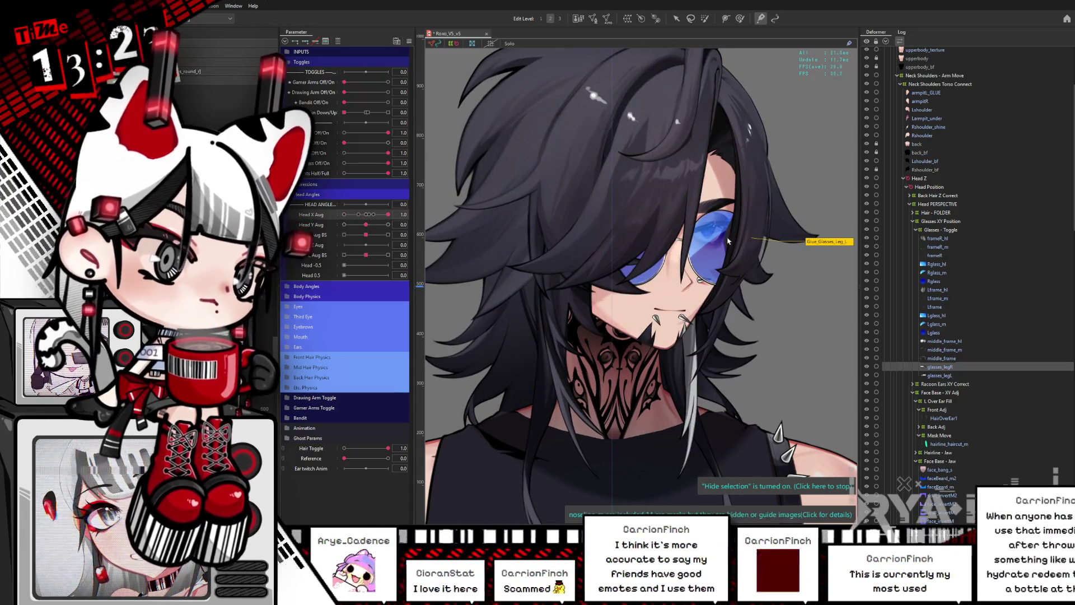
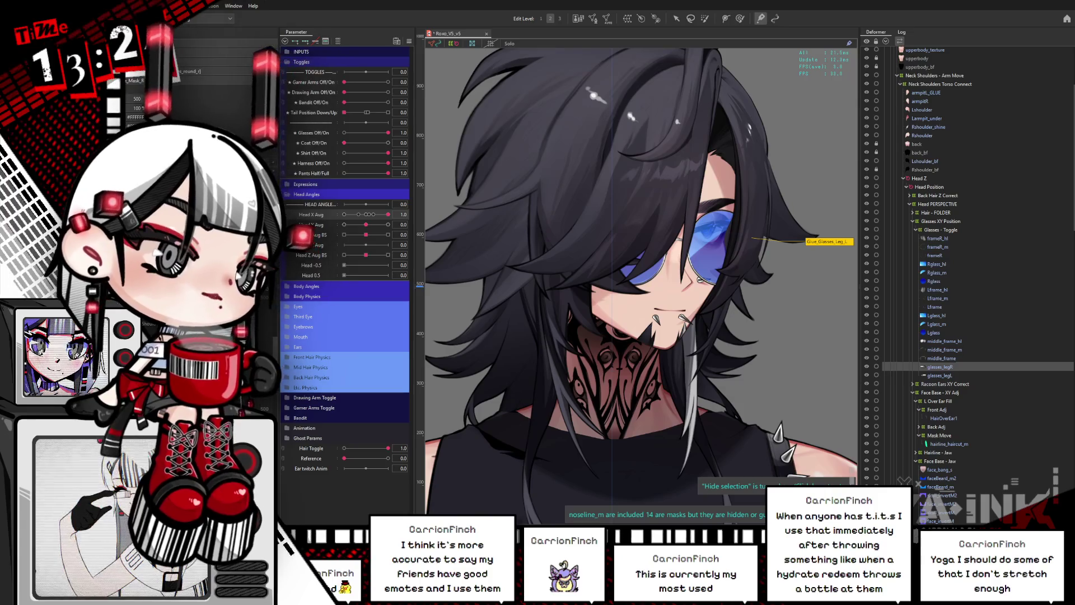
Preview a Head Y Aug tilt, reset the head to face front, and select Glasses - Toggle.
{"action": "left_click_drag", "start_coordinate": [366, 224], "coordinate": [399, 213]}
{"action": "left_click", "coordinate": [347, 449]}
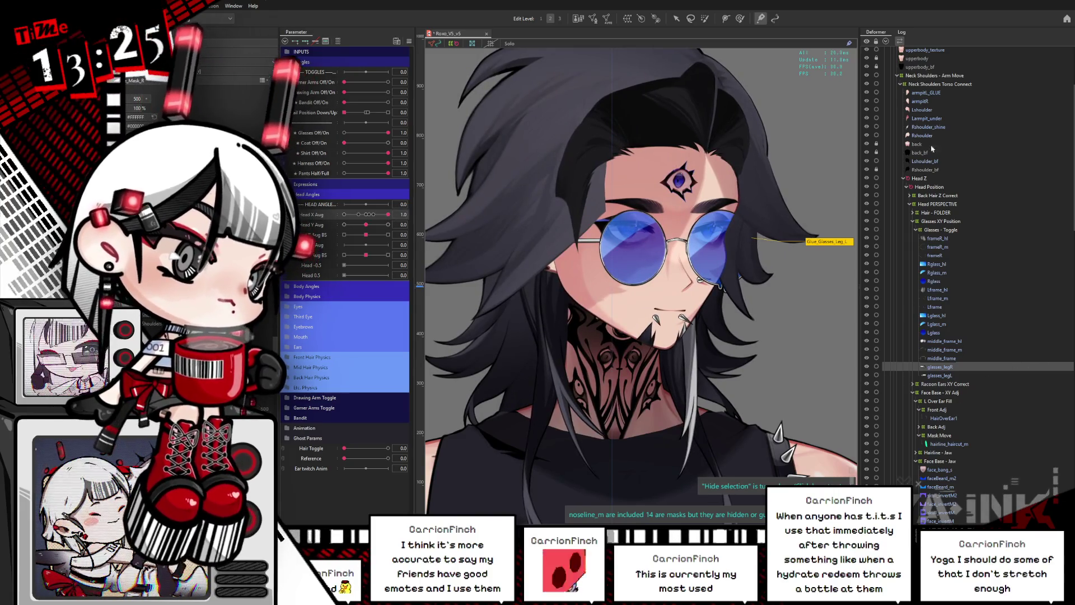
{"action": "left_click", "coordinate": [941, 229]}
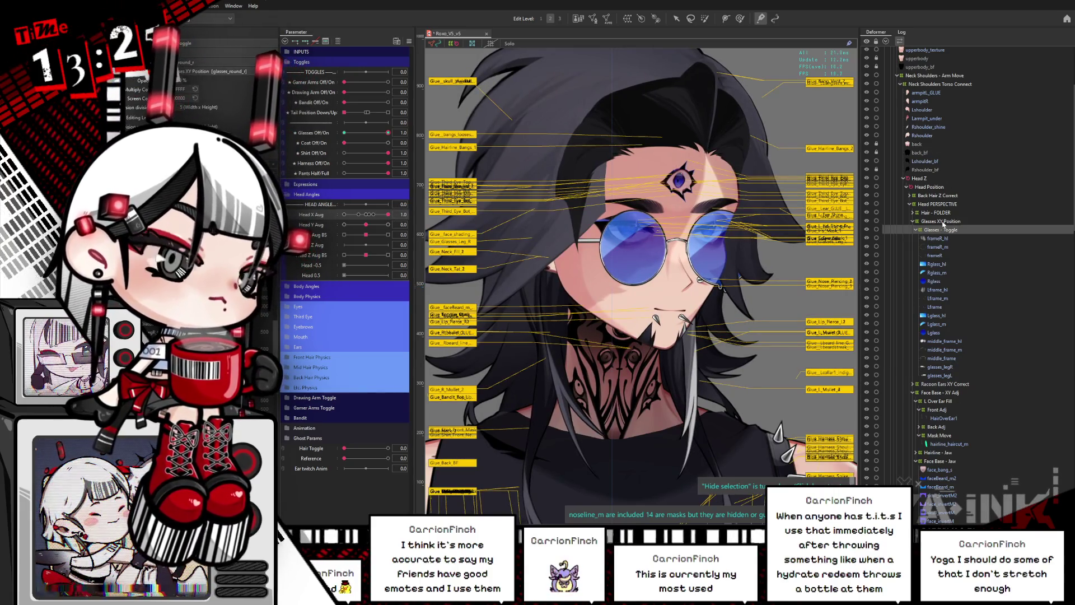
Turn the head fully along Head X Aug to check how the glasses follow.
{"action": "left_click", "coordinate": [941, 222]}
{"action": "left_click", "coordinate": [367, 215]}
{"action": "left_click_drag", "start_coordinate": [367, 215], "coordinate": [388, 215]}
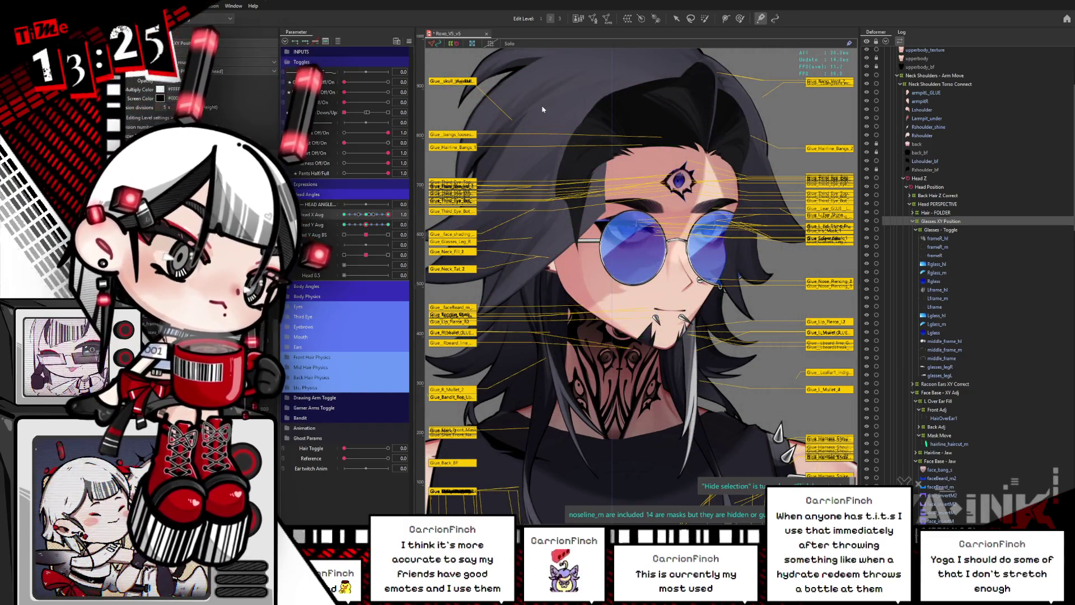
{"action": "left_click", "coordinate": [367, 214]}
{"action": "left_click_drag", "start_coordinate": [367, 214], "coordinate": [392, 214]}
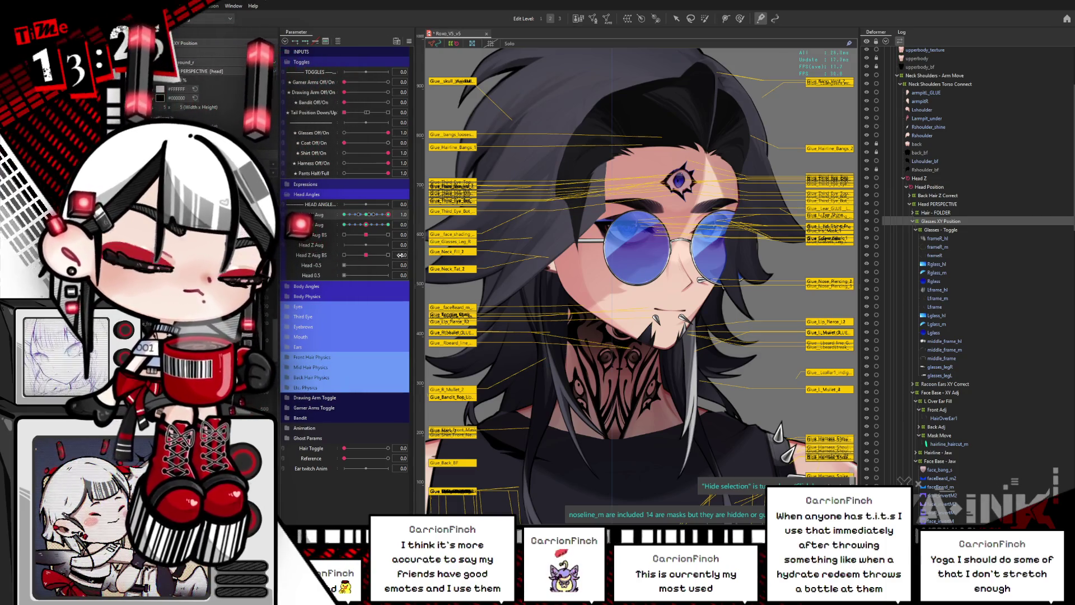
Create the Glasses XY warp deformer from Glasses - Toggle and position it in the tree.
{"action": "left_click", "coordinate": [924, 230]}
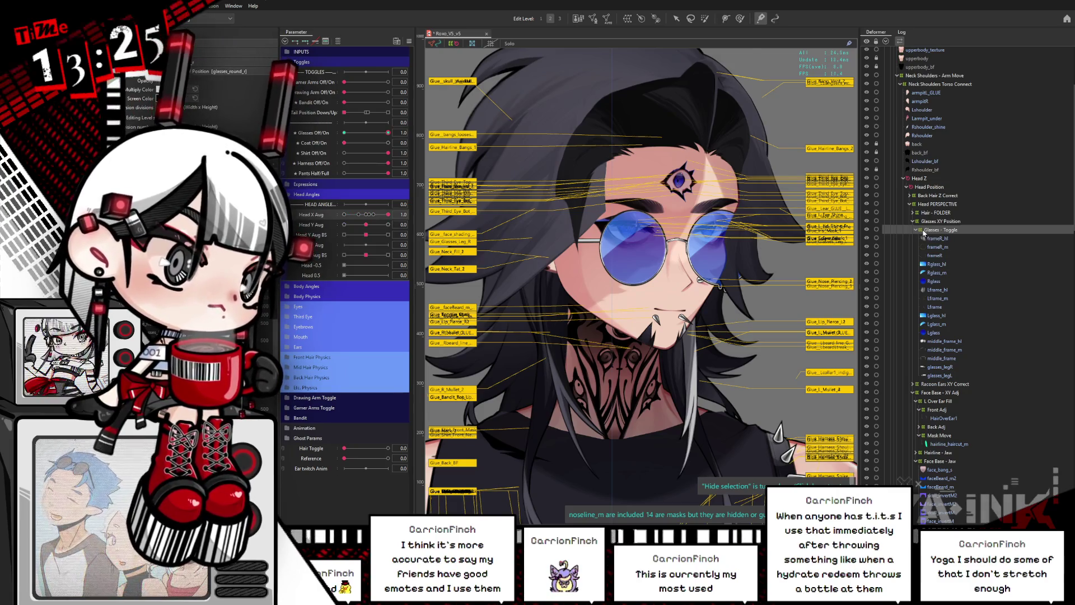
{"action": "left_click", "coordinate": [916, 230]}
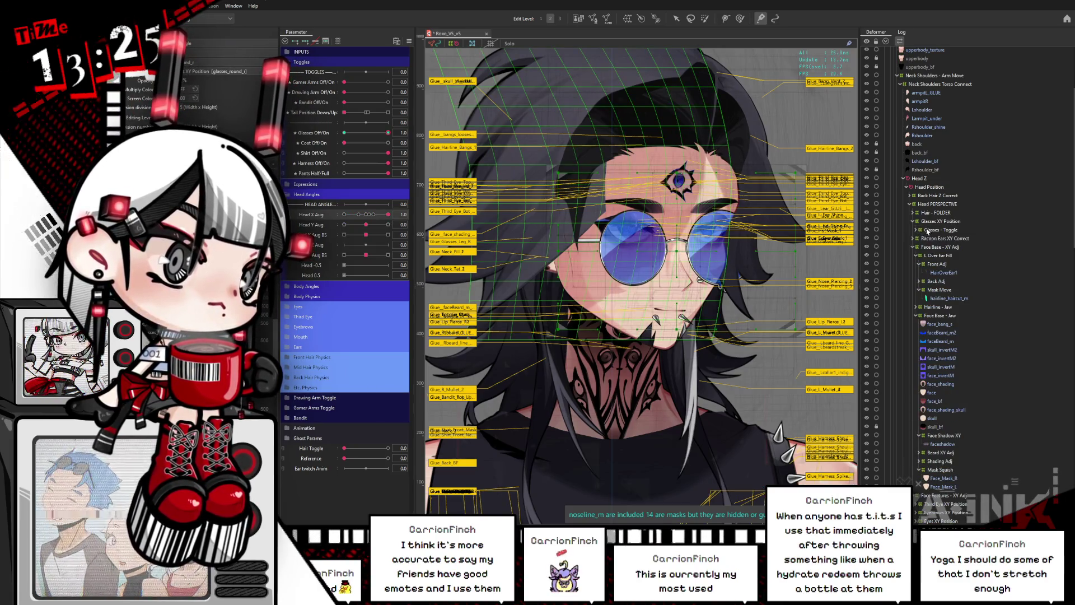
{"action": "left_click", "coordinate": [916, 230]}
{"action": "left_click_drag", "start_coordinate": [388, 214], "coordinate": [367, 215]}
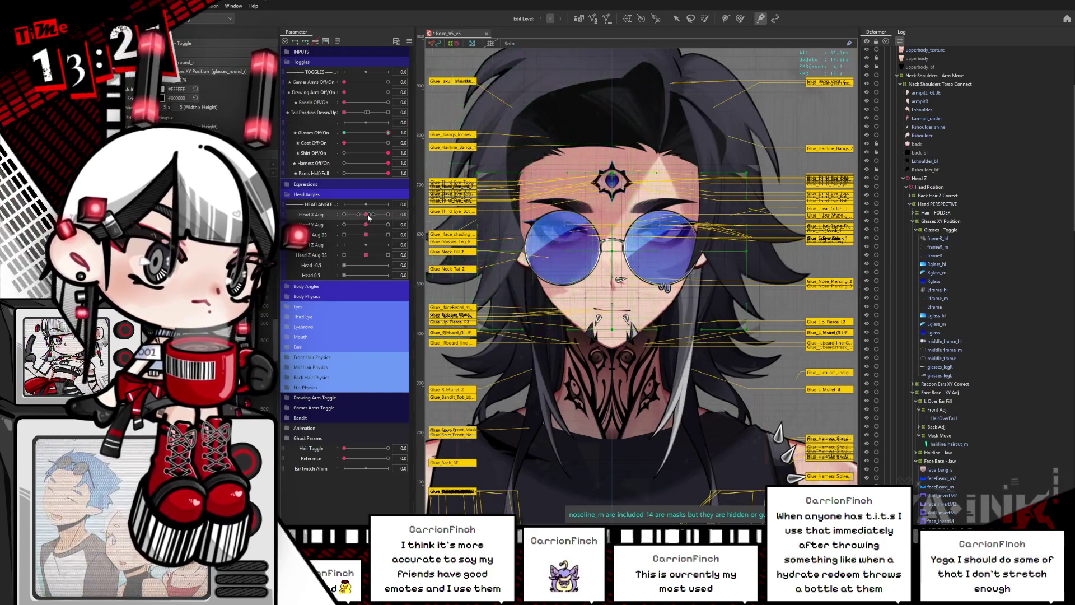
{"action": "left_click", "coordinate": [942, 230]}
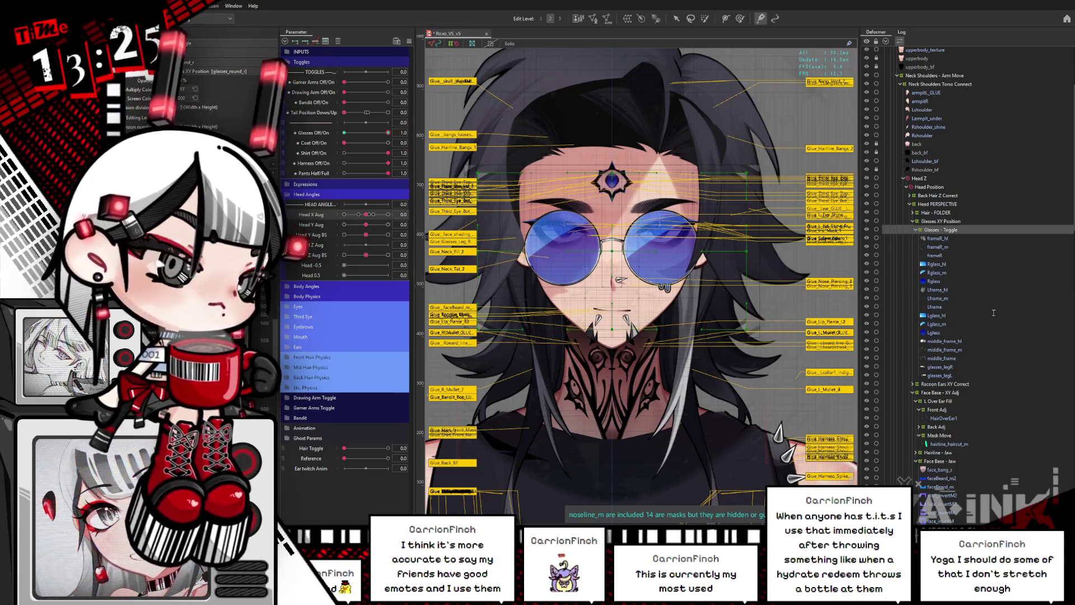
{"action": "left_click", "coordinate": [933, 239]}
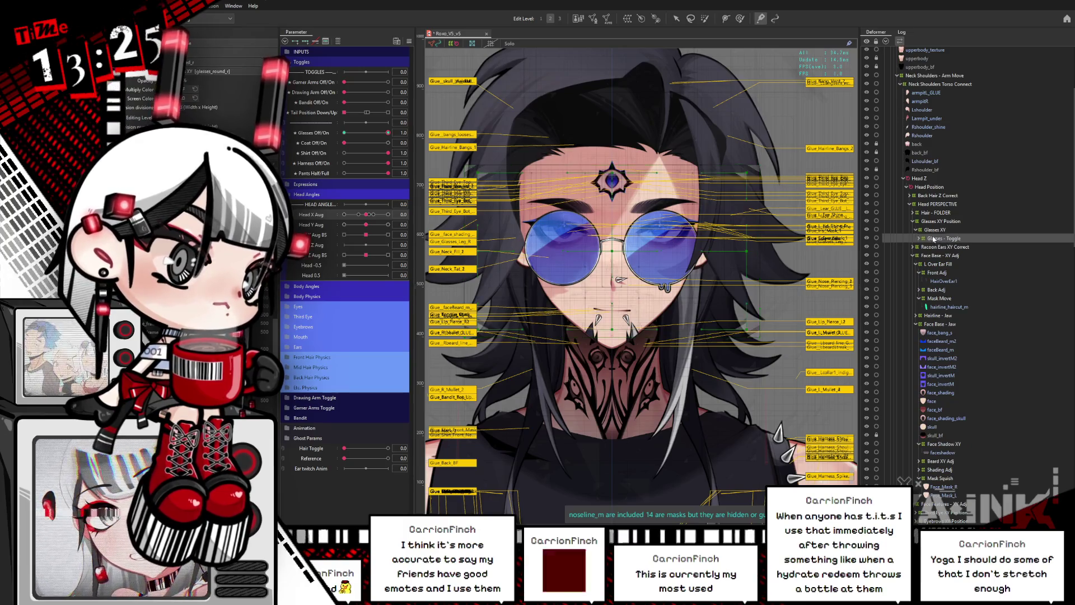
{"action": "left_click_drag", "start_coordinate": [933, 239], "coordinate": [923, 237]}
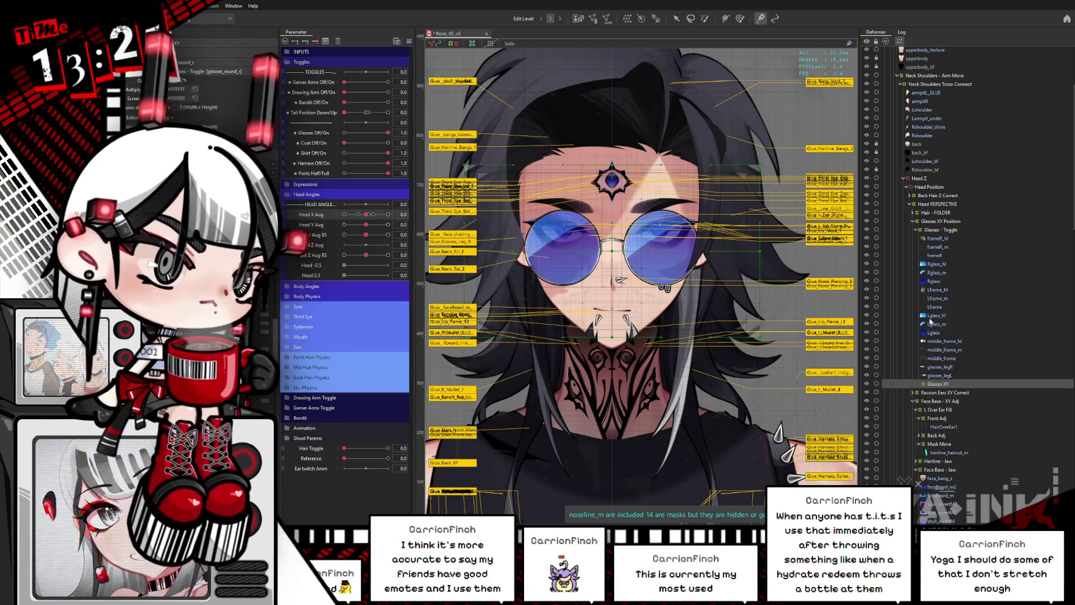
Resize the Glasses XY box so it fits tightly around the glasses.
{"action": "left_click", "coordinate": [676, 18]}
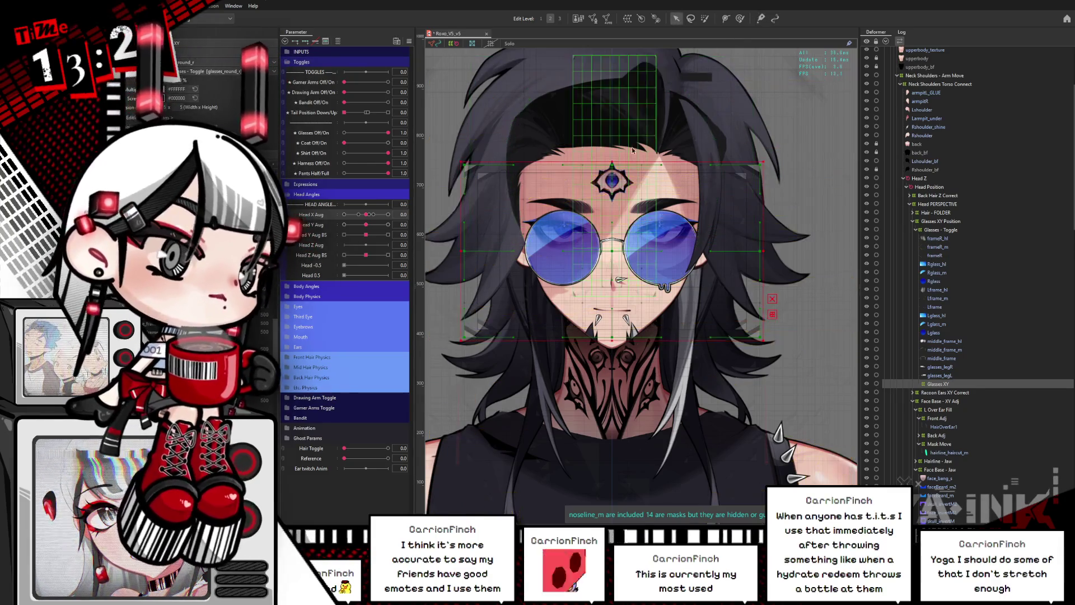
{"action": "left_click_drag", "start_coordinate": [611, 164], "coordinate": [611, 172]}
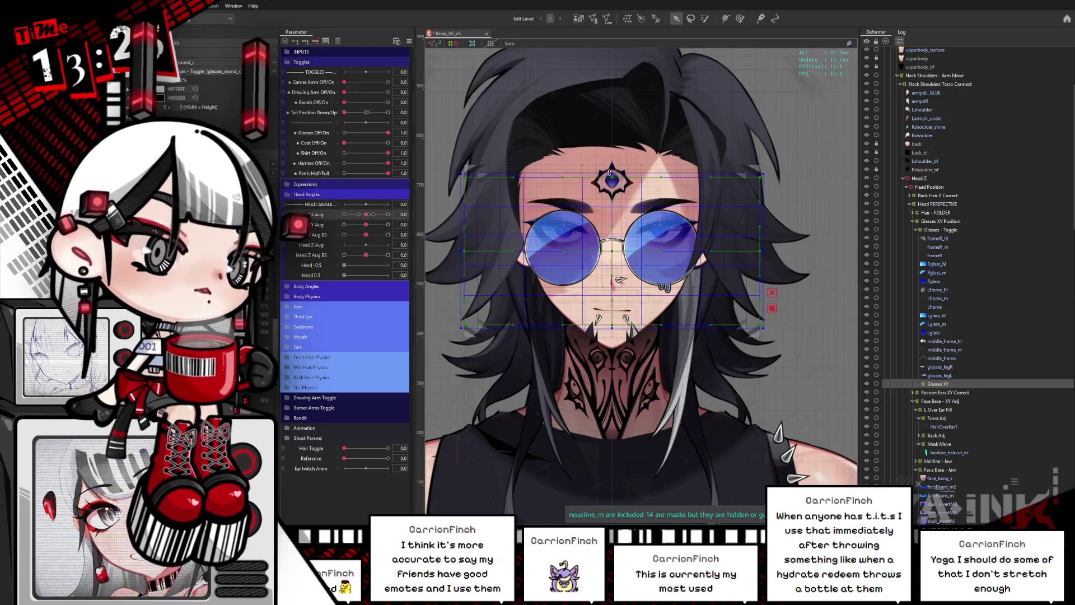
{"action": "left_click_drag", "start_coordinate": [464, 251], "coordinate": [479, 251]}
{"action": "left_click_drag", "start_coordinate": [611, 175], "coordinate": [611, 174]}
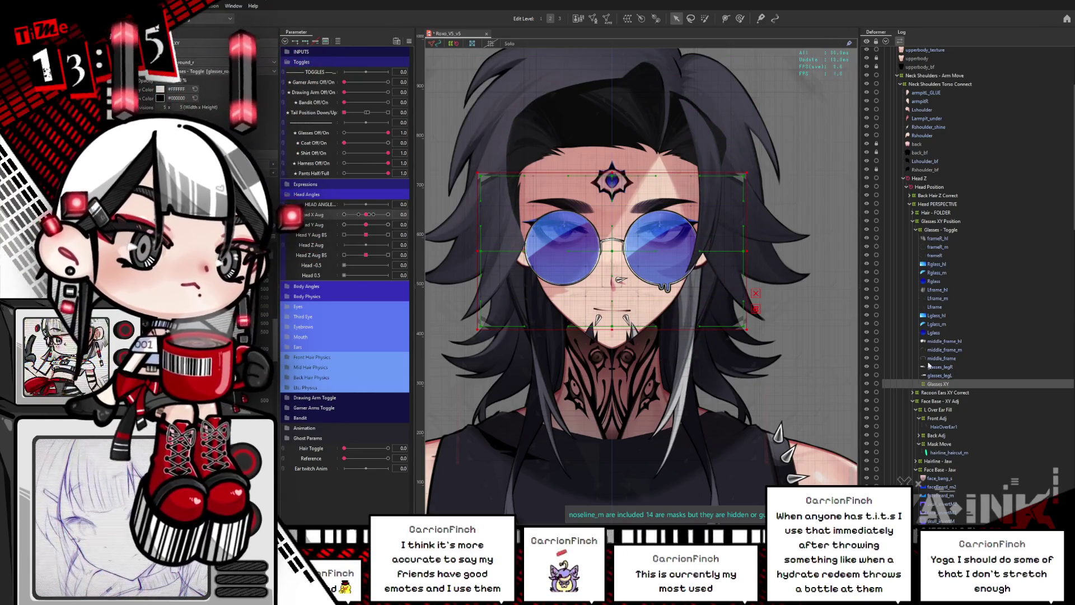
Nest the glasses layers frameR_hl through glasses_legL under Glasses XY.
{"action": "left_click", "coordinate": [936, 375]}
{"action": "left_click", "coordinate": [958, 306], "text": "shift"}
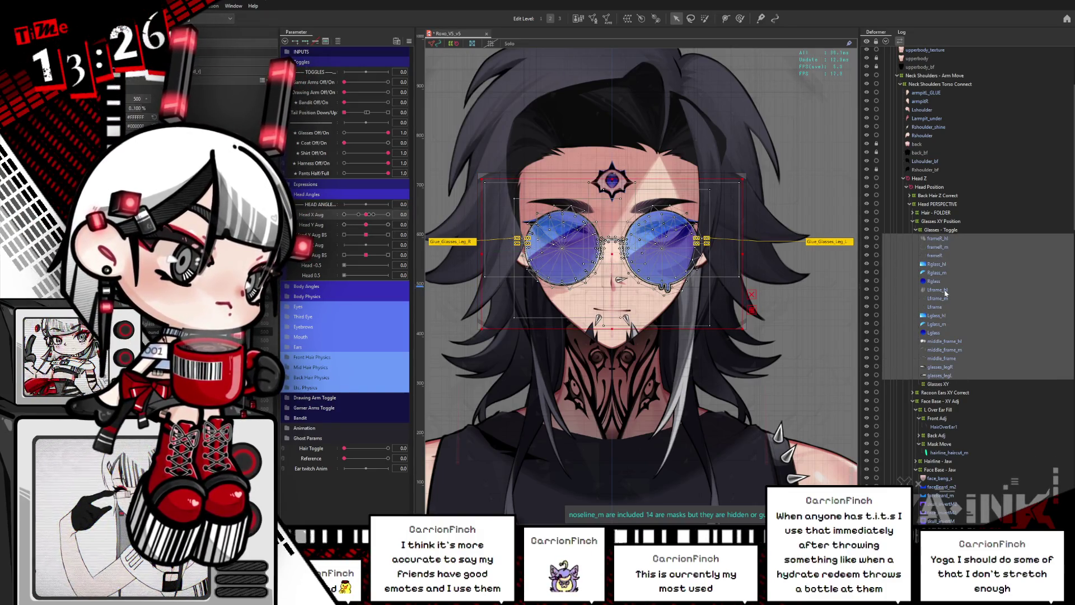
{"action": "left_click_drag", "start_coordinate": [945, 371], "coordinate": [940, 385]}
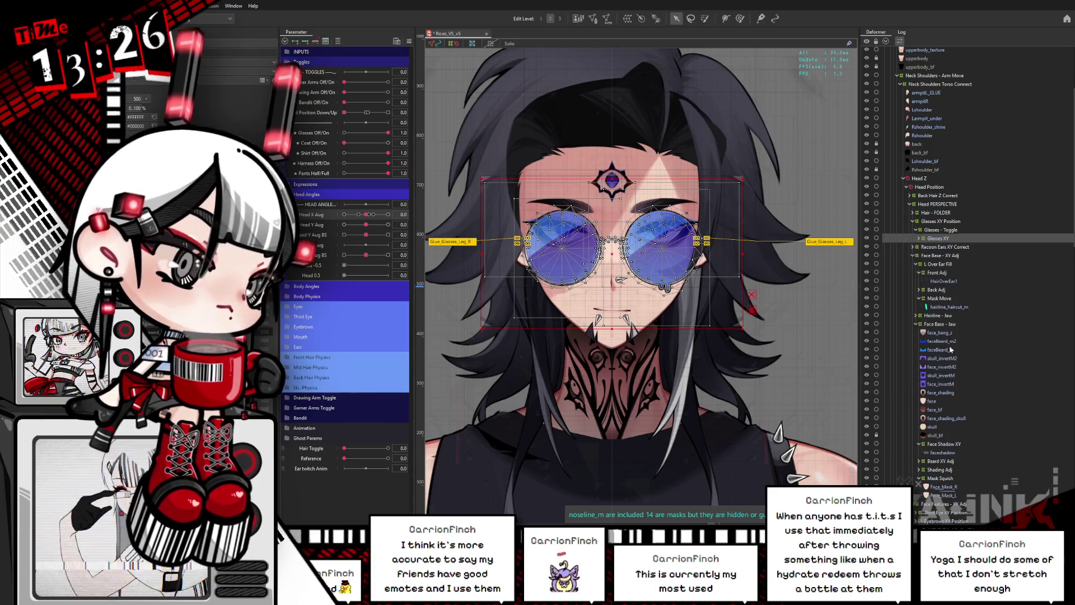
Select Glasses XY and preview the head turn with the selection overlay hidden.
{"action": "left_click", "coordinate": [934, 241]}
{"action": "left_click_drag", "start_coordinate": [368, 214], "coordinate": [396, 214]}
{"action": "left_click", "coordinate": [740, 18]}
{"action": "key", "text": "ctrl+h"}
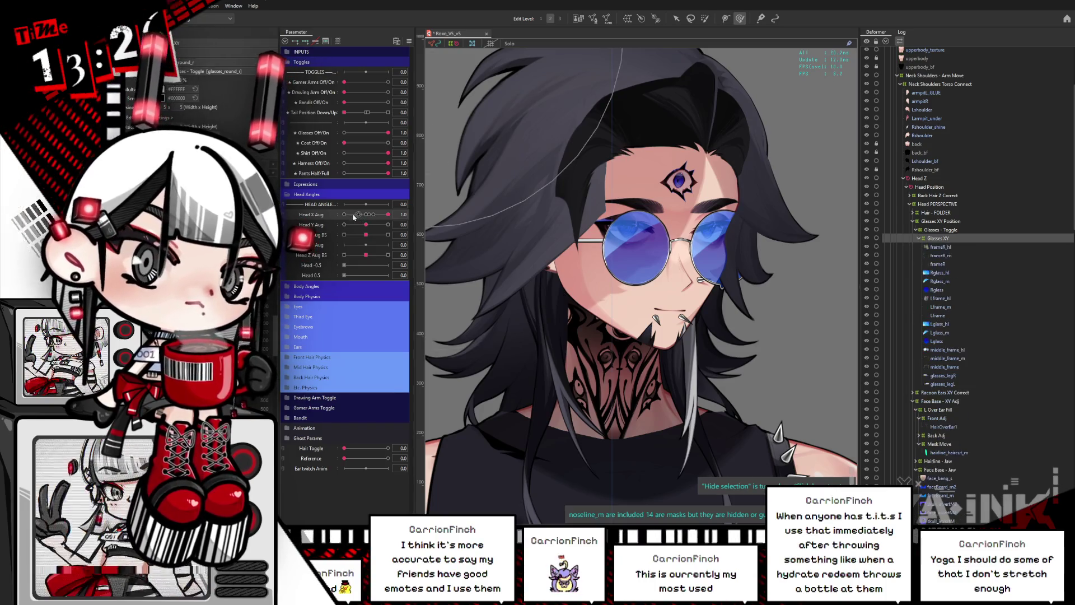
Set Head X Aug to 1.0 and compare the glasses with the overlay hidden and shown.
{"action": "key", "text": "ctrl+h"}
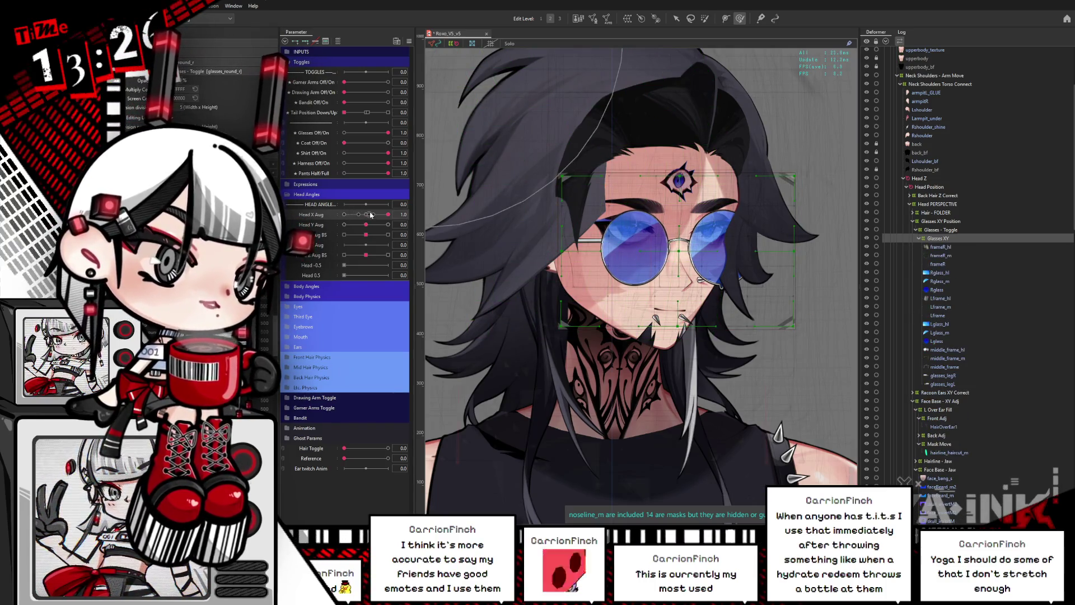
{"action": "left_click_drag", "start_coordinate": [369, 218], "coordinate": [366, 218]}
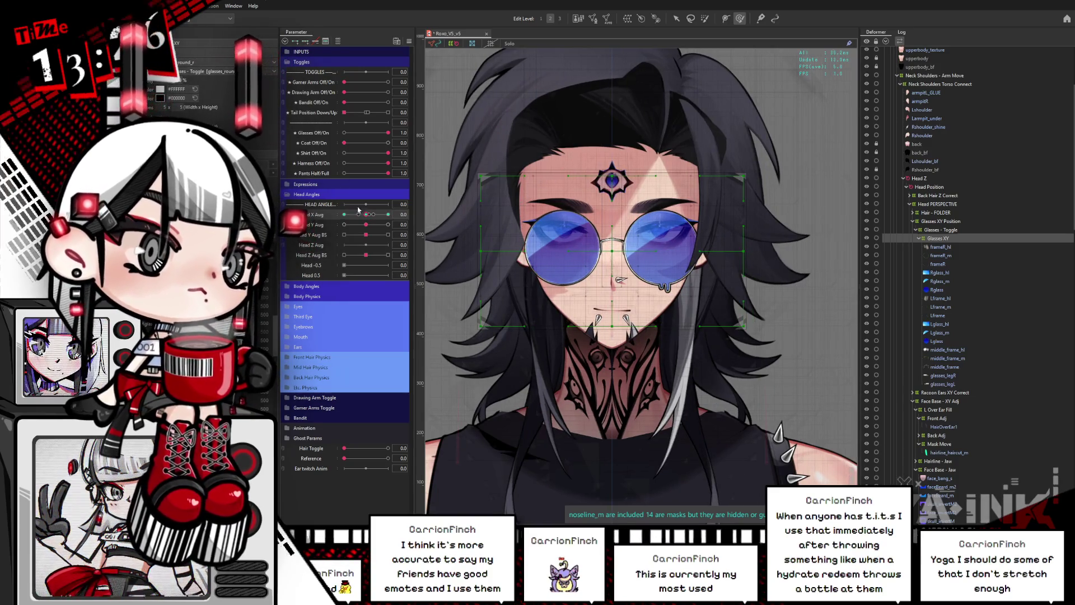
{"action": "left_click", "coordinate": [387, 215]}
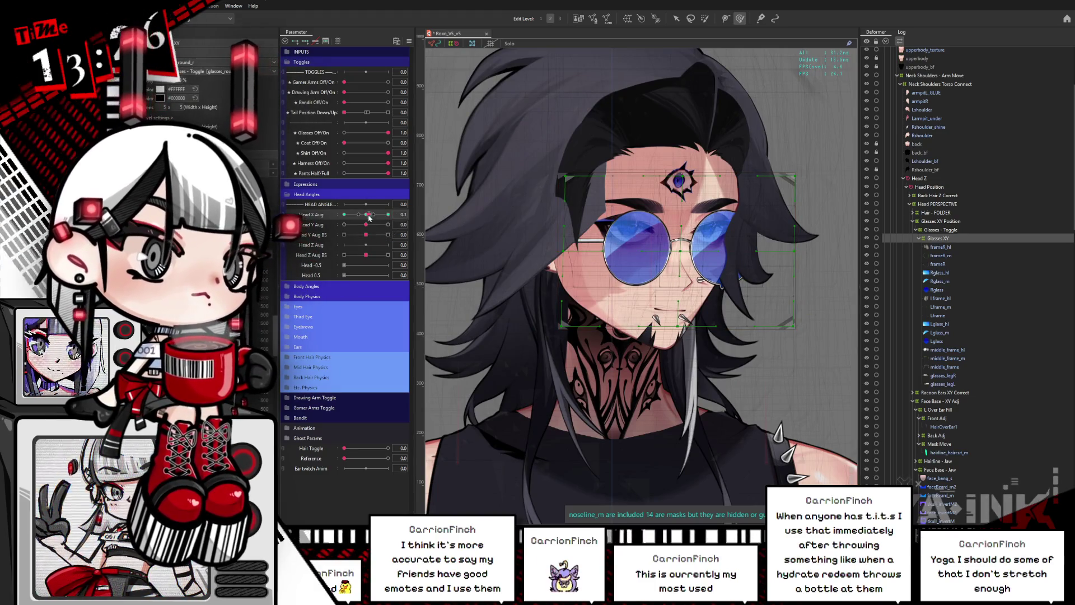
{"action": "key", "text": "ctrl+h"}
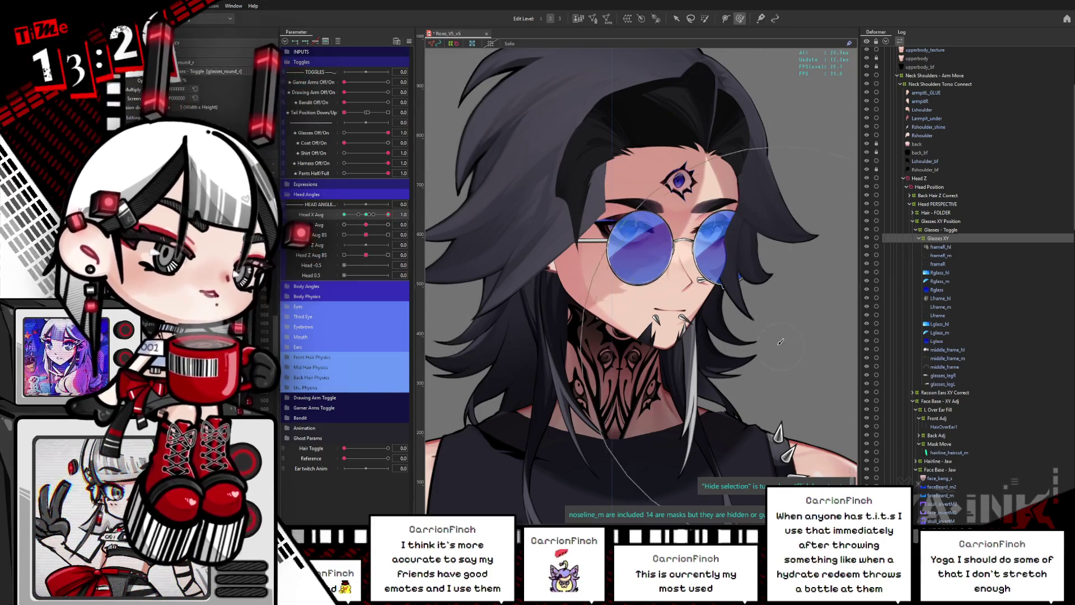
{"action": "key", "text": "ctrl+h"}
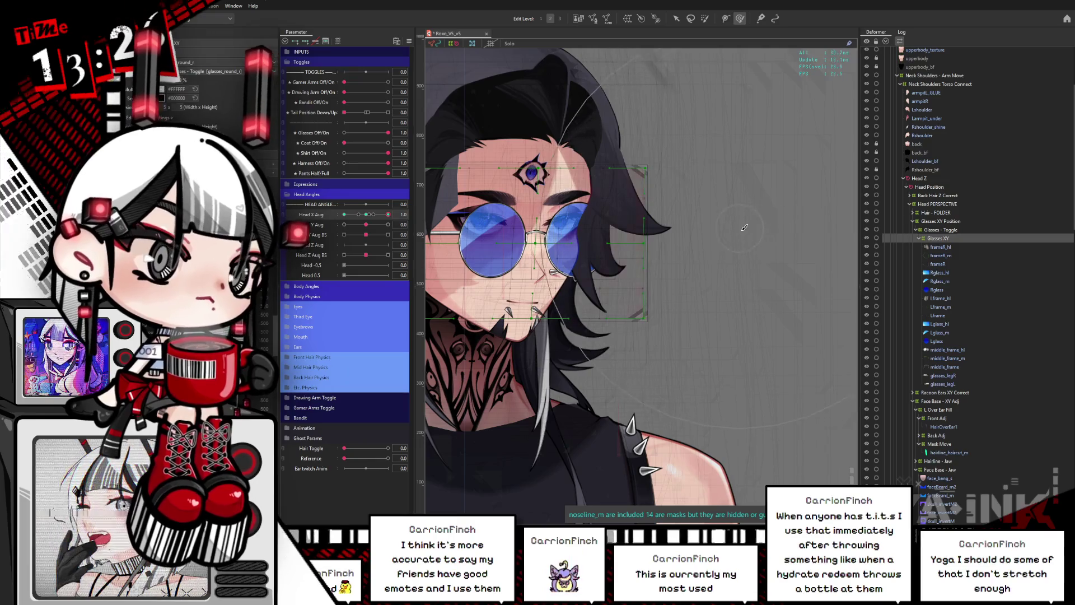
Pan the canvas up and sweep the head turn, inspecting the glasses without the overlay.
{"action": "left_click_drag", "start_coordinate": [677, 368], "coordinate": [701, 309]}
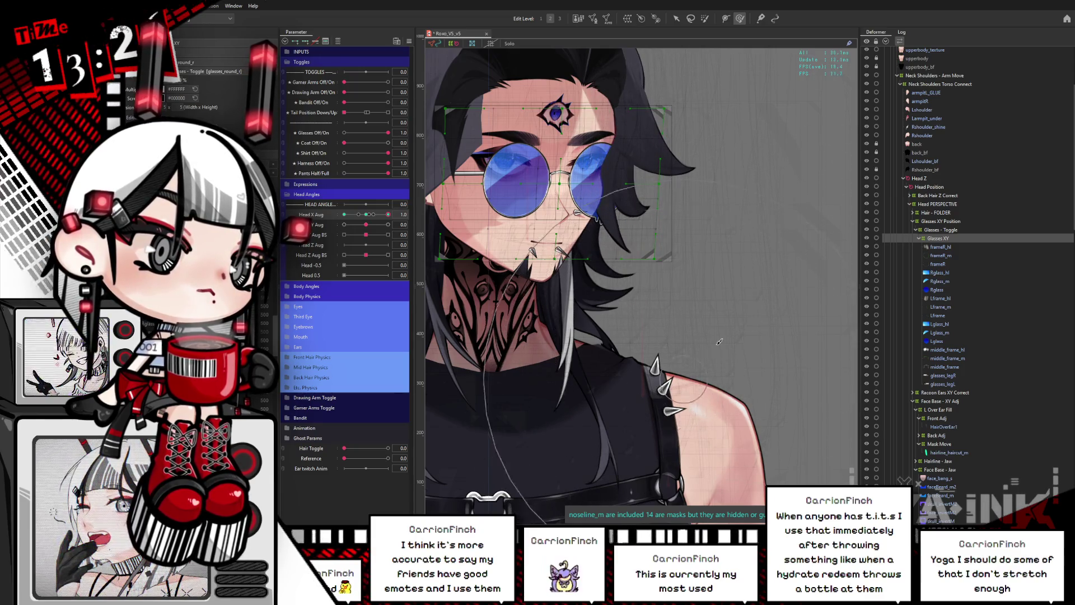
{"action": "mouse_move", "coordinate": [387, 215]}
{"action": "left_mouse_down"}
{"action": "mouse_move", "coordinate": [352, 214]}
{"action": "mouse_move", "coordinate": [387, 215]}
{"action": "left_mouse_up"}
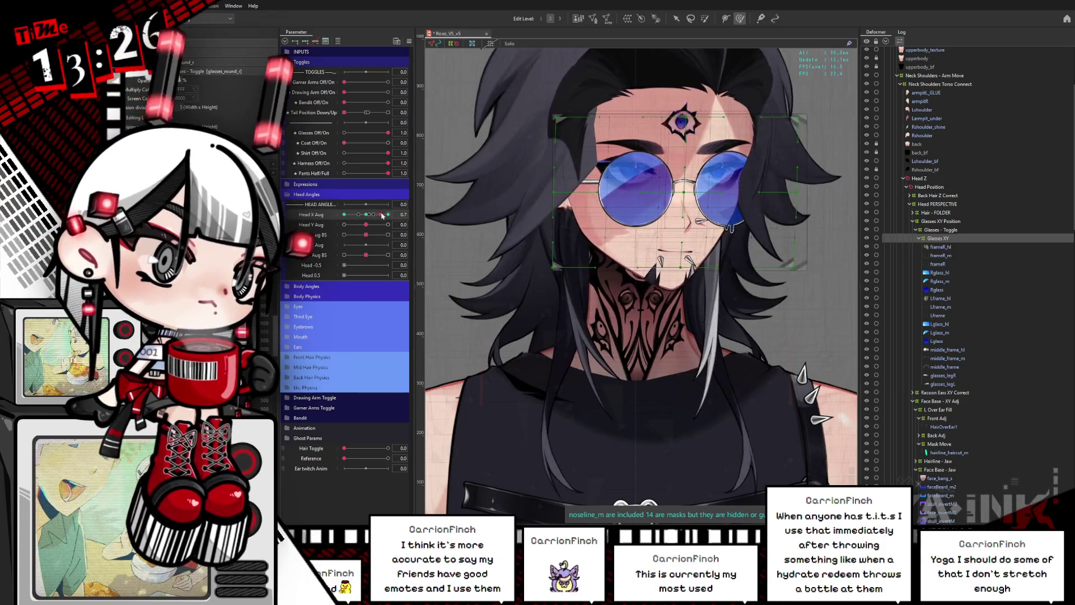
{"action": "key", "text": "ctrl+h"}
{"action": "key", "text": "ctrl+h"}
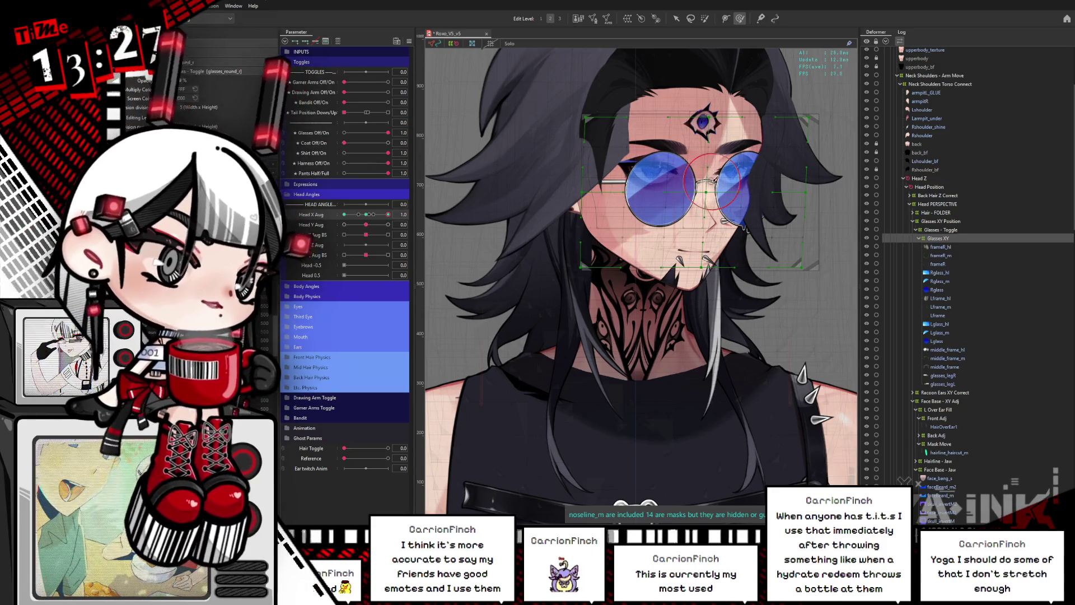
{"action": "key", "text": "ctrl+h"}
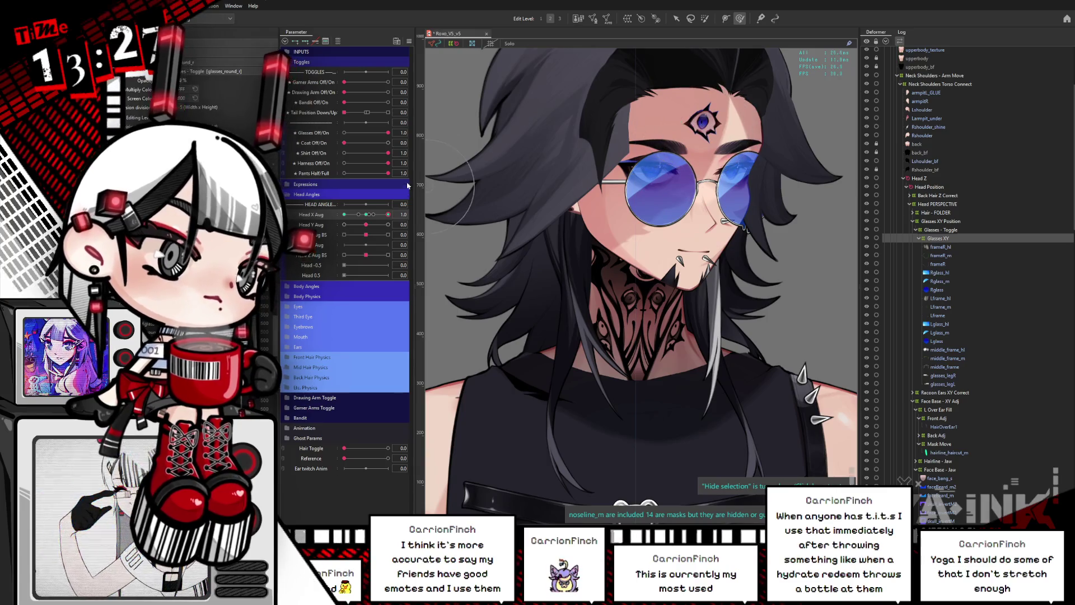
{"action": "key", "text": "ctrl+h"}
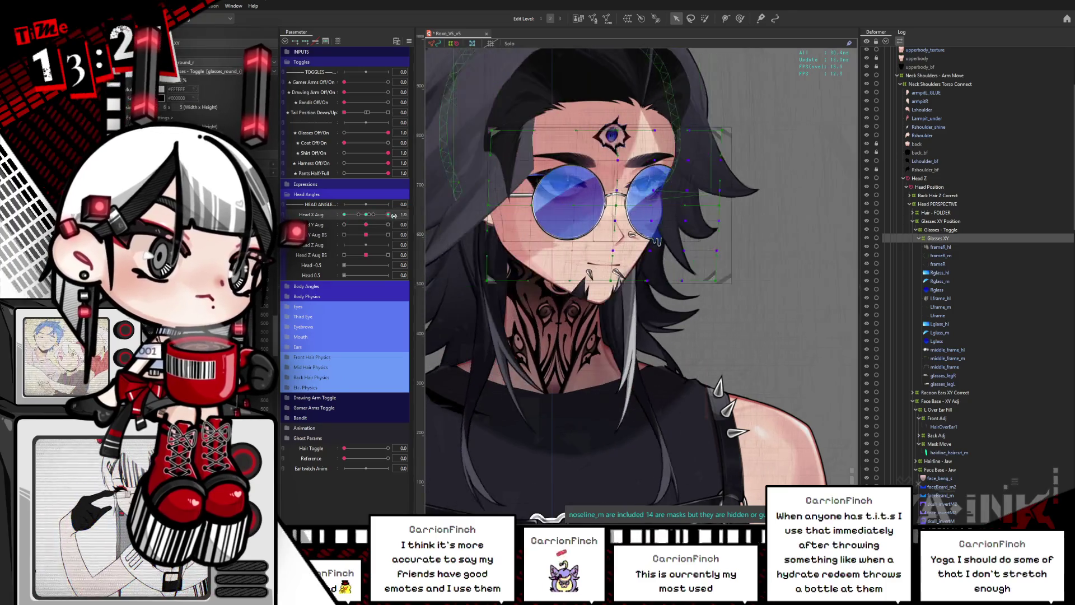
{"action": "key", "text": "ctrl+h"}
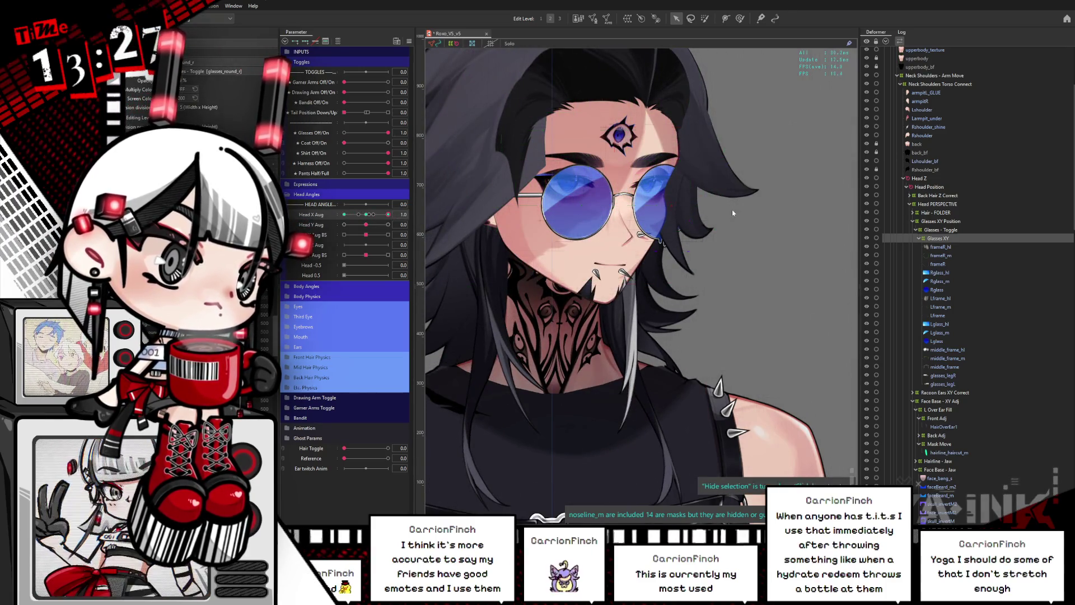
Try selecting Glasses XY points on the right side, then preview the head turn.
{"action": "key", "text": "ctrl+h"}
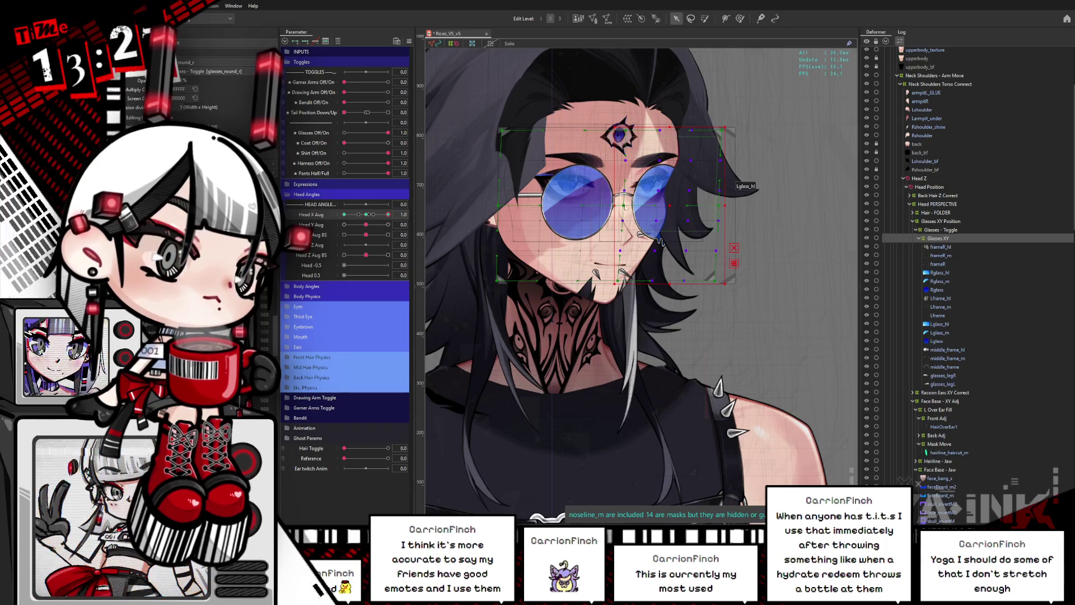
{"action": "left_click_drag", "start_coordinate": [647, 114], "coordinate": [789, 341]}
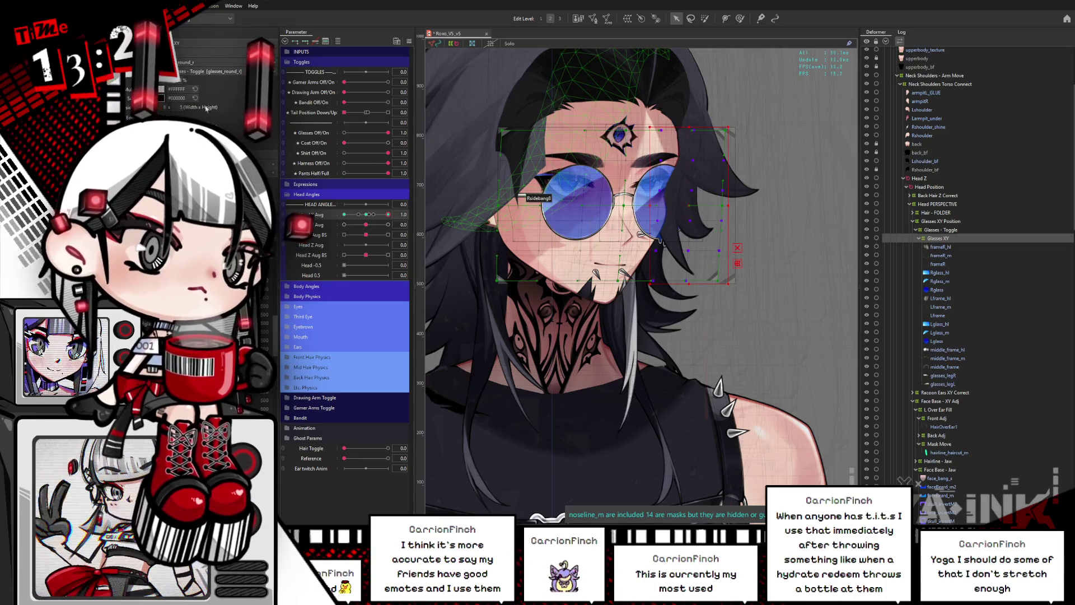
{"action": "key", "text": "Escape"}
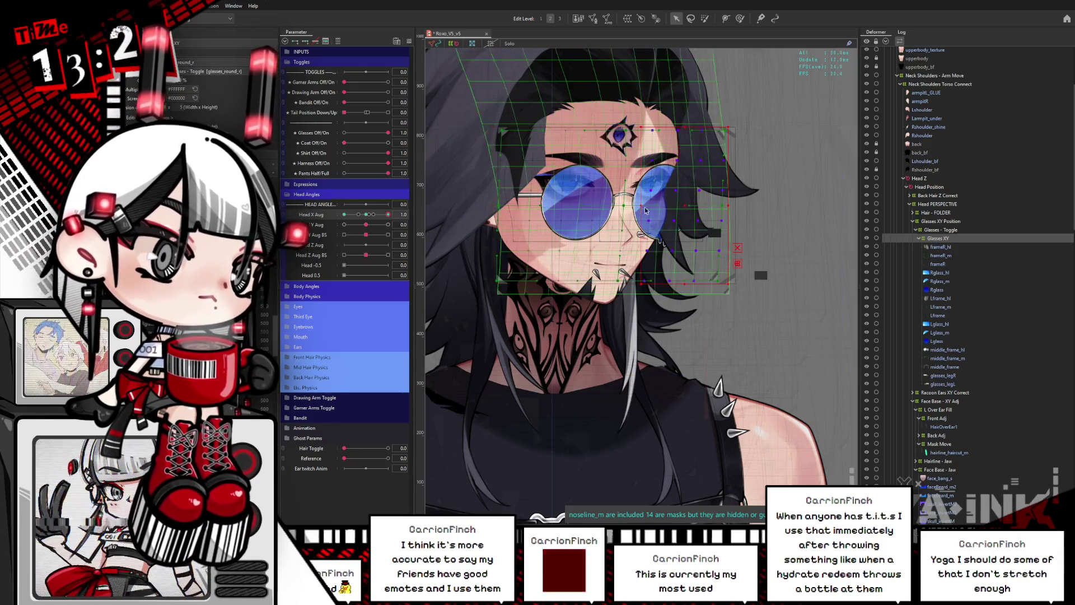
{"action": "key", "text": "ctrl+h"}
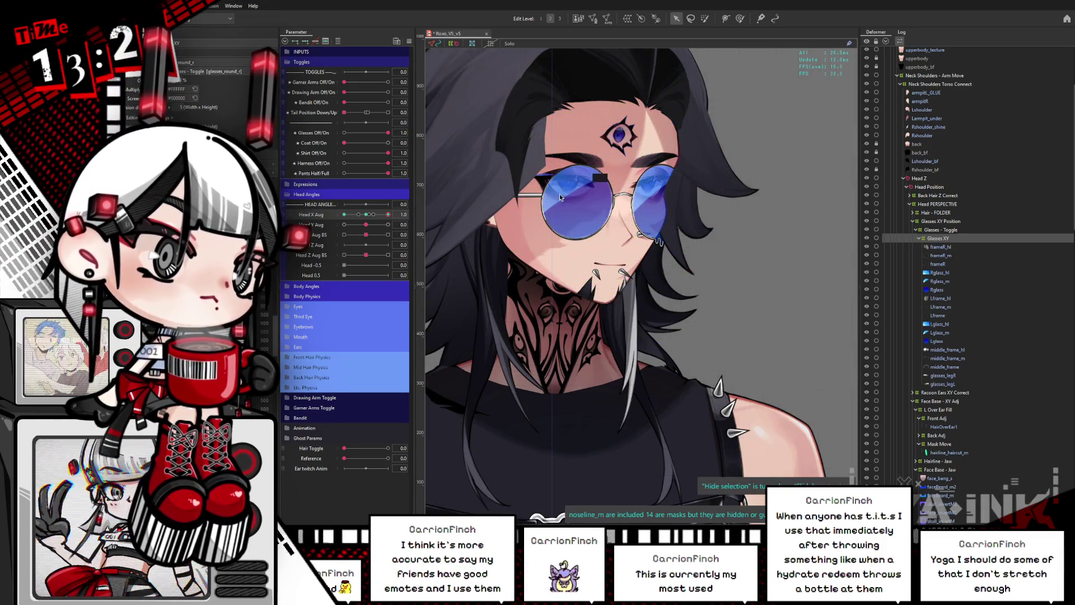
{"action": "left_click_drag", "start_coordinate": [366, 216], "coordinate": [394, 211]}
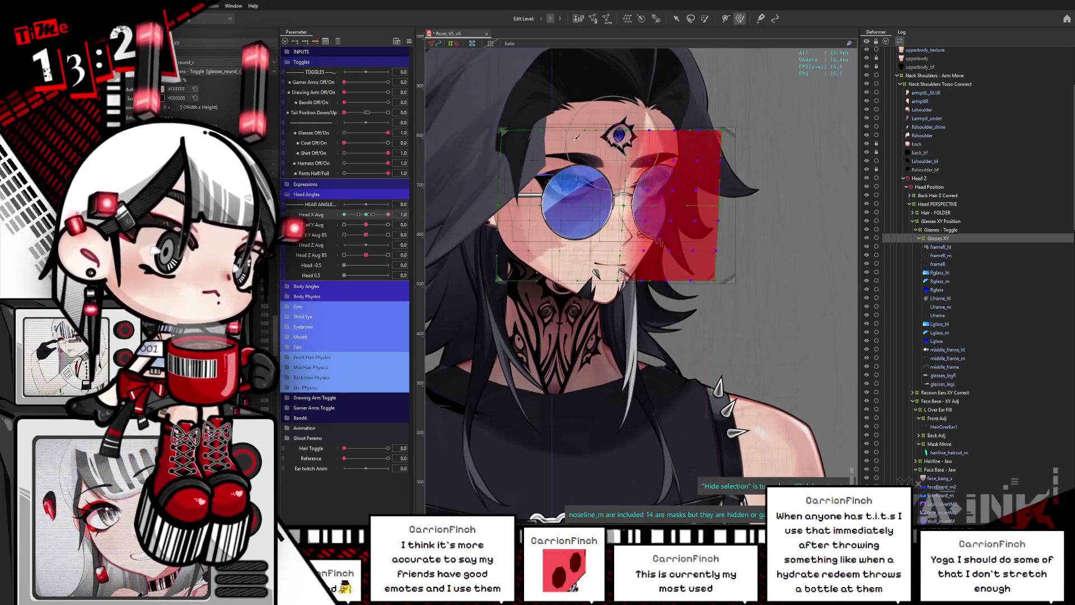
{"action": "key", "text": "ctrl+h"}
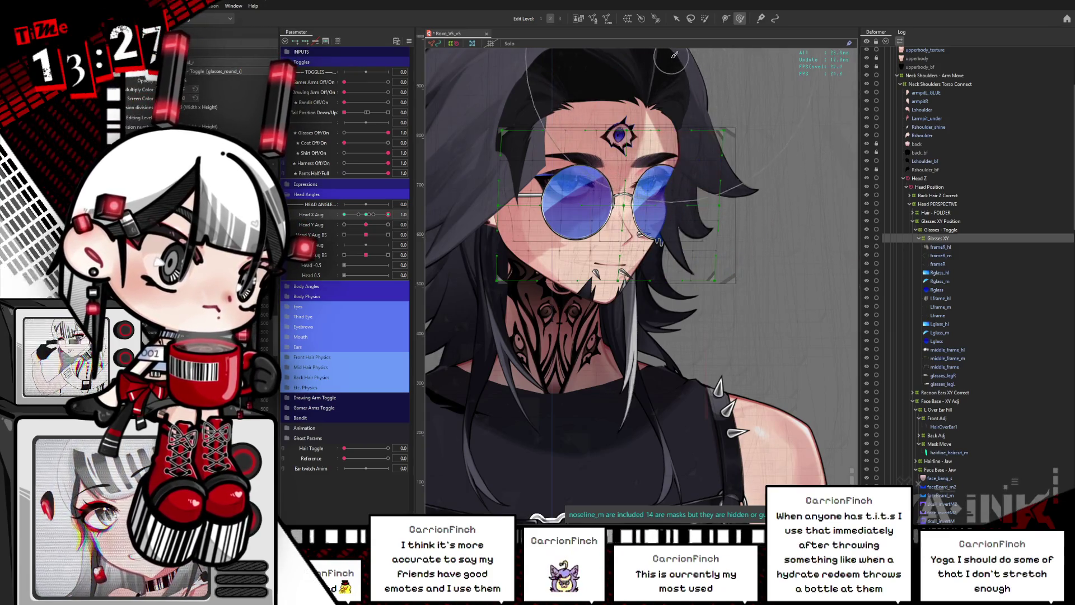
Brush-reshape the Glasses XY warp points so the glasses follow the face at Head X Aug 1.0.
{"action": "mouse_move", "coordinate": [710, 144]}
{"action": "left_mouse_down"}
{"action": "mouse_move", "coordinate": [616, 252]}
{"action": "mouse_move", "coordinate": [599, 363]}
{"action": "mouse_move", "coordinate": [700, 459]}
{"action": "mouse_move", "coordinate": [735, 328]}
{"action": "mouse_move", "coordinate": [699, 403]}
{"action": "mouse_move", "coordinate": [784, 330]}
{"action": "mouse_move", "coordinate": [761, 140]}
{"action": "mouse_move", "coordinate": [750, 130]}
{"action": "mouse_move", "coordinate": [732, 167]}
{"action": "mouse_move", "coordinate": [560, 84]}
{"action": "mouse_move", "coordinate": [548, 56]}
{"action": "mouse_move", "coordinate": [695, 58]}
{"action": "left_mouse_up"}
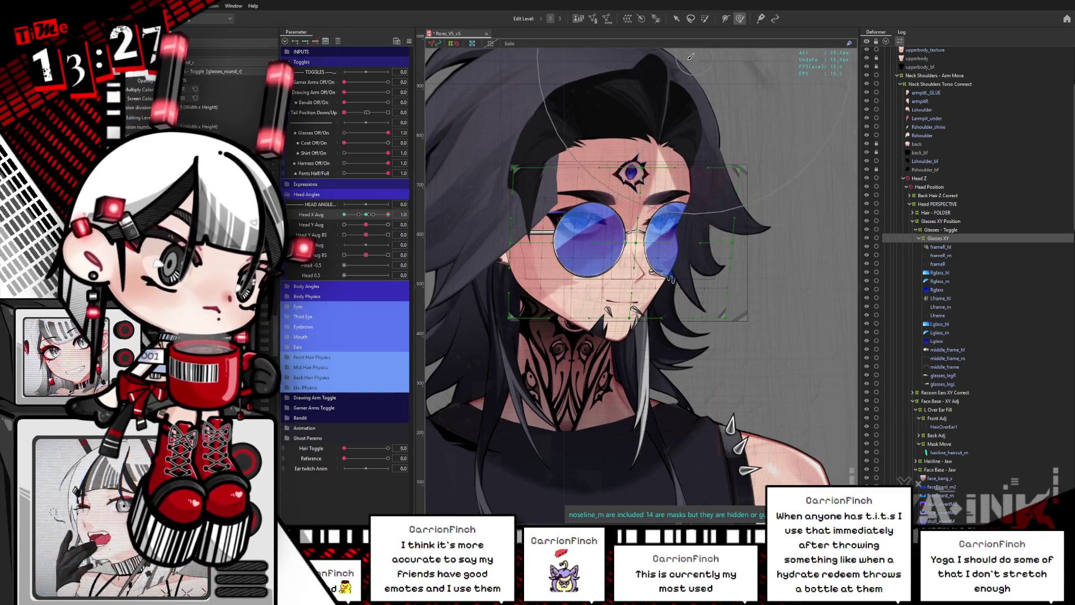
{"action": "mouse_move", "coordinate": [388, 215]}
{"action": "left_mouse_down"}
{"action": "mouse_move", "coordinate": [366, 216]}
{"action": "mouse_move", "coordinate": [388, 214]}
{"action": "left_mouse_up"}
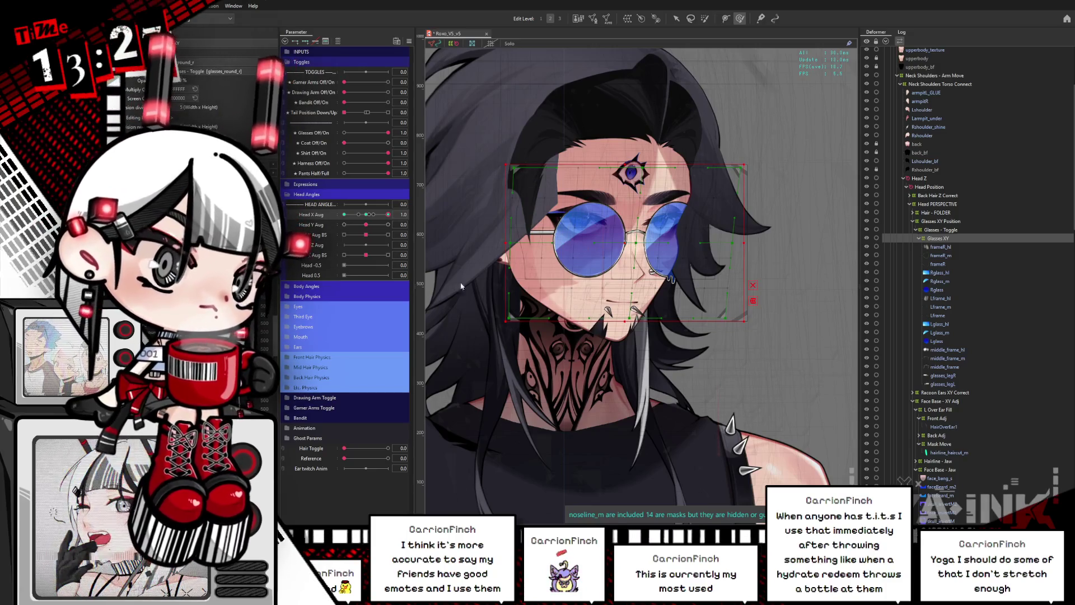
{"action": "mouse_move", "coordinate": [388, 214]}
{"action": "left_mouse_down"}
{"action": "mouse_move", "coordinate": [343, 215]}
{"action": "mouse_move", "coordinate": [388, 214]}
{"action": "left_mouse_up"}
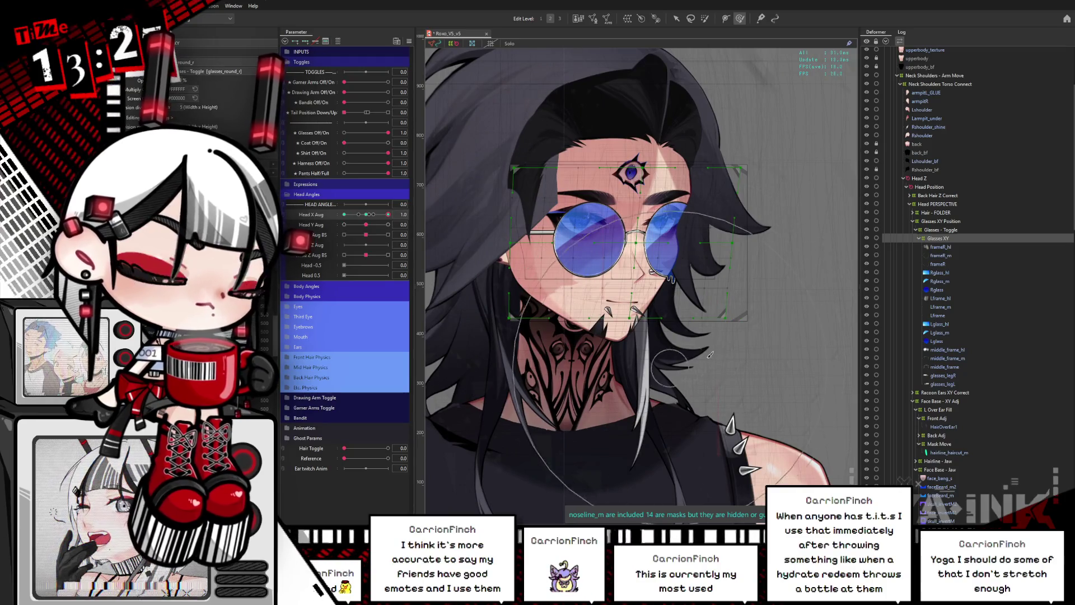
{"action": "scroll", "coordinate": [634, 287], "scroll_direction": "down", "scroll_amount": 2}
{"action": "mouse_move", "coordinate": [634, 288]}
{"action": "left_mouse_down"}
{"action": "mouse_move", "coordinate": [728, 425]}
{"action": "mouse_move", "coordinate": [560, 392]}
{"action": "mouse_move", "coordinate": [537, 235]}
{"action": "mouse_move", "coordinate": [627, 303]}
{"action": "mouse_move", "coordinate": [560, 448]}
{"action": "mouse_move", "coordinate": [644, 392]}
{"action": "mouse_move", "coordinate": [504, 437]}
{"action": "mouse_move", "coordinate": [449, 302]}
{"action": "left_mouse_up"}
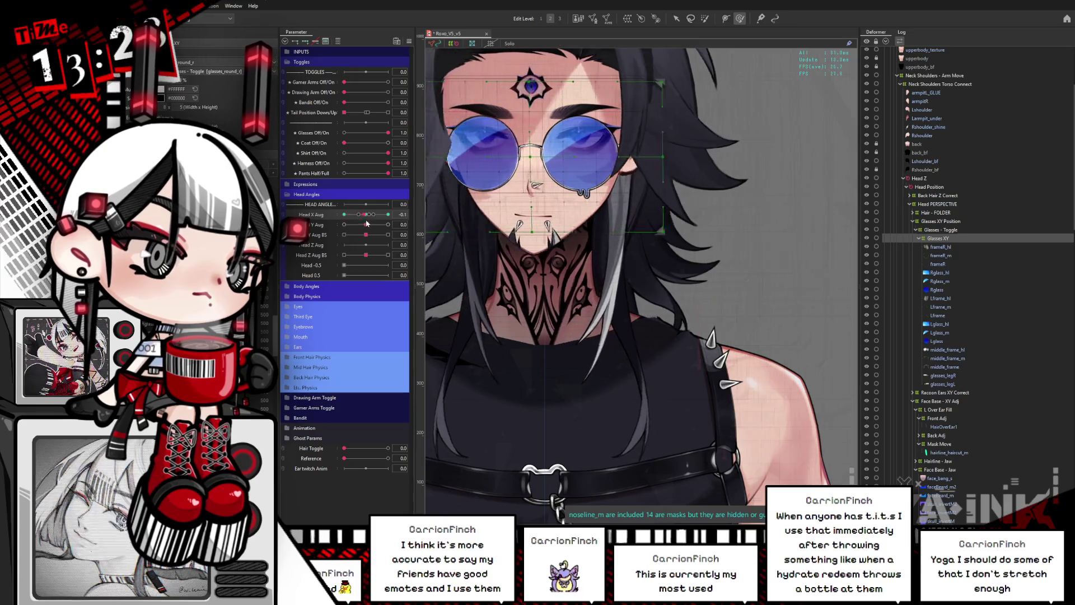
{"action": "mouse_move", "coordinate": [593, 279]}
{"action": "left_mouse_down"}
{"action": "mouse_move", "coordinate": [633, 482]}
{"action": "mouse_move", "coordinate": [758, 320]}
{"action": "left_mouse_up"}
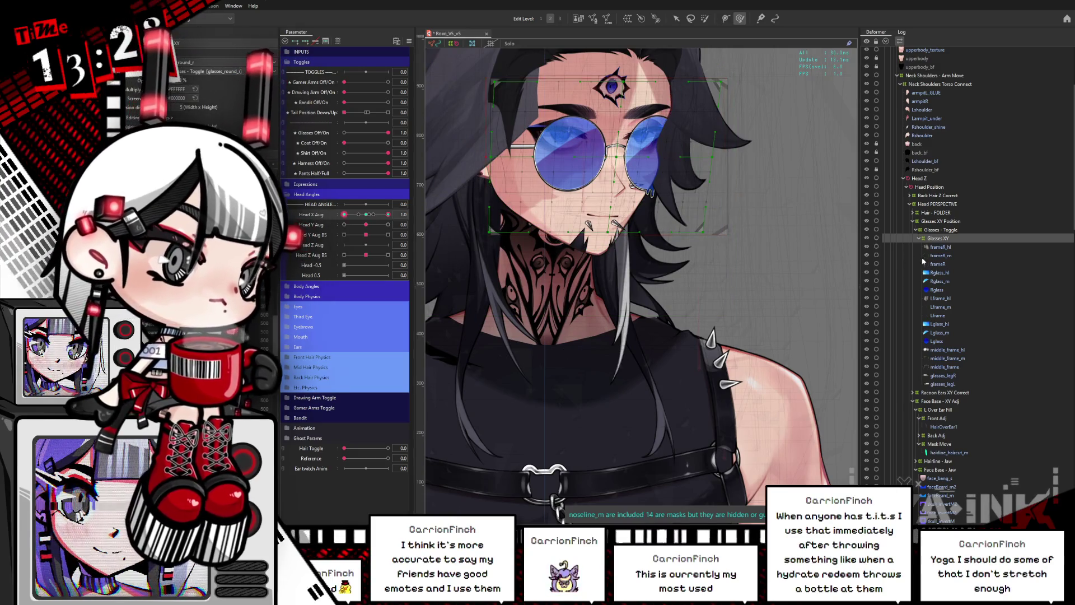
{"action": "left_click", "coordinate": [941, 255]}
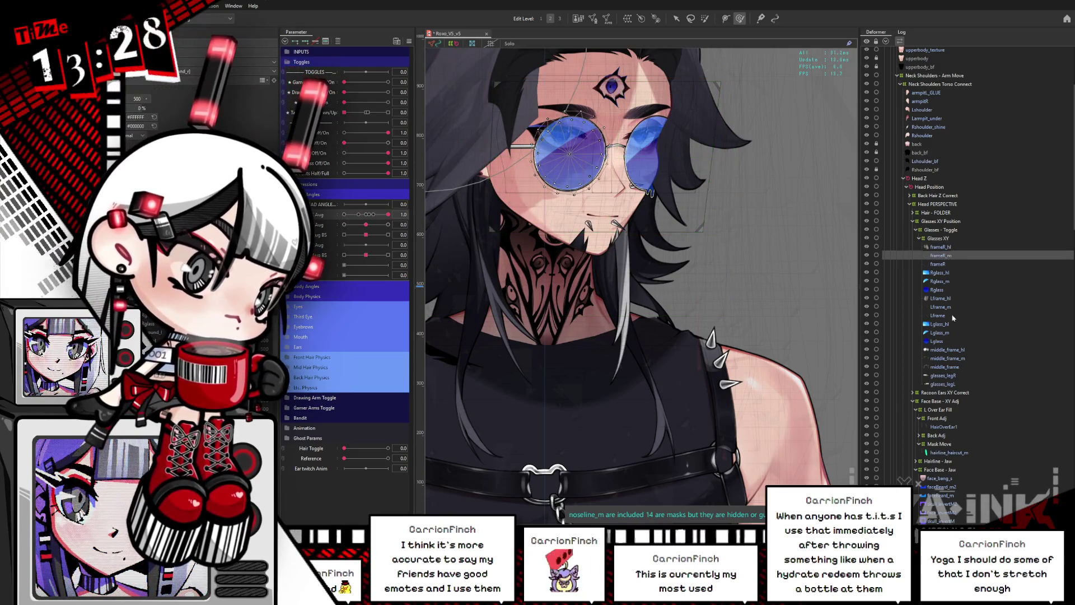
Select middle_frame_m and middle_frame and reshape the bridge mesh with an enlarged brush.
{"action": "left_click", "coordinate": [946, 358]}
{"action": "left_click", "coordinate": [945, 367], "text": "ctrl"}
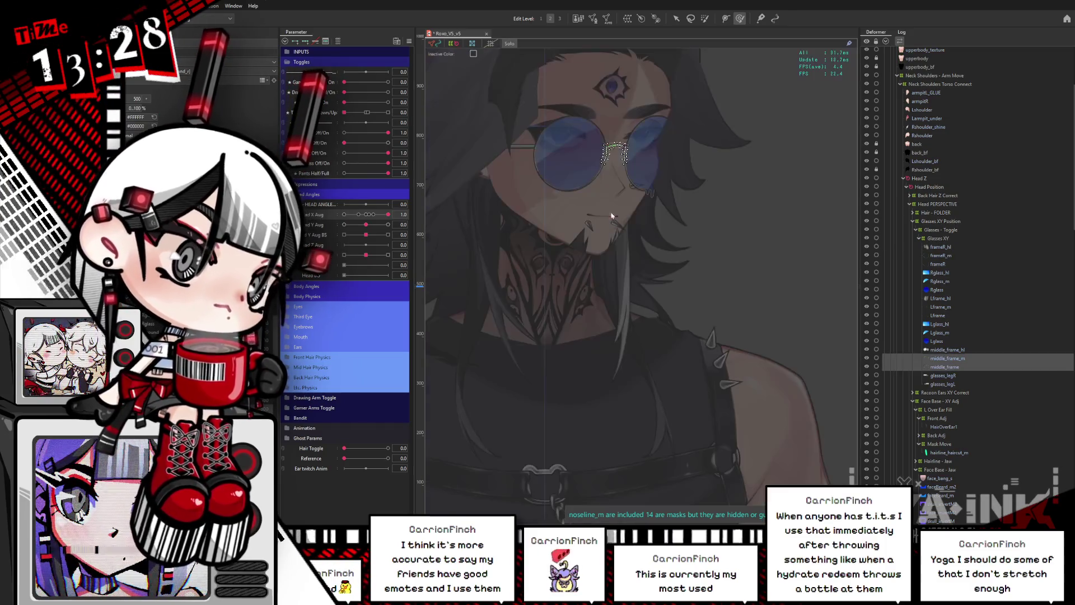
{"action": "key", "text": "b"}
{"action": "scroll", "coordinate": [672, 190], "scroll_direction": "up", "scroll_amount": 5}
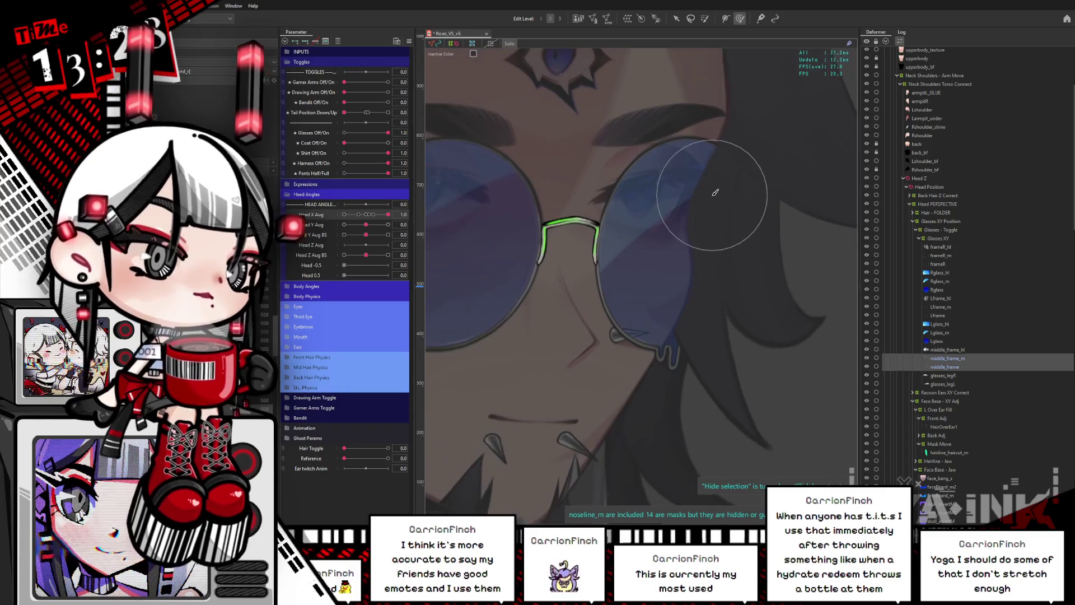
{"action": "key", "text": "bracketright"}
{"action": "key", "text": "bracketright"}
{"action": "key", "text": "bracketright"}
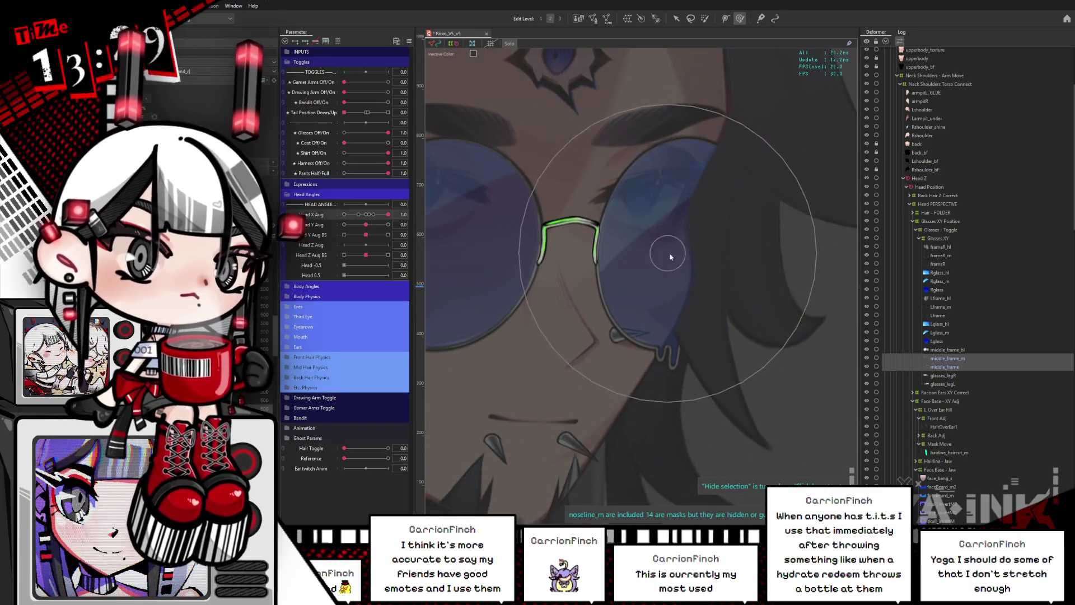
{"action": "scroll", "coordinate": [447, 274], "scroll_direction": "up", "scroll_amount": 2}
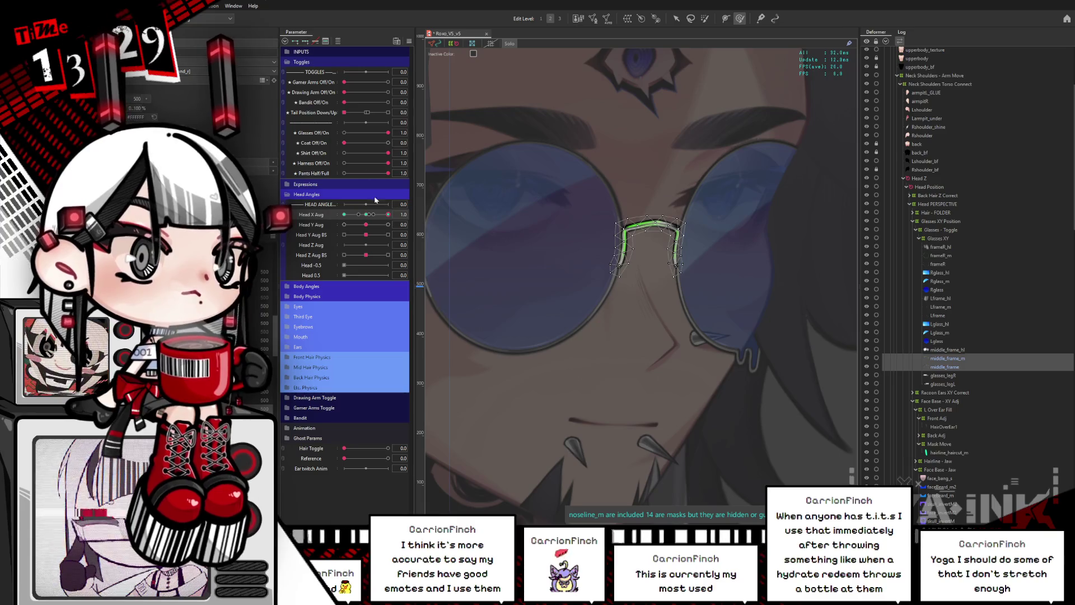
{"action": "key", "text": "ctrl+h"}
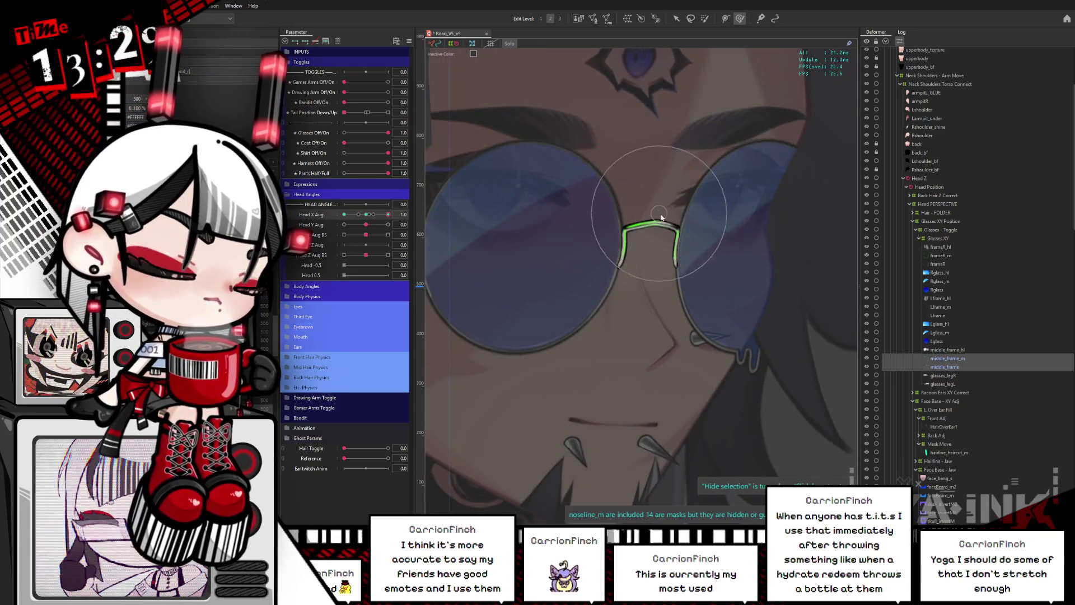
{"action": "key", "text": "Return"}
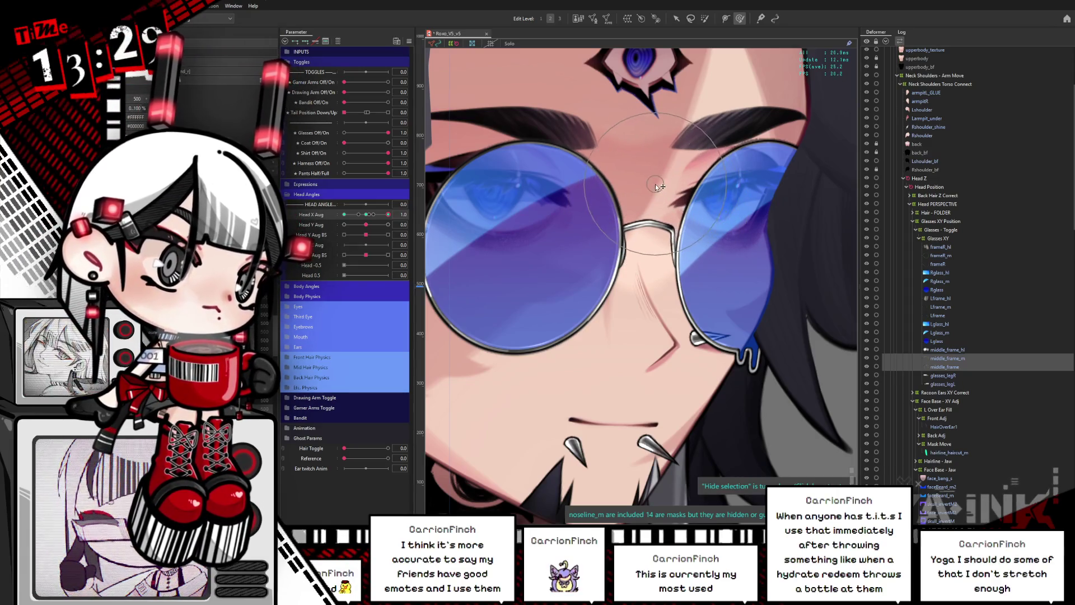
Scrub Head X Aug between front and full side to test how the bridge fits.
{"action": "mouse_move", "coordinate": [388, 215]}
{"action": "left_mouse_down"}
{"action": "mouse_move", "coordinate": [347, 214]}
{"action": "mouse_move", "coordinate": [400, 210]}
{"action": "left_mouse_up"}
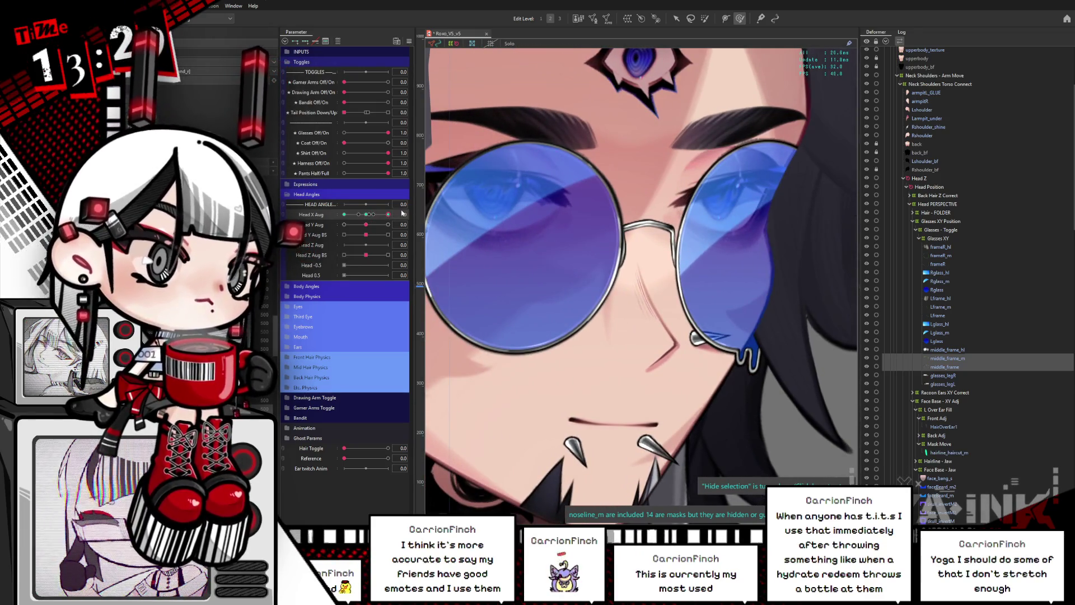
{"action": "left_click", "coordinate": [365, 215]}
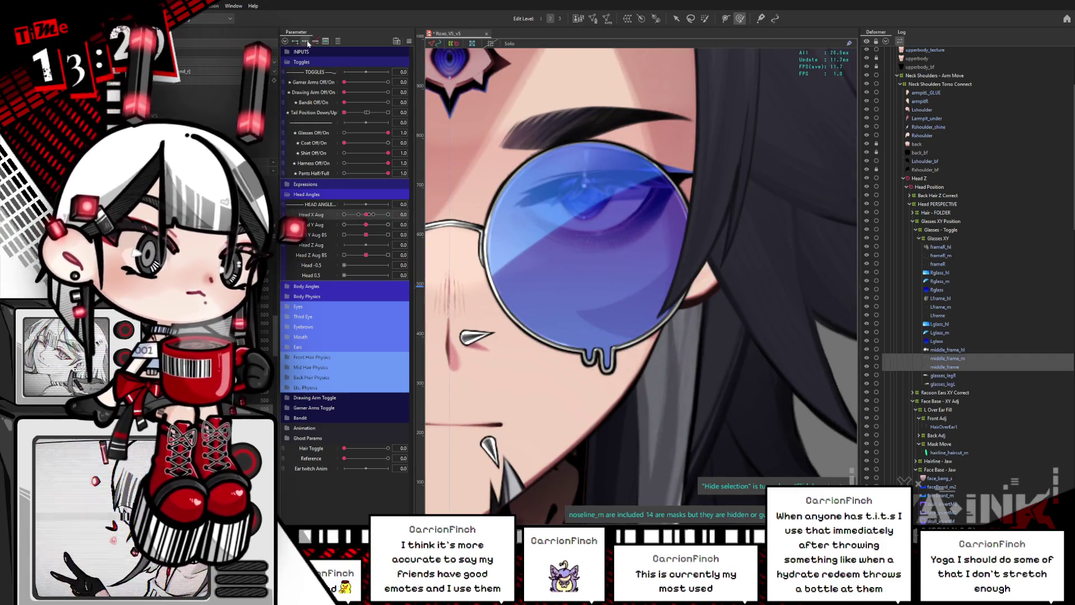
{"action": "left_click_drag", "start_coordinate": [365, 216], "coordinate": [388, 214]}
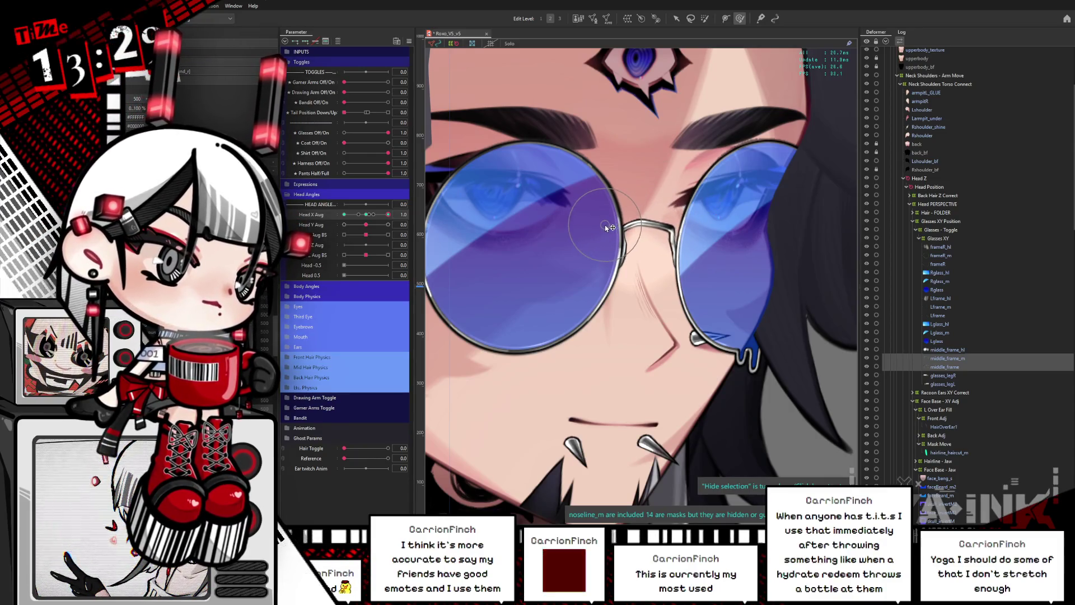
{"action": "left_click", "coordinate": [652, 224]}
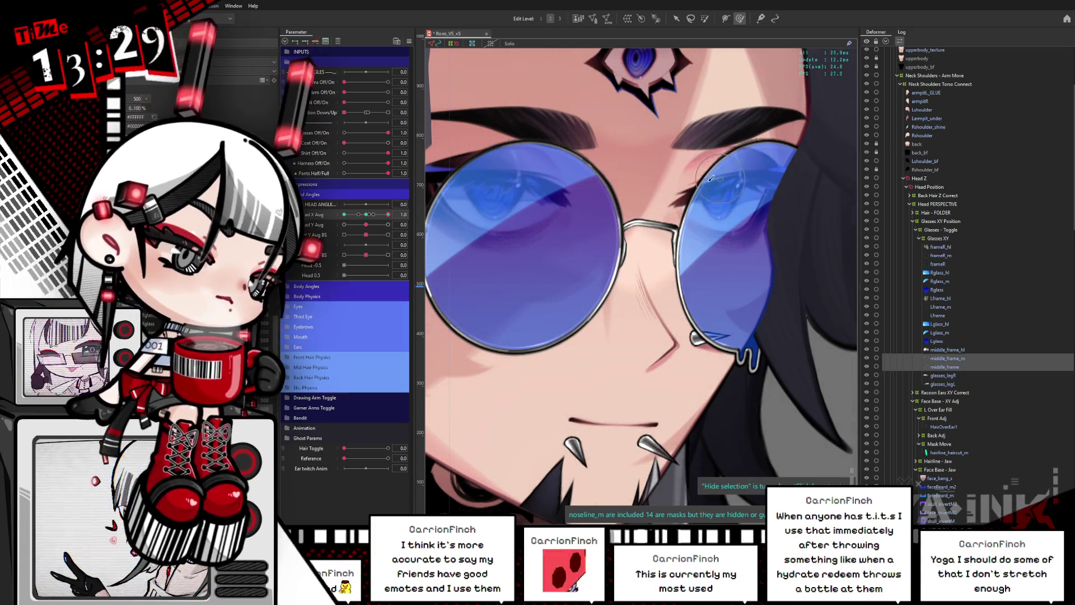
{"action": "left_click", "coordinate": [369, 215]}
{"action": "left_click_drag", "start_coordinate": [368, 215], "coordinate": [396, 213]}
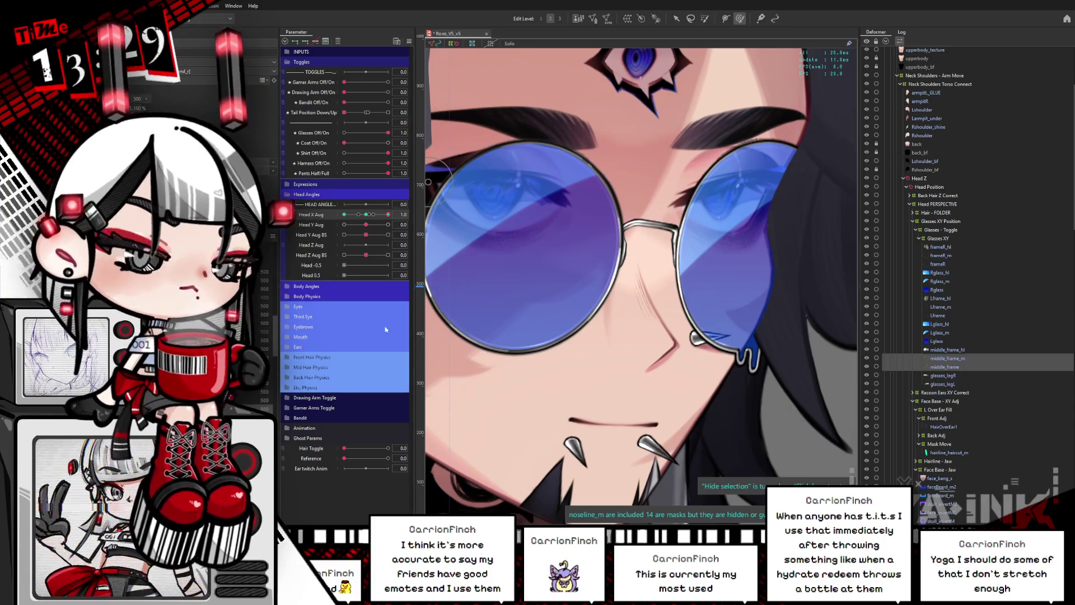
{"action": "left_click_drag", "start_coordinate": [374, 214], "coordinate": [369, 217]}
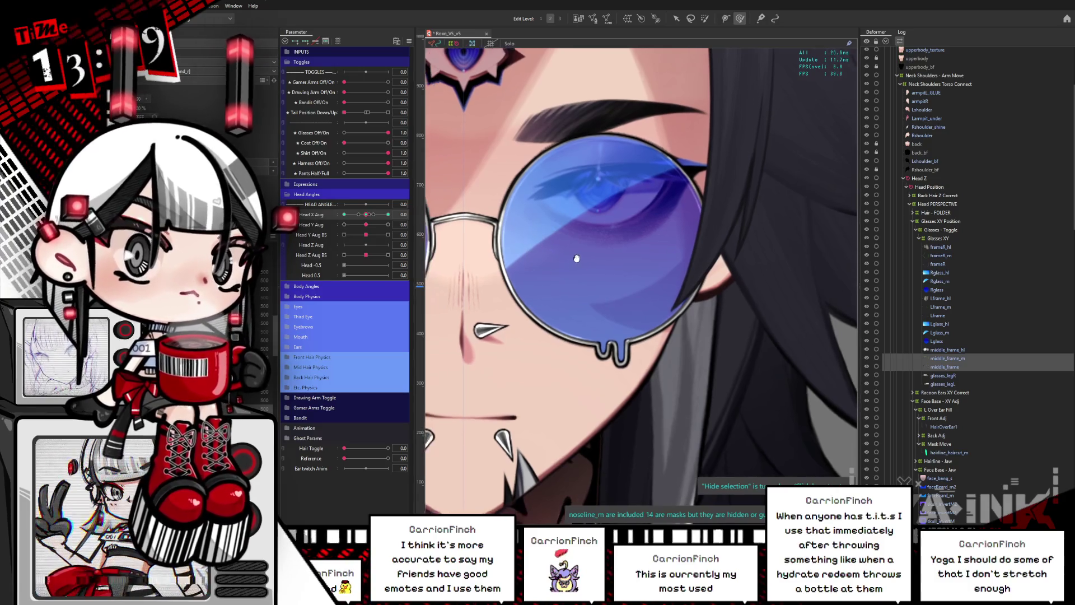
{"action": "left_click_drag", "start_coordinate": [367, 218], "coordinate": [502, 206]}
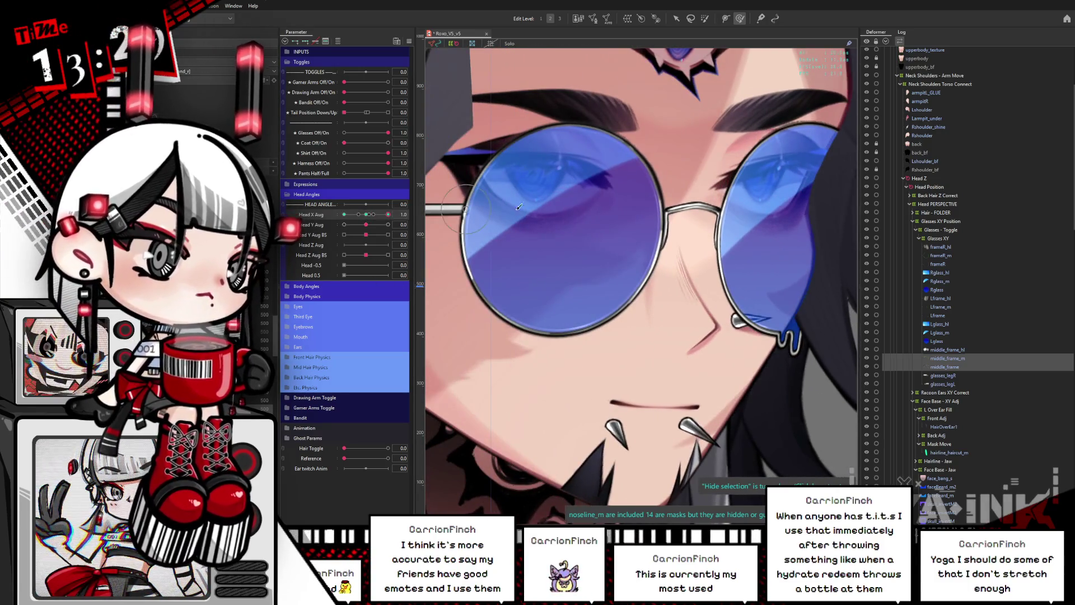
{"action": "scroll", "coordinate": [626, 213], "scroll_direction": "down", "scroll_amount": 4}
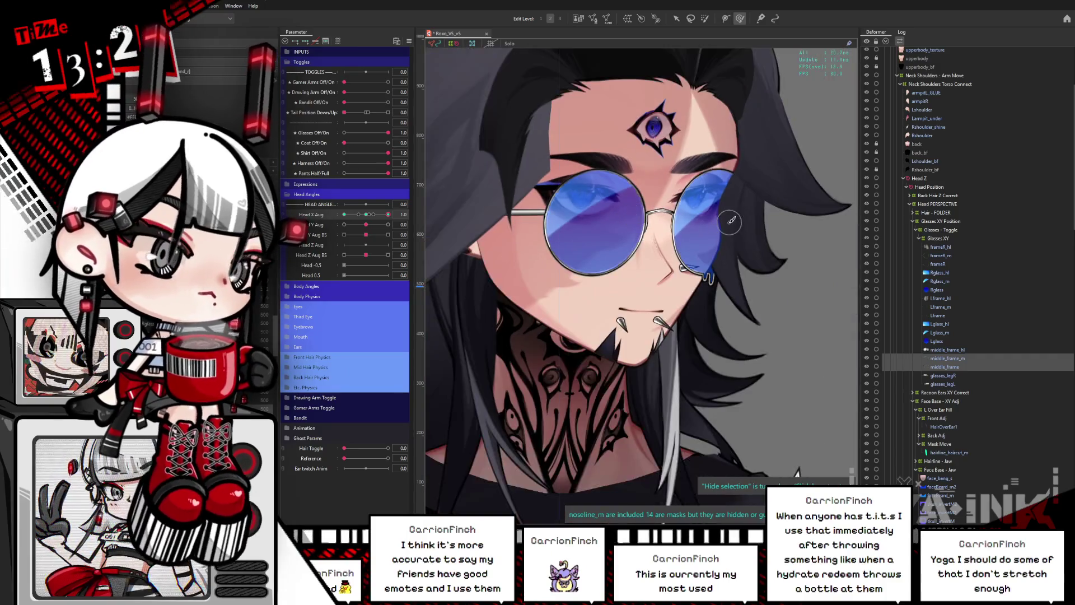
Scrub Head X Aug back and forth, then zoom in on the glasses bridge.
{"action": "left_click_drag", "start_coordinate": [366, 214], "coordinate": [401, 204]}
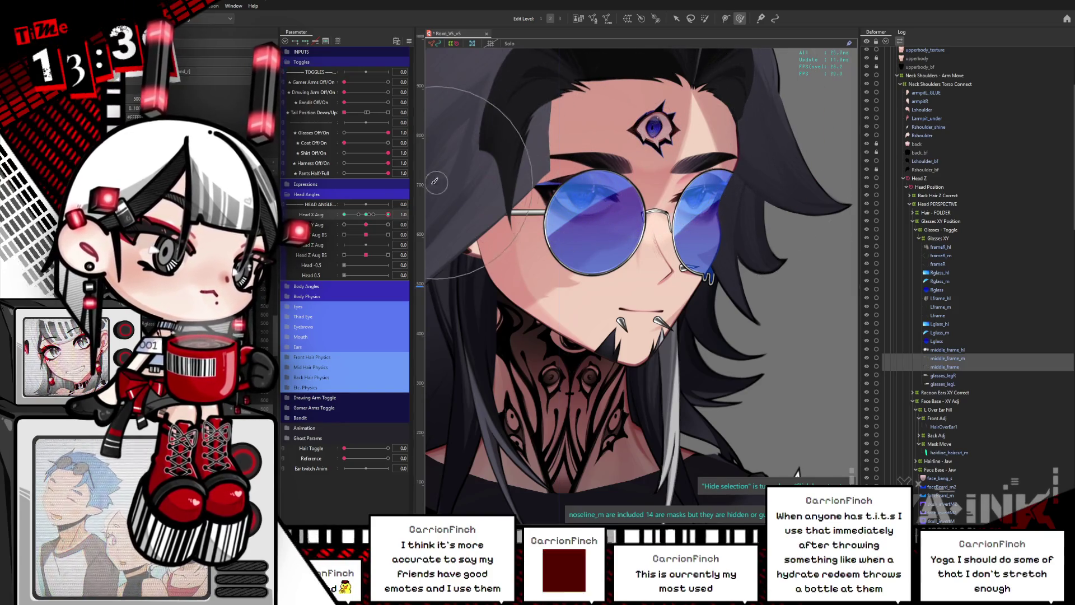
{"action": "left_click_drag", "start_coordinate": [367, 214], "coordinate": [392, 214]}
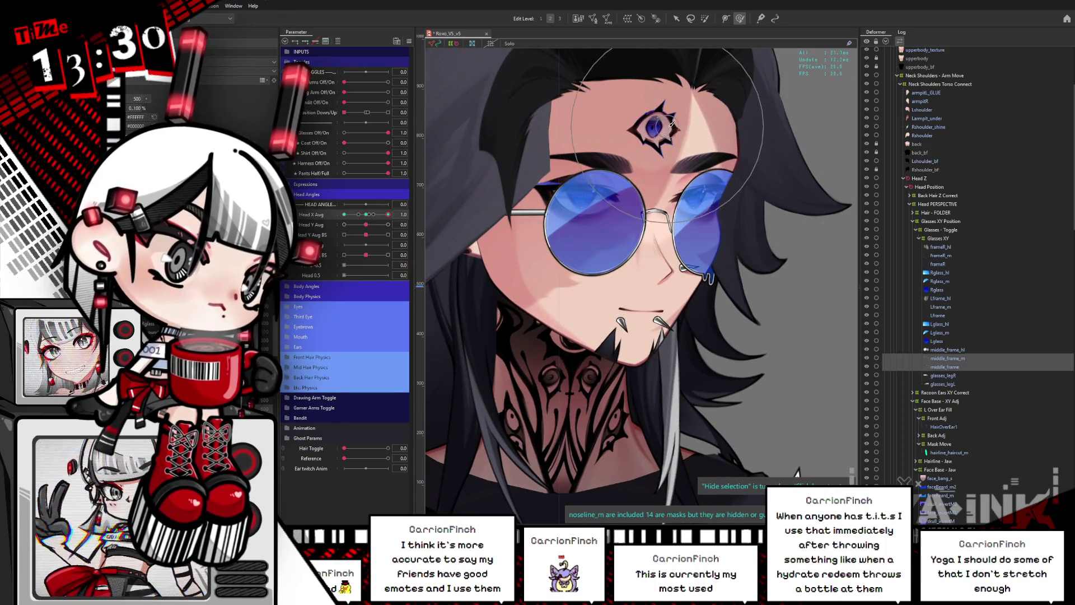
{"action": "left_click_drag", "start_coordinate": [378, 215], "coordinate": [389, 215]}
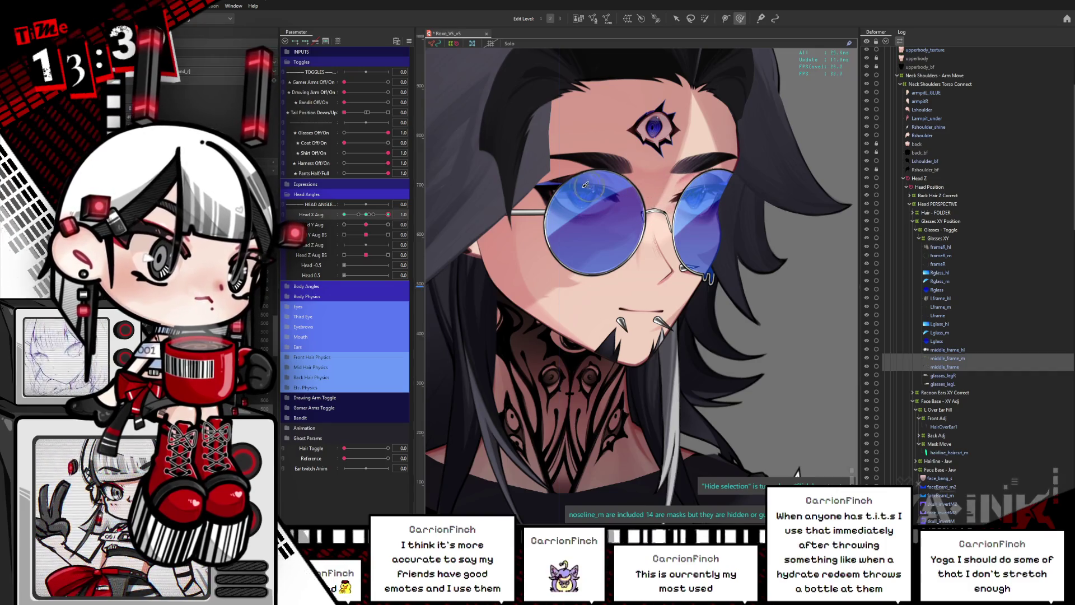
{"action": "scroll", "coordinate": [683, 234], "scroll_direction": "up", "scroll_amount": 2}
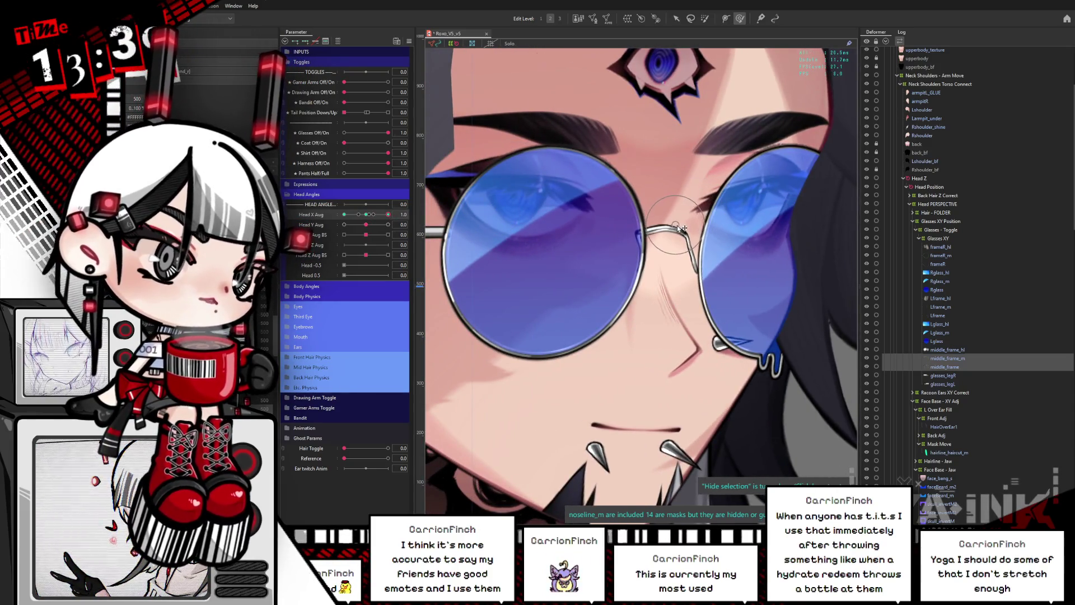
Select the middle_frame bridge mesh, zoom in, and compare it with the mesh overlay on and off.
{"action": "left_click", "coordinate": [694, 258]}
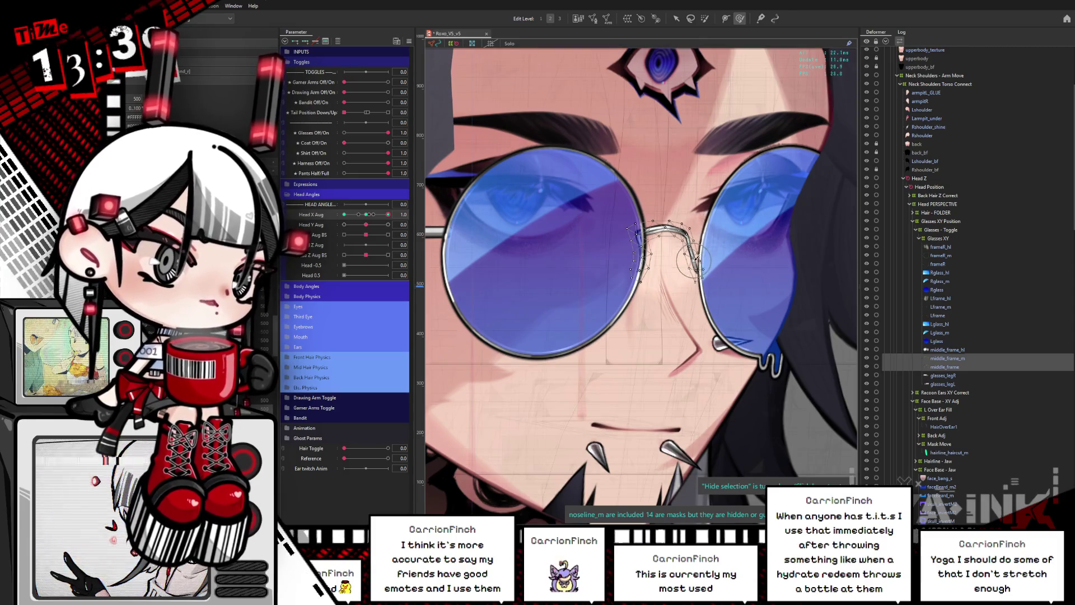
{"action": "left_click", "coordinate": [692, 259]}
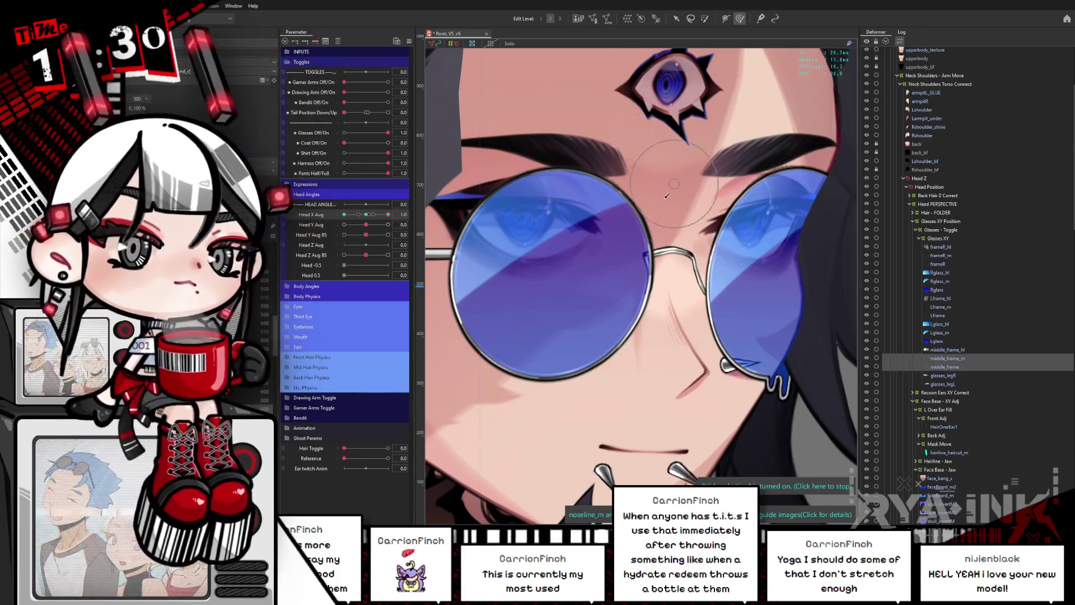
{"action": "left_click", "coordinate": [684, 222]}
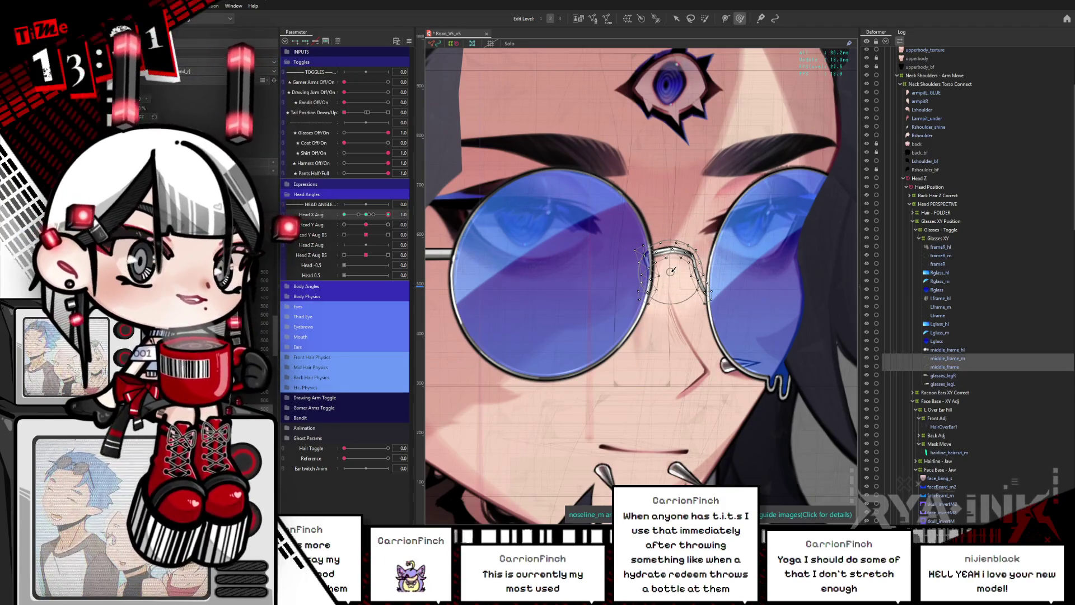
{"action": "scroll", "coordinate": [671, 271], "scroll_direction": "up", "scroll_amount": 2}
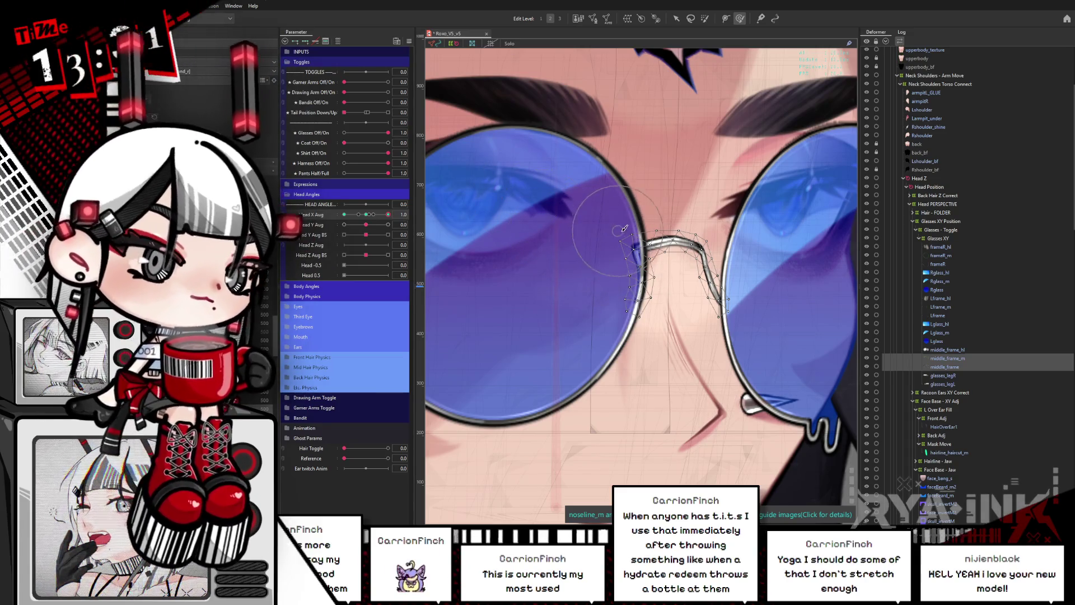
{"action": "key", "text": "ctrl+h"}
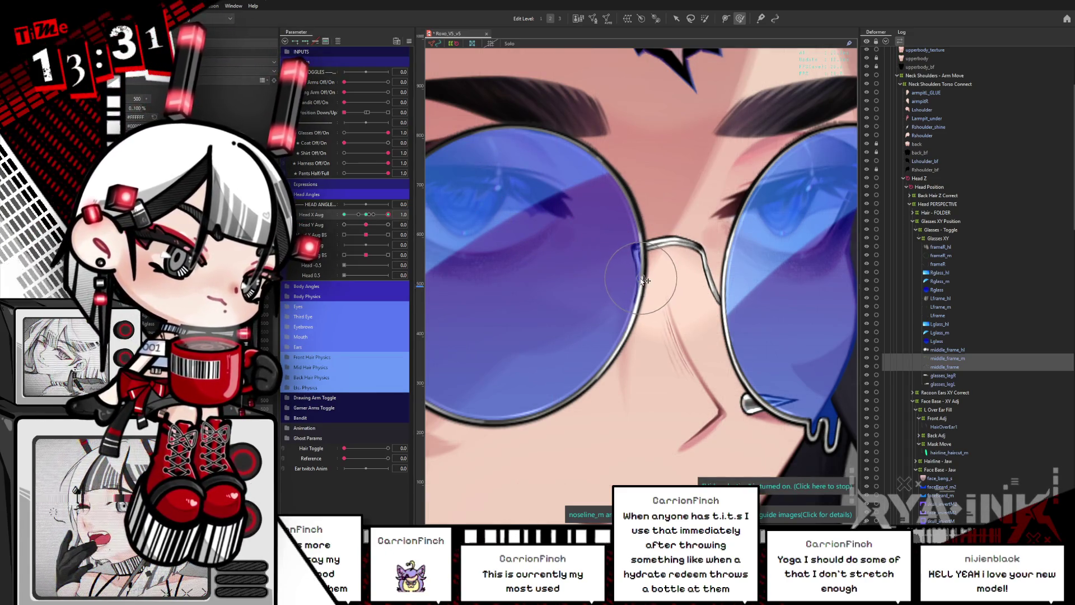
{"action": "key", "text": "ctrl+h"}
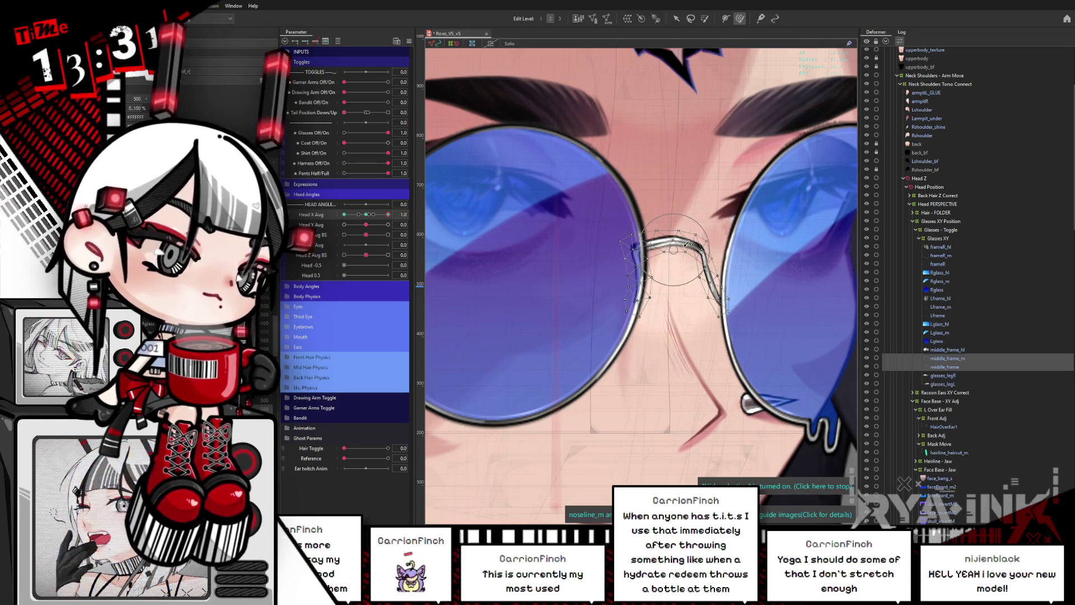
{"action": "key", "text": "ctrl+h"}
Set Head X Aug to 1.0 to check the fitted bridge, then zoom back out.
{"action": "left_click", "coordinate": [374, 215]}
{"action": "left_click_drag", "start_coordinate": [373, 215], "coordinate": [389, 212]}
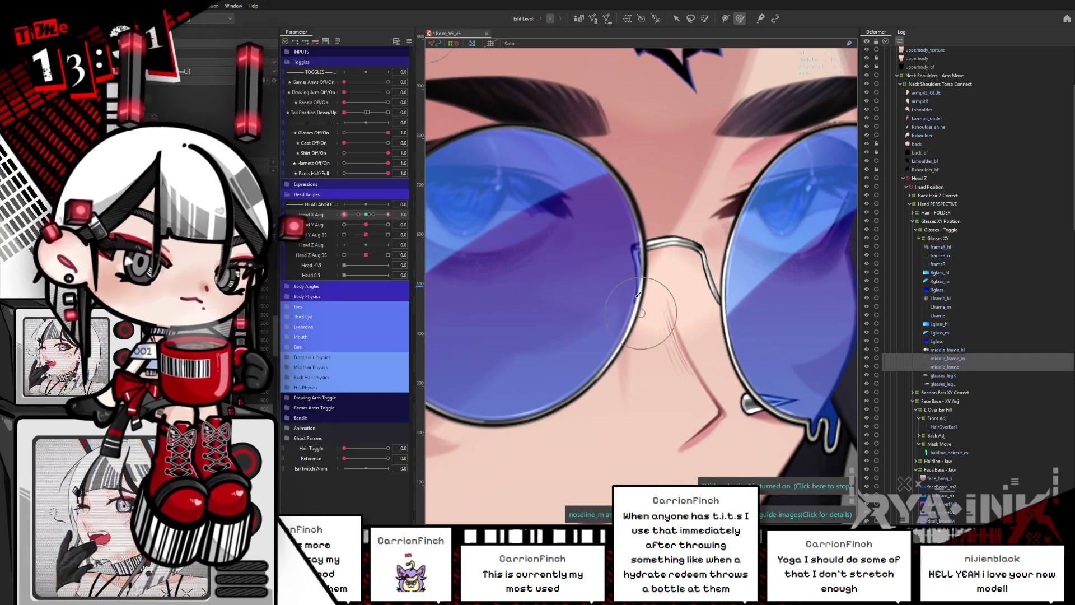
{"action": "scroll", "coordinate": [675, 248], "scroll_direction": "down", "scroll_amount": 2}
{"action": "scroll", "coordinate": [614, 204], "scroll_direction": "down", "scroll_amount": 4}
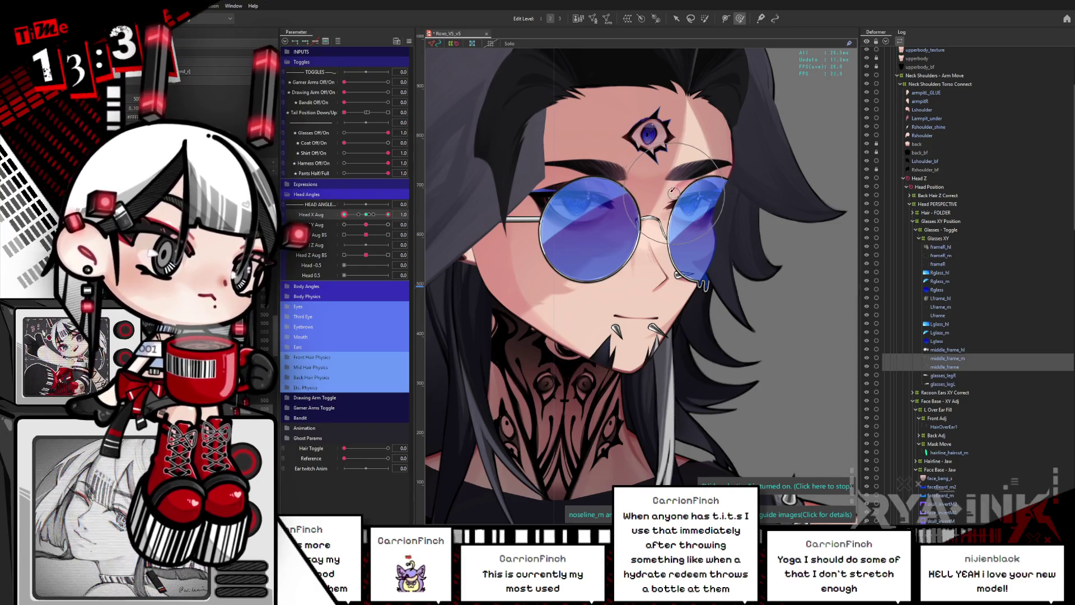
Test the glasses through Head X and Head Y Aug turns, then reset both to neutral.
{"action": "left_click_drag", "start_coordinate": [367, 217], "coordinate": [388, 218]}
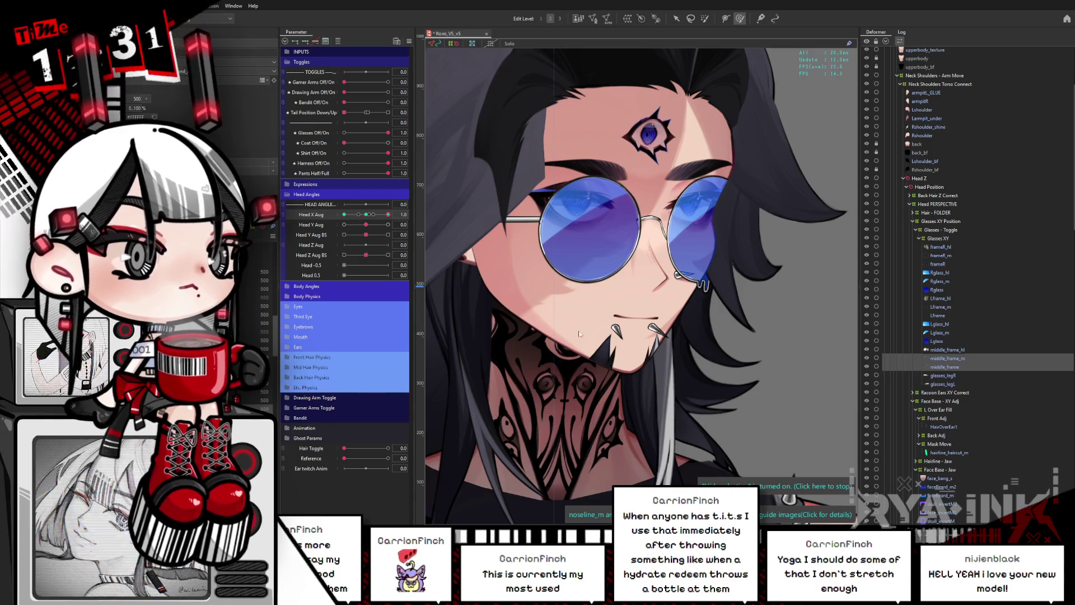
{"action": "mouse_move", "coordinate": [388, 213]}
{"action": "left_mouse_down"}
{"action": "mouse_move", "coordinate": [361, 216]}
{"action": "mouse_move", "coordinate": [388, 214]}
{"action": "left_mouse_up"}
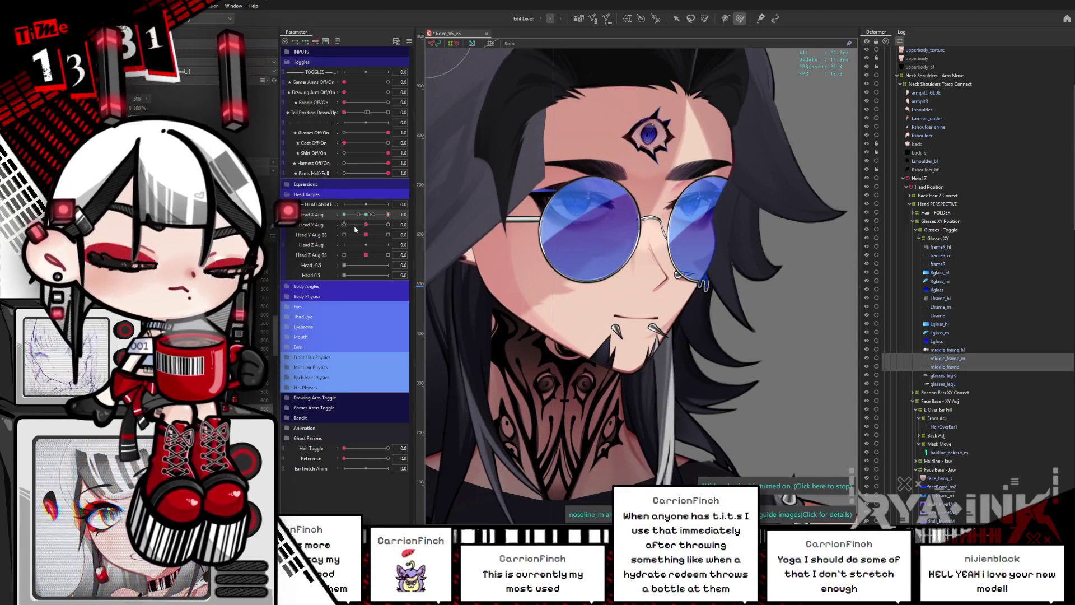
{"action": "left_click", "coordinate": [365, 214]}
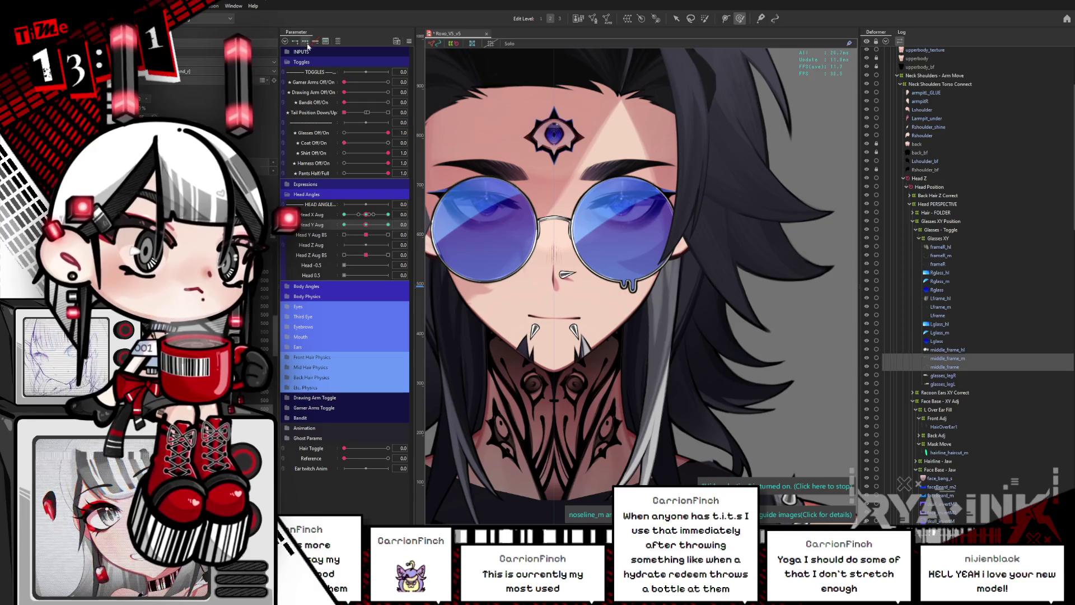
{"action": "left_click_drag", "start_coordinate": [365, 224], "coordinate": [388, 225]}
{"action": "left_click_drag", "start_coordinate": [604, 168], "coordinate": [656, 166]}
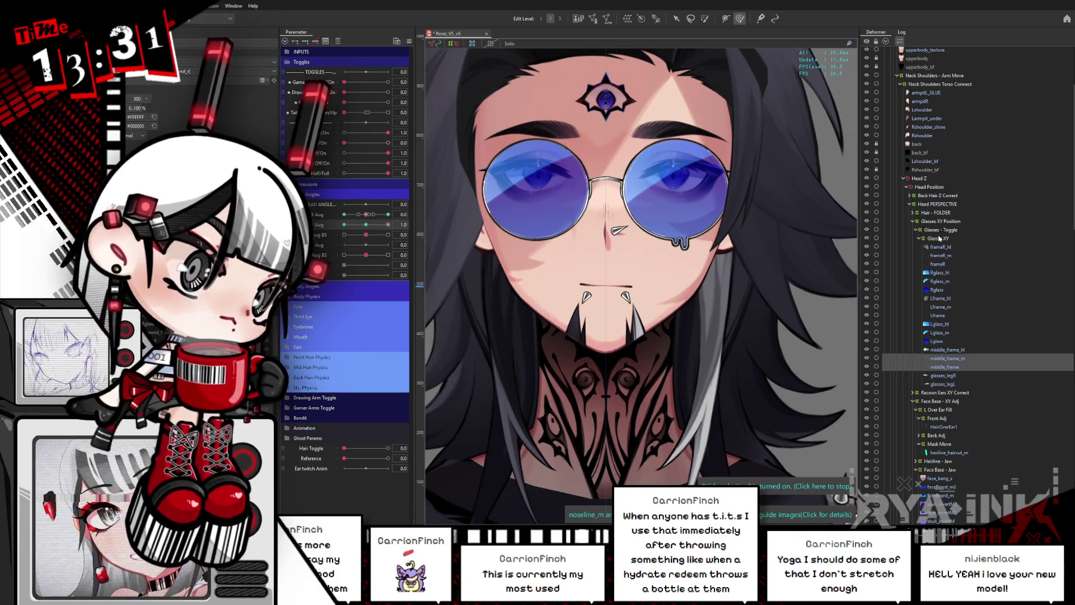
{"action": "left_click", "coordinate": [366, 225]}
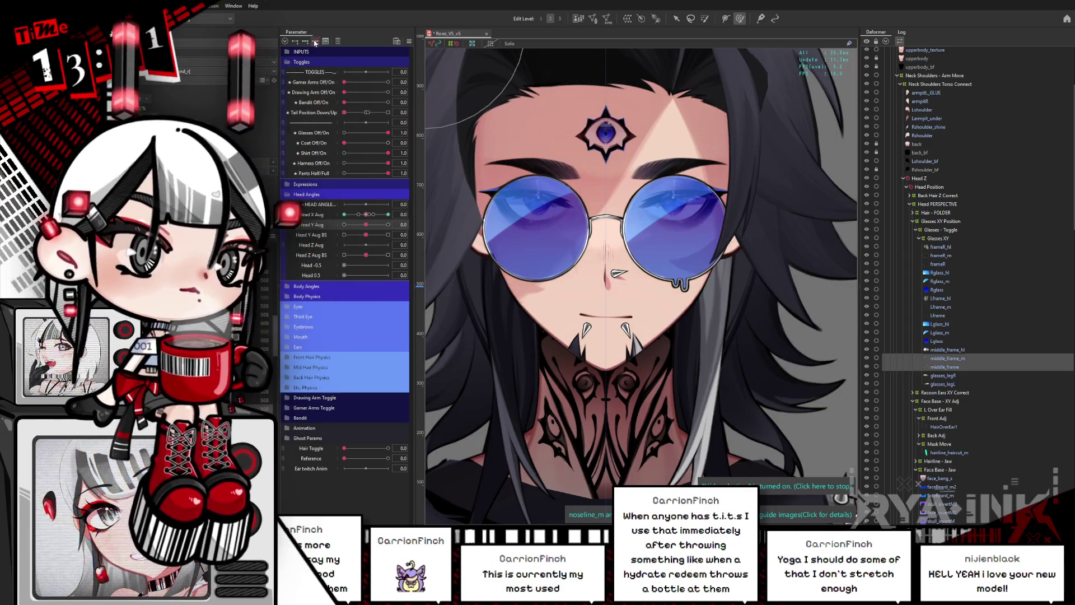
Select Glasses XY and set Head Y Aug to its 1.0 key for editing.
{"action": "left_click", "coordinate": [934, 239]}
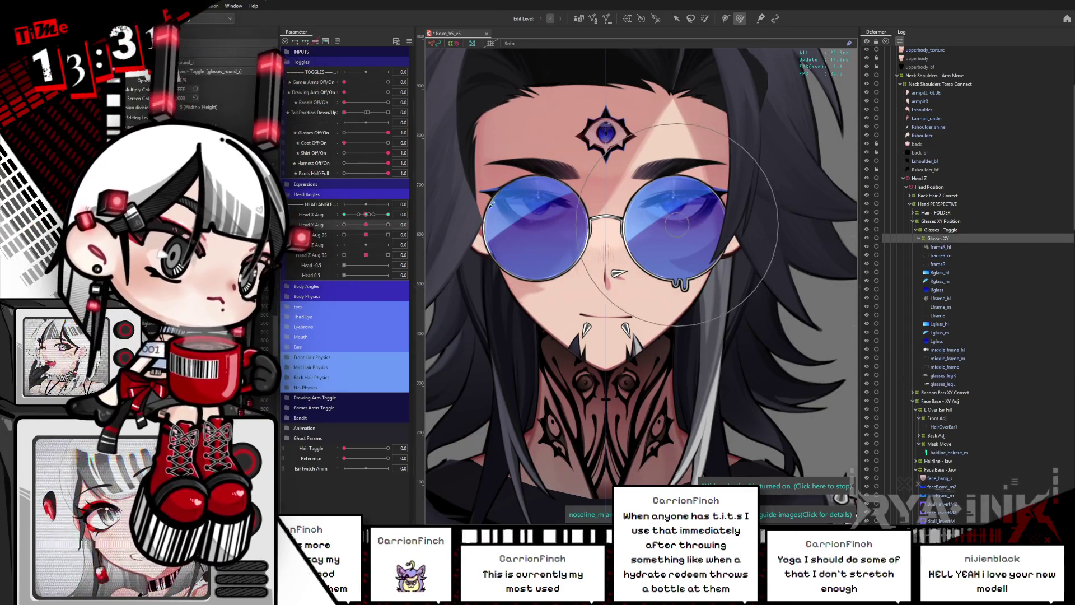
{"action": "left_click", "coordinate": [387, 224]}
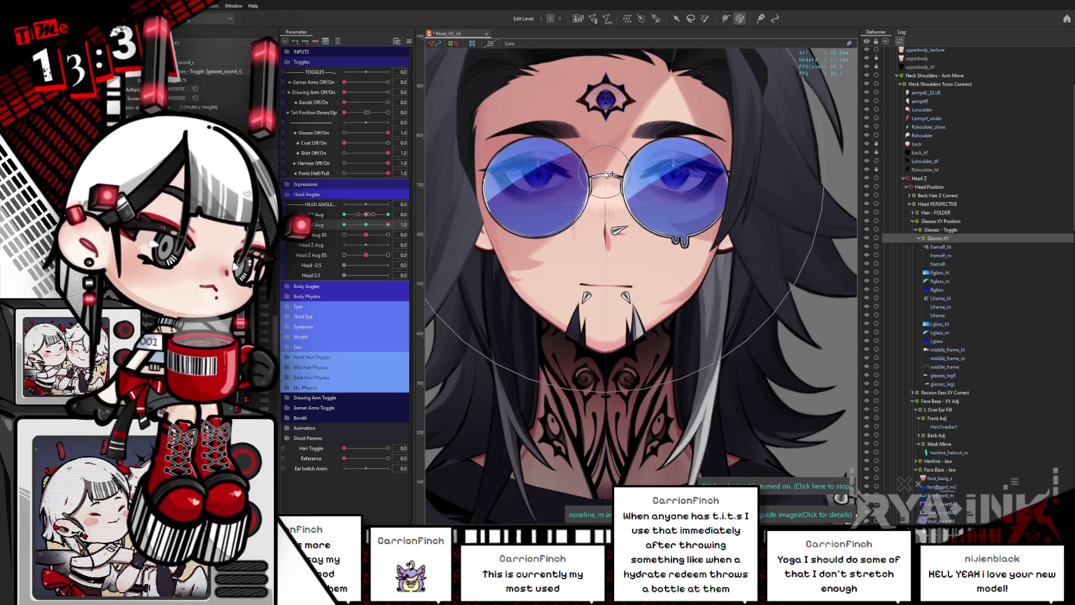
{"action": "left_click", "coordinate": [371, 225]}
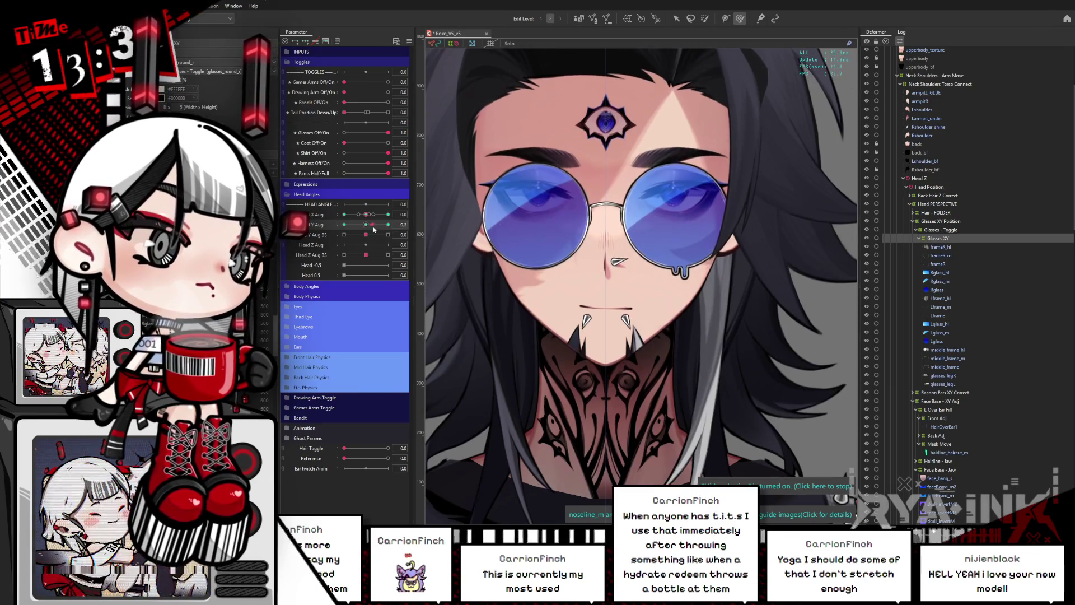
{"action": "left_click", "coordinate": [381, 225]}
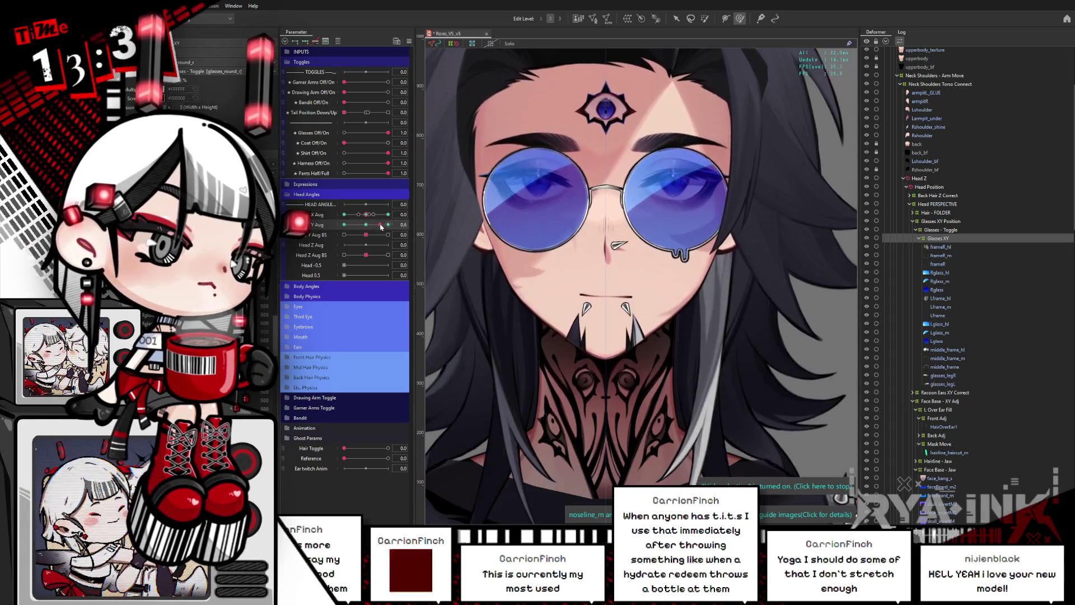
{"action": "left_click", "coordinate": [388, 224]}
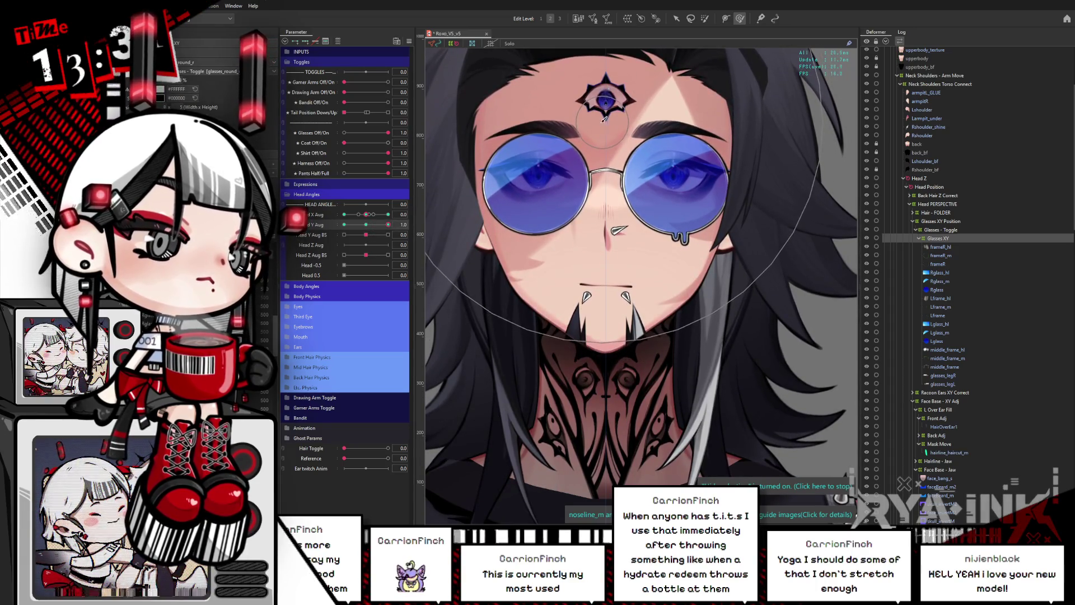
{"action": "left_click", "coordinate": [385, 224]}
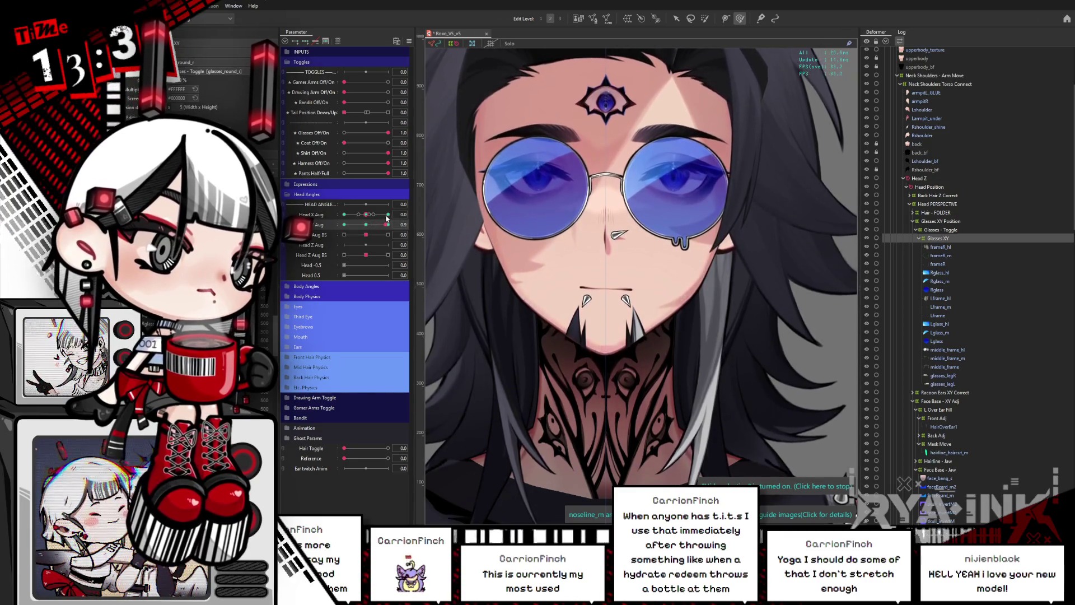
{"action": "left_click", "coordinate": [389, 214]}
{"action": "left_click", "coordinate": [387, 224]}
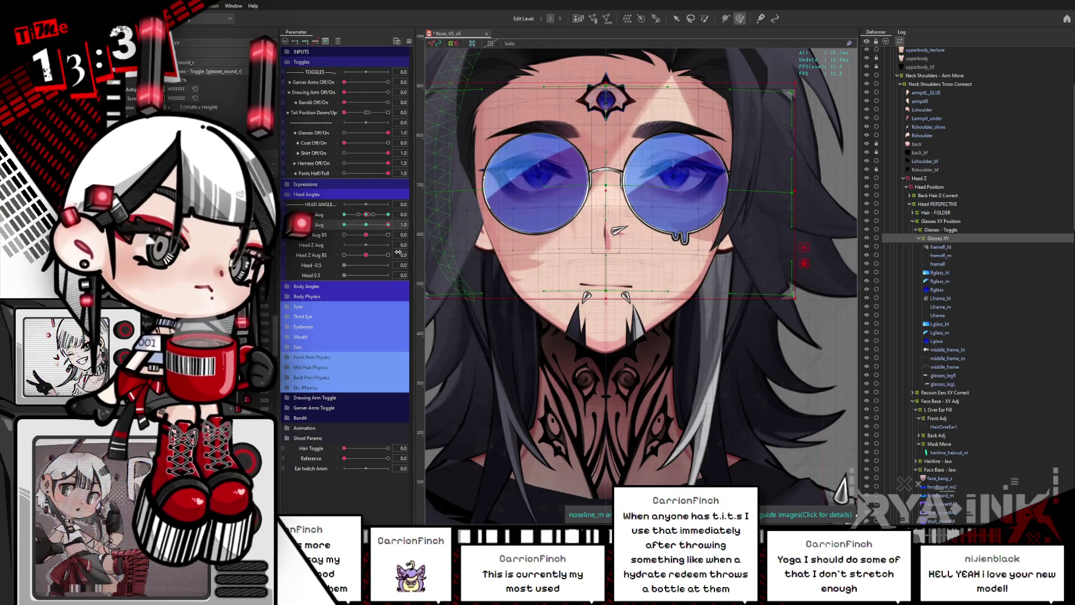
Tilt the head down to about -0.9 and back, previewing the glasses with the warp overlay hidden and shown.
{"action": "left_click_drag", "start_coordinate": [388, 225], "coordinate": [338, 234]}
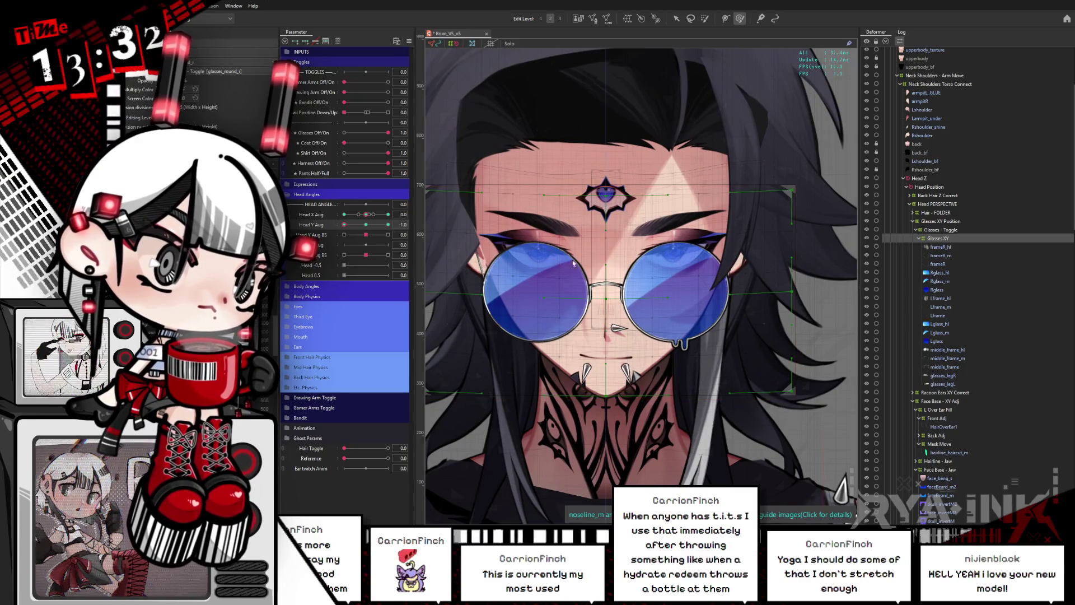
{"action": "scroll", "coordinate": [669, 307], "scroll_direction": "down", "scroll_amount": 2}
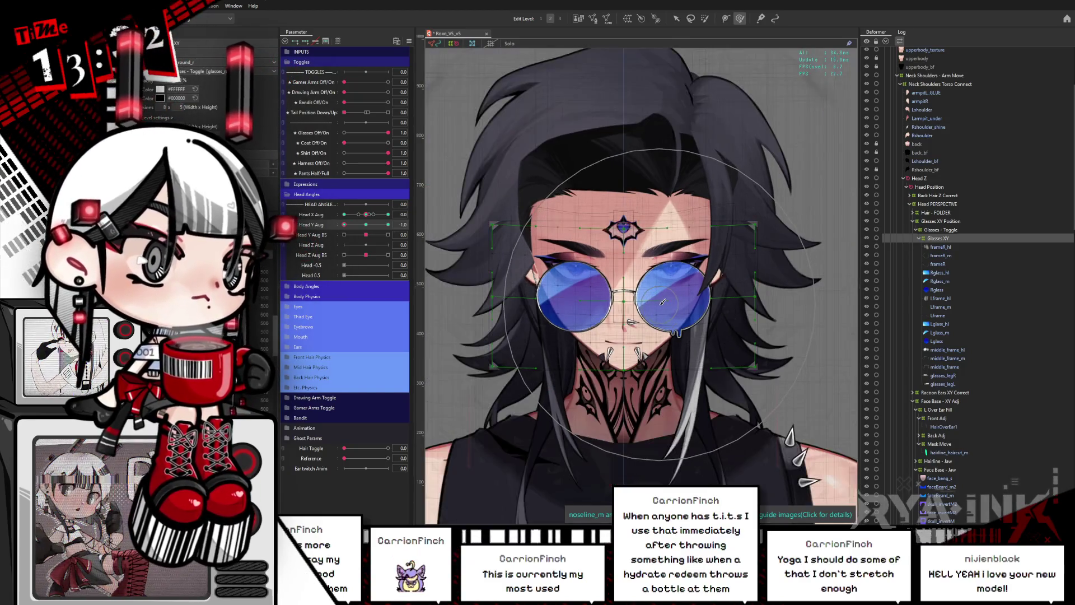
{"action": "left_click_drag", "start_coordinate": [344, 224], "coordinate": [343, 236]}
{"action": "key", "text": "v"}
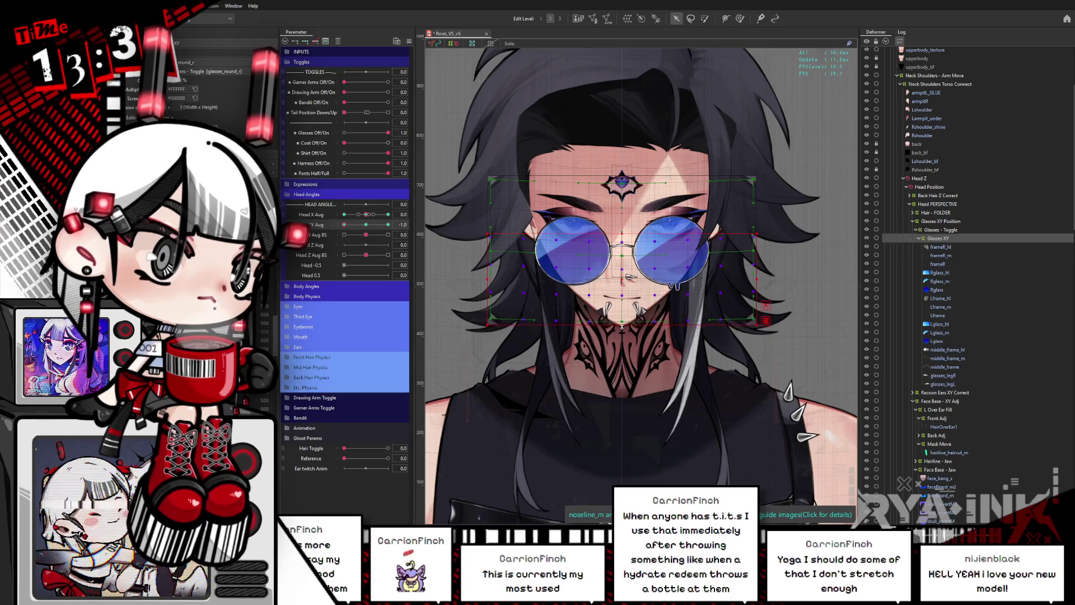
{"action": "mouse_move", "coordinate": [372, 224]}
{"action": "left_mouse_down"}
{"action": "mouse_move", "coordinate": [364, 234]}
{"action": "mouse_move", "coordinate": [388, 224]}
{"action": "left_mouse_up"}
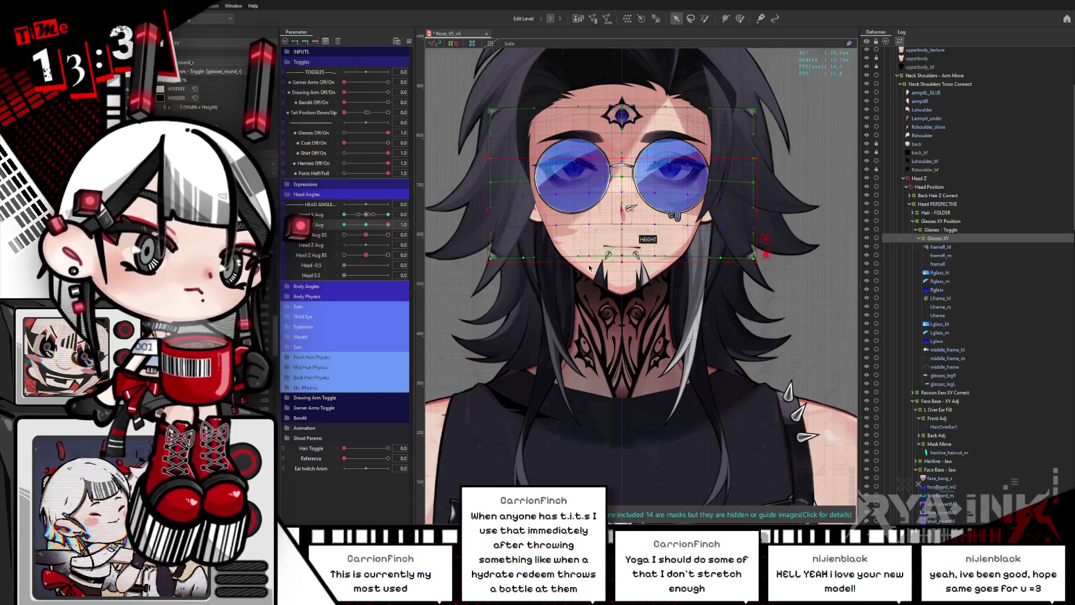
{"action": "key", "text": "ctrl+h"}
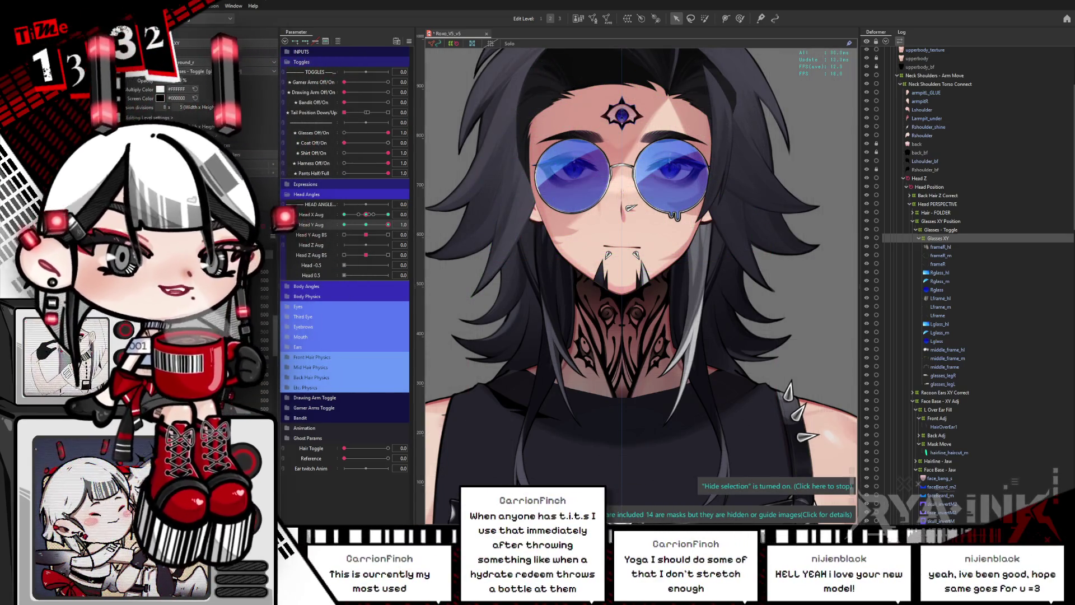
{"action": "left_click_drag", "start_coordinate": [363, 225], "coordinate": [399, 210]}
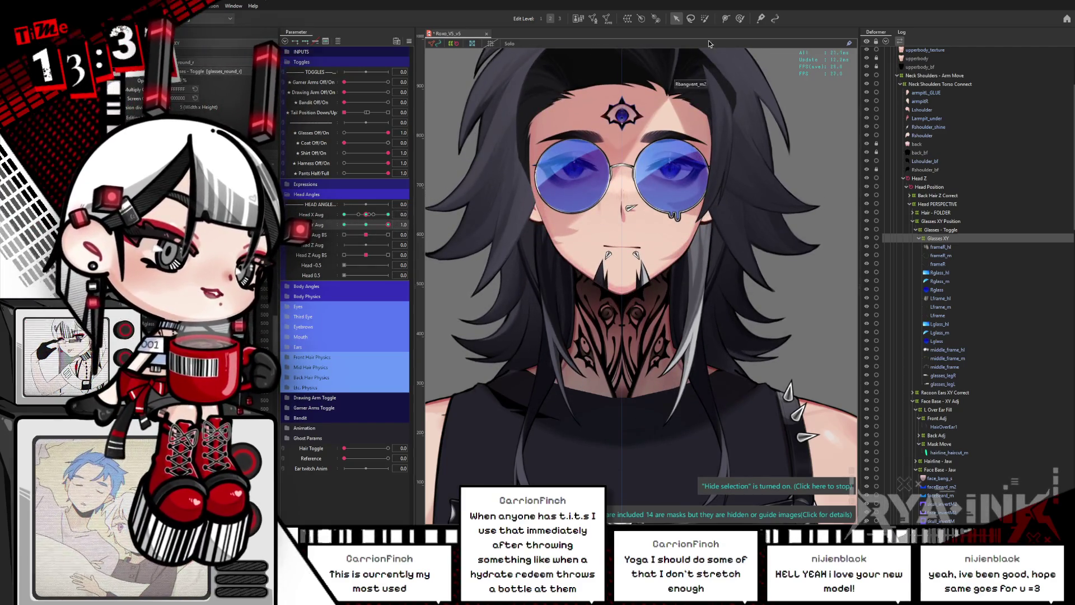
{"action": "key", "text": "ctrl+h"}
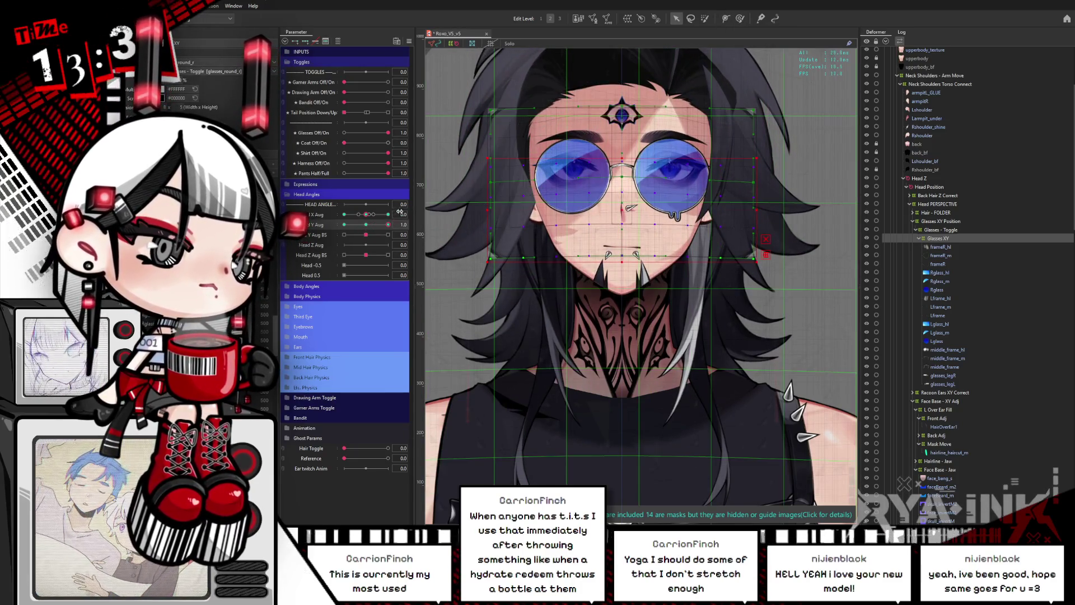
Hide the warp overlay, switch editing mode, and select the Glasses XY warp deformer.
{"action": "key", "text": "ctrl+h"}
{"action": "left_click", "coordinate": [739, 19]}
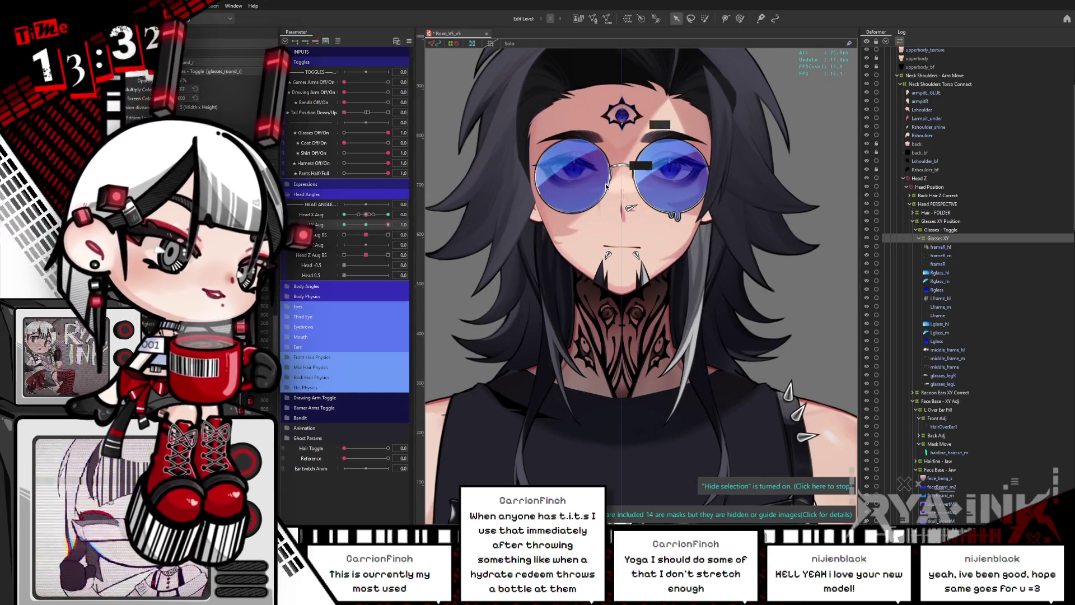
{"action": "left_click", "coordinate": [628, 188]}
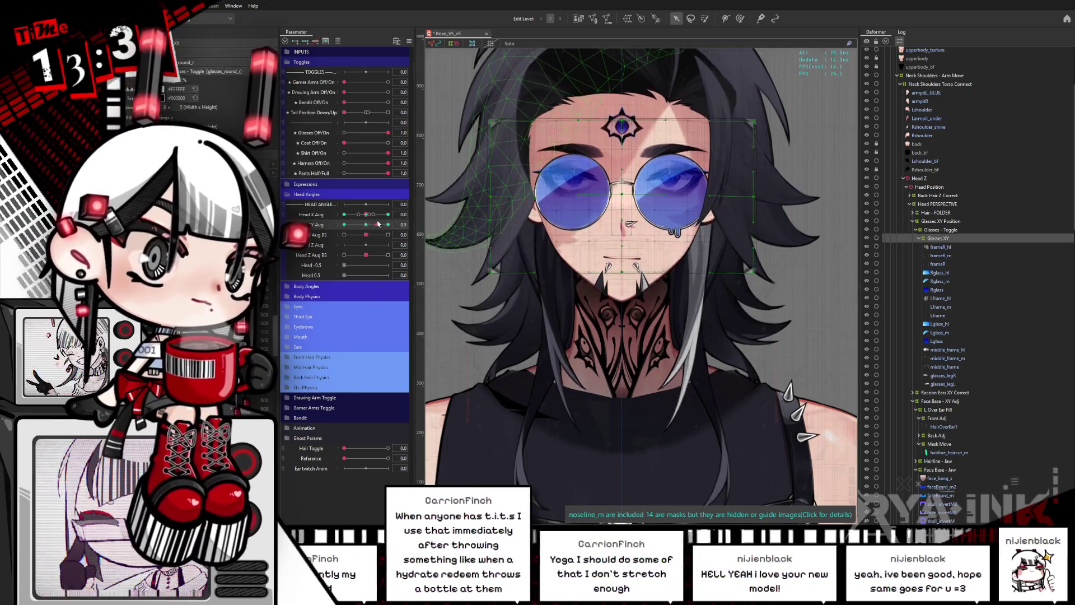
Reshape the Glasses XY warp with the transform brush at Head Y Aug -1 and 1.
{"action": "mouse_move", "coordinate": [388, 225]}
{"action": "left_mouse_down"}
{"action": "mouse_move", "coordinate": [344, 225]}
{"action": "mouse_move", "coordinate": [357, 235]}
{"action": "mouse_move", "coordinate": [344, 225]}
{"action": "left_mouse_up"}
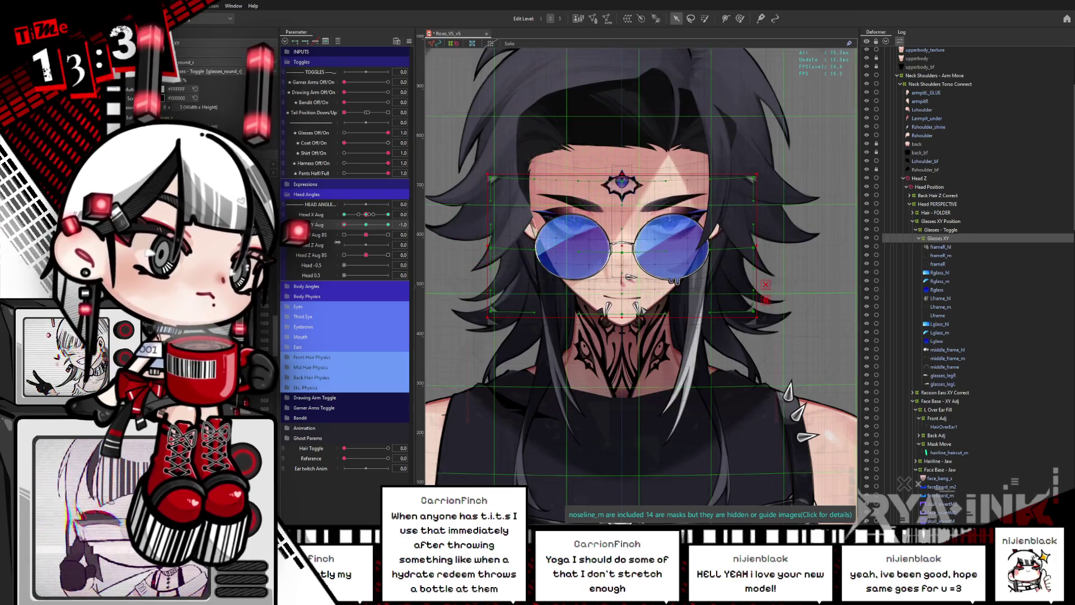
{"action": "key", "text": "p"}
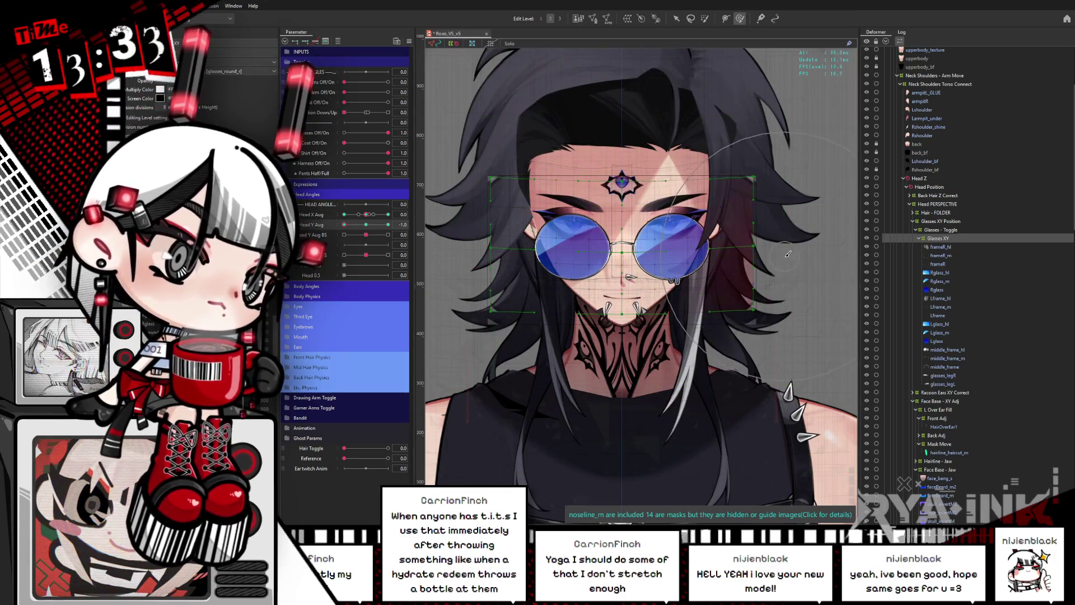
{"action": "left_click_drag", "start_coordinate": [794, 255], "coordinate": [847, 253]}
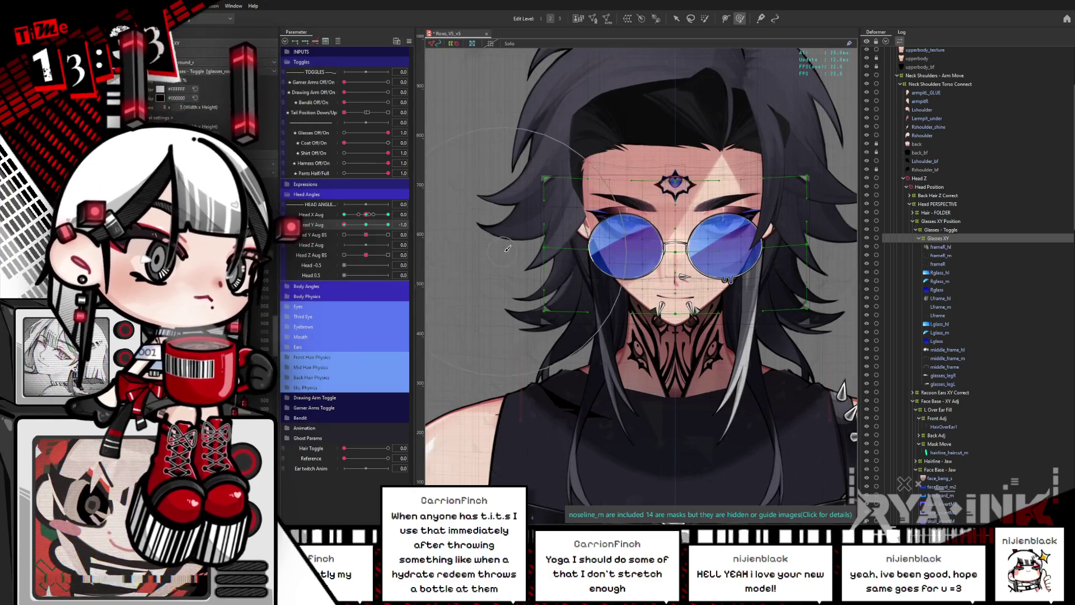
{"action": "left_click_drag", "start_coordinate": [512, 235], "coordinate": [457, 241]}
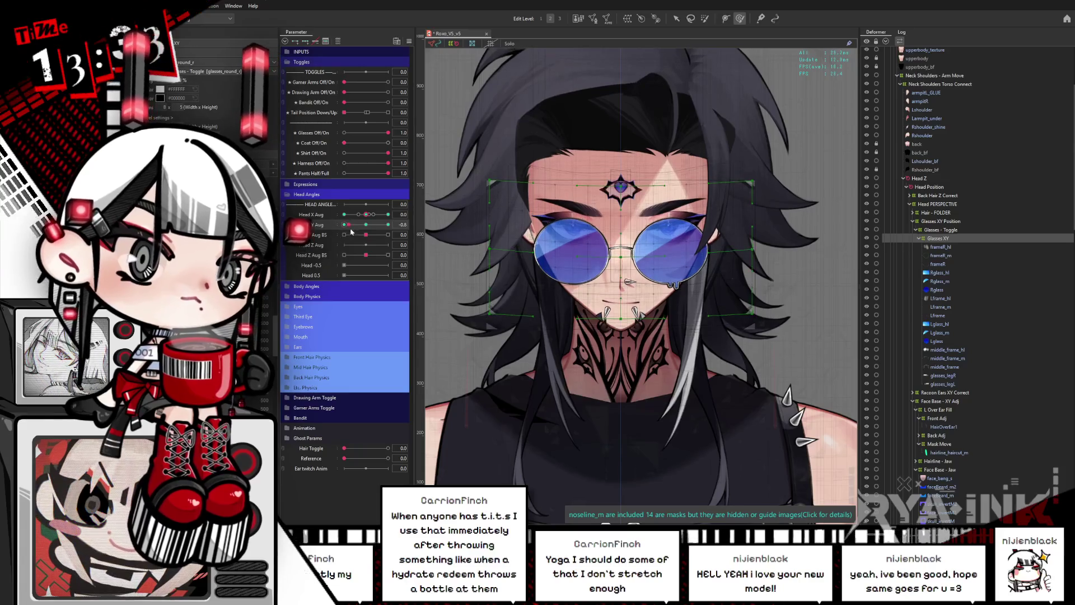
{"action": "left_click_drag", "start_coordinate": [347, 226], "coordinate": [388, 224]}
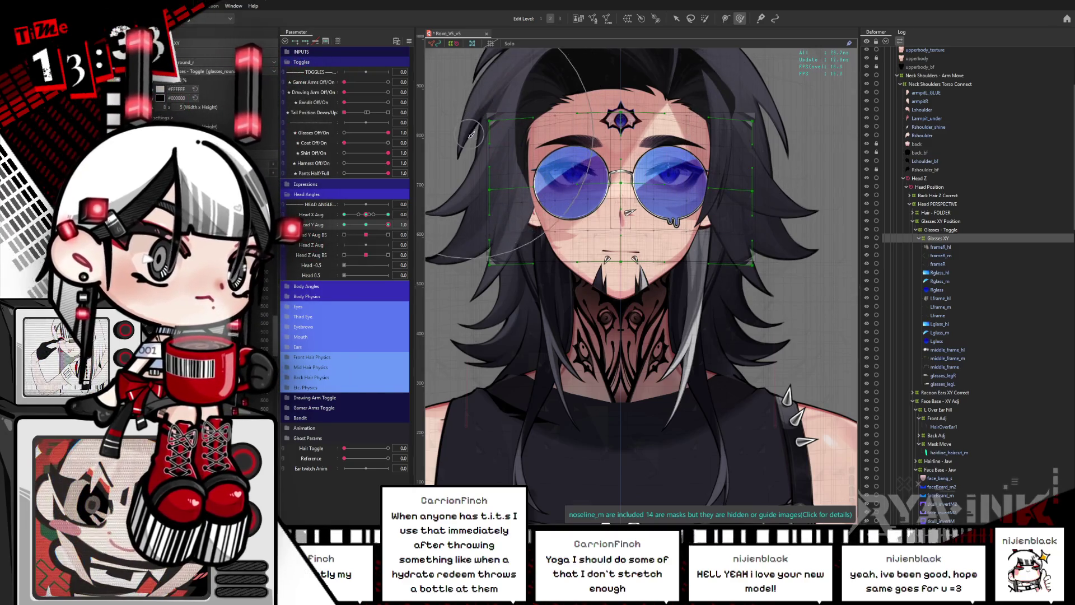
{"action": "mouse_move", "coordinate": [362, 225]}
{"action": "left_mouse_down"}
{"action": "mouse_move", "coordinate": [343, 238]}
{"action": "mouse_move", "coordinate": [394, 222]}
{"action": "left_mouse_up"}
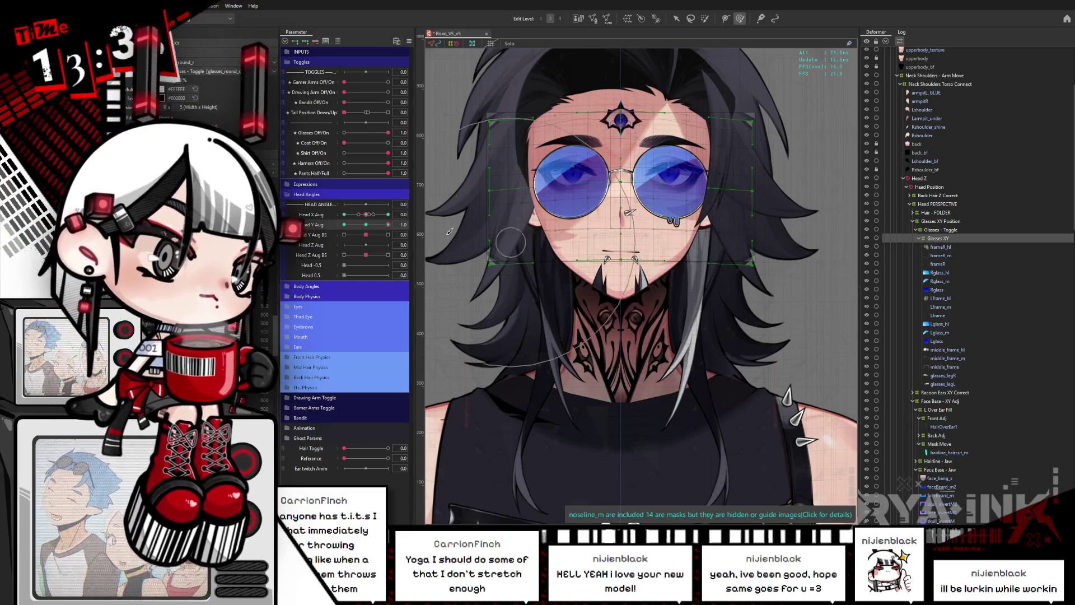
Return the head tilt to neutral and reset all parameters to their default values.
{"action": "left_click", "coordinate": [367, 225]}
{"action": "left_click", "coordinate": [408, 41]}
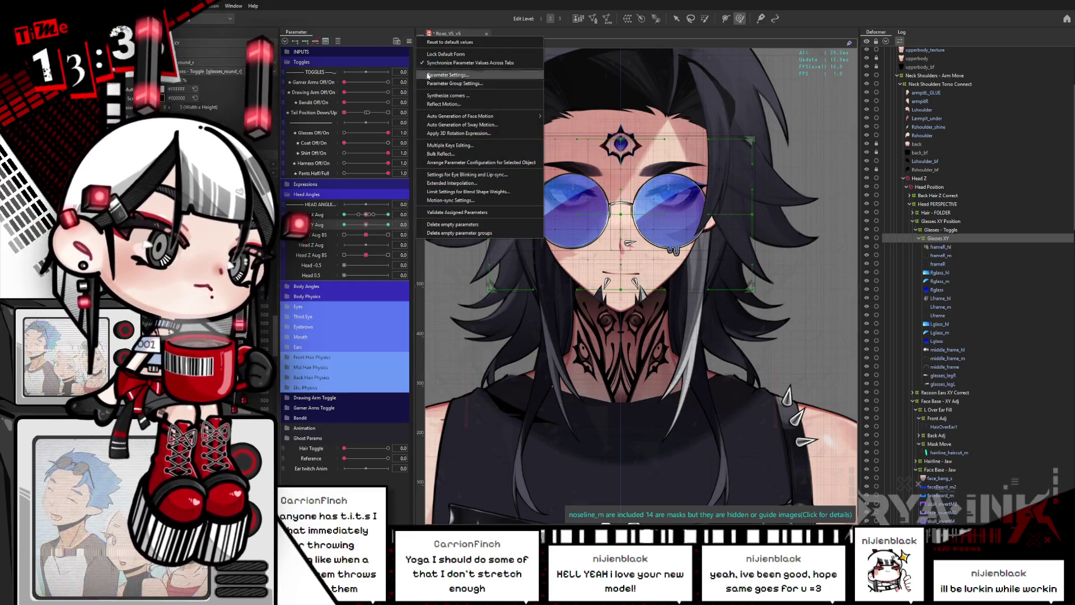
{"action": "left_click", "coordinate": [476, 106]}
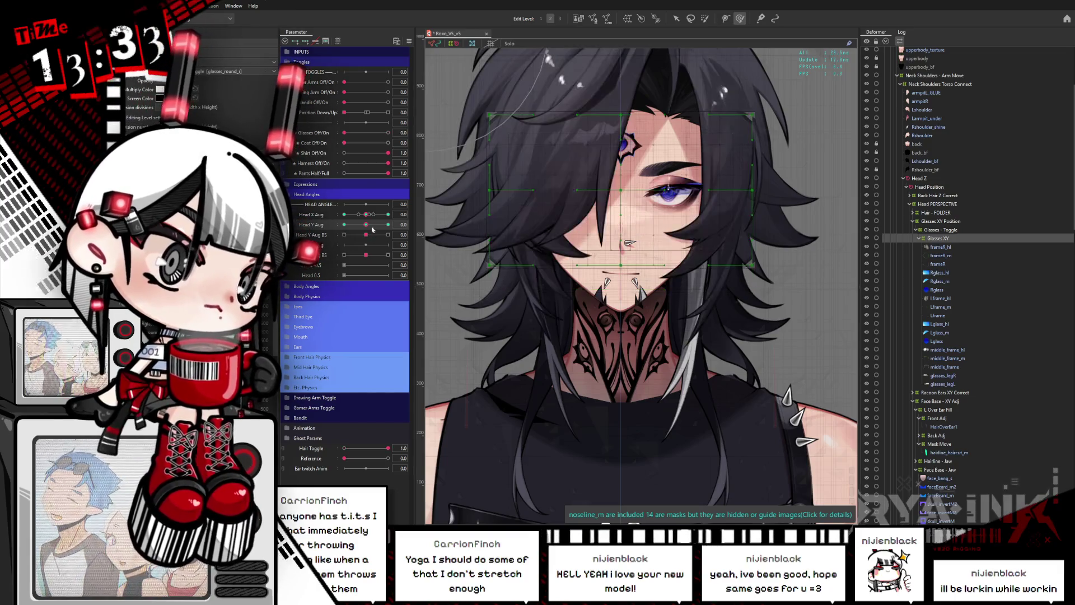
Set Hair Toggle to 0, Glasses Off/On to 1, and Head X Aug to 0.9.
{"action": "left_click_drag", "start_coordinate": [346, 451], "coordinate": [344, 451]}
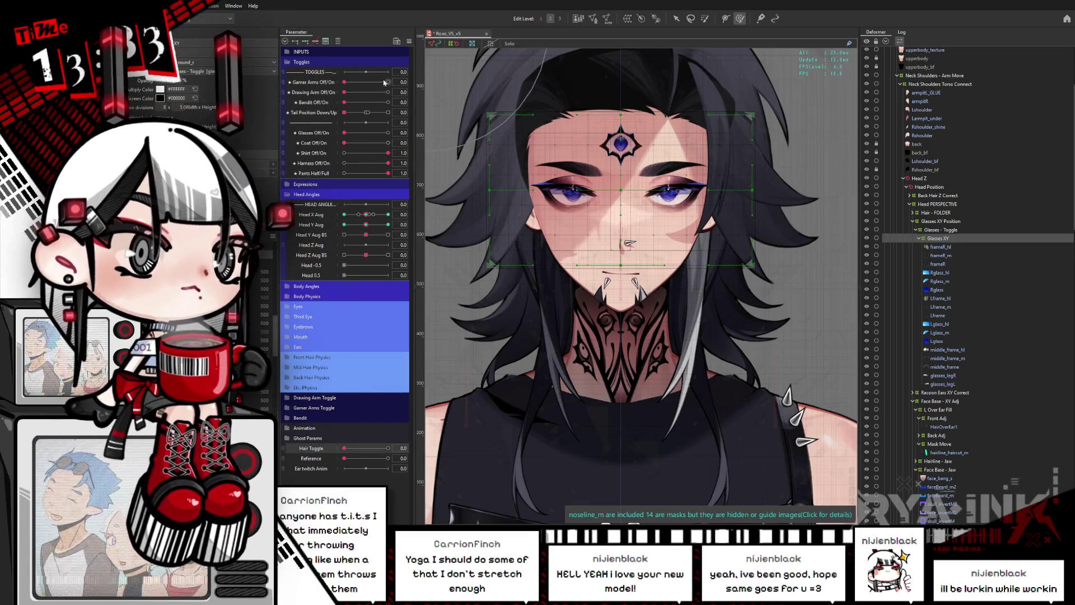
{"action": "left_click", "coordinate": [386, 134]}
{"action": "mouse_move", "coordinate": [365, 214]}
{"action": "left_mouse_down"}
{"action": "mouse_move", "coordinate": [397, 214]}
{"action": "mouse_move", "coordinate": [337, 244]}
{"action": "left_mouse_up"}
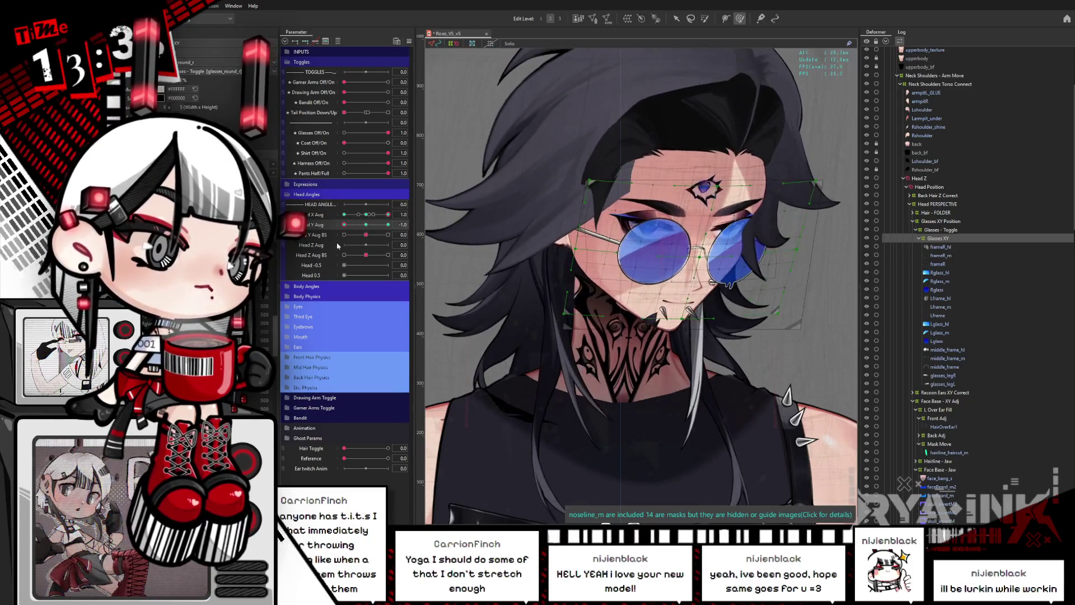
Sweep Head X Aug and Head Y Aug across their ranges to check the glasses, then reset Head X Aug to 0.
{"action": "key", "text": "ctrl+h"}
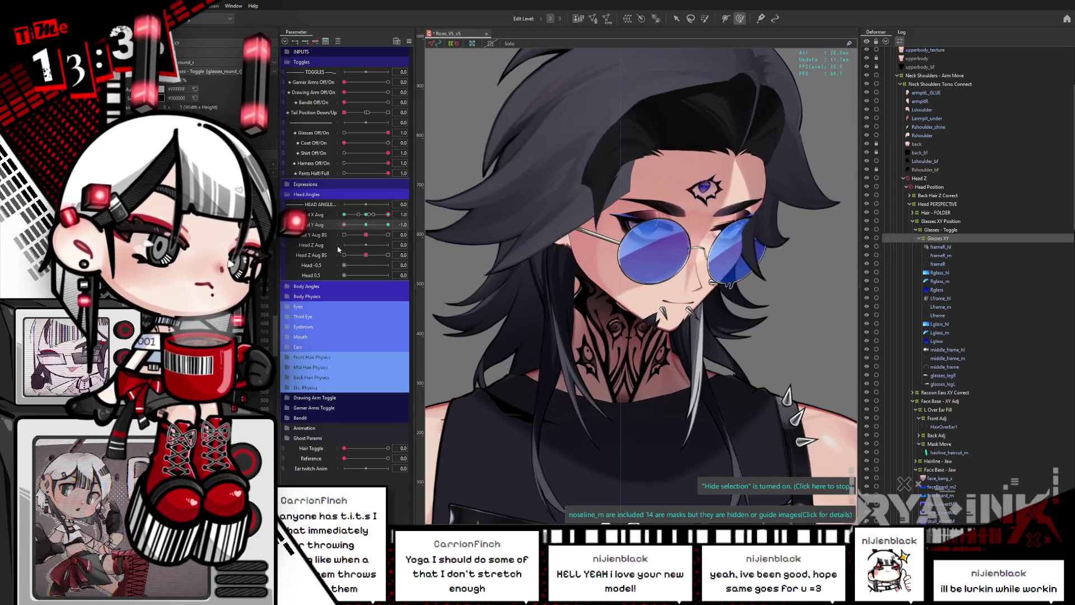
{"action": "left_click_drag", "start_coordinate": [382, 219], "coordinate": [391, 217]}
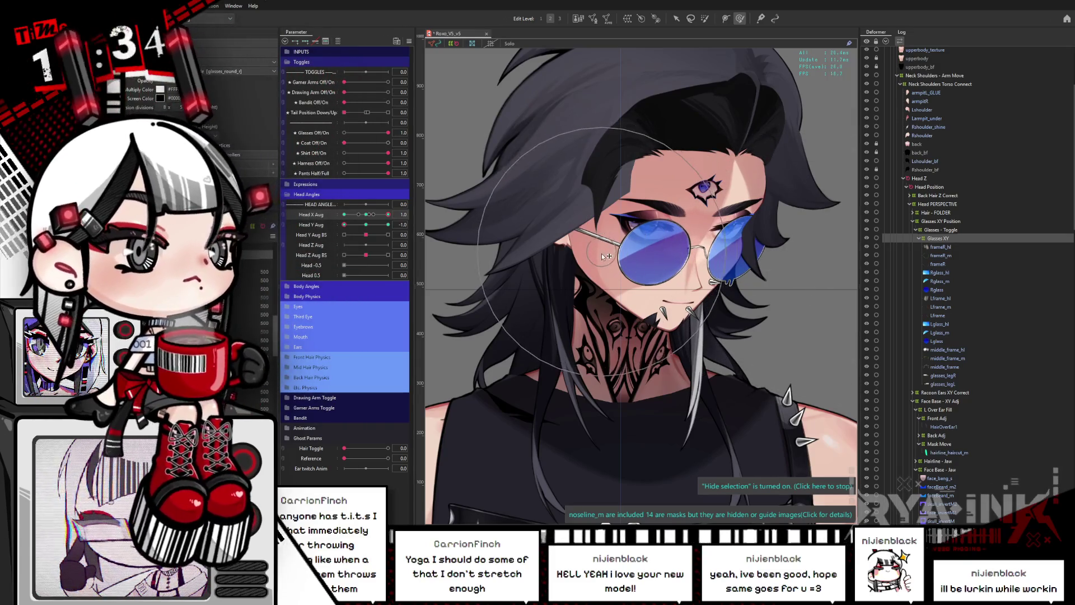
{"action": "mouse_move", "coordinate": [388, 215]}
{"action": "left_mouse_down"}
{"action": "mouse_move", "coordinate": [364, 215]}
{"action": "mouse_move", "coordinate": [391, 214]}
{"action": "left_mouse_up"}
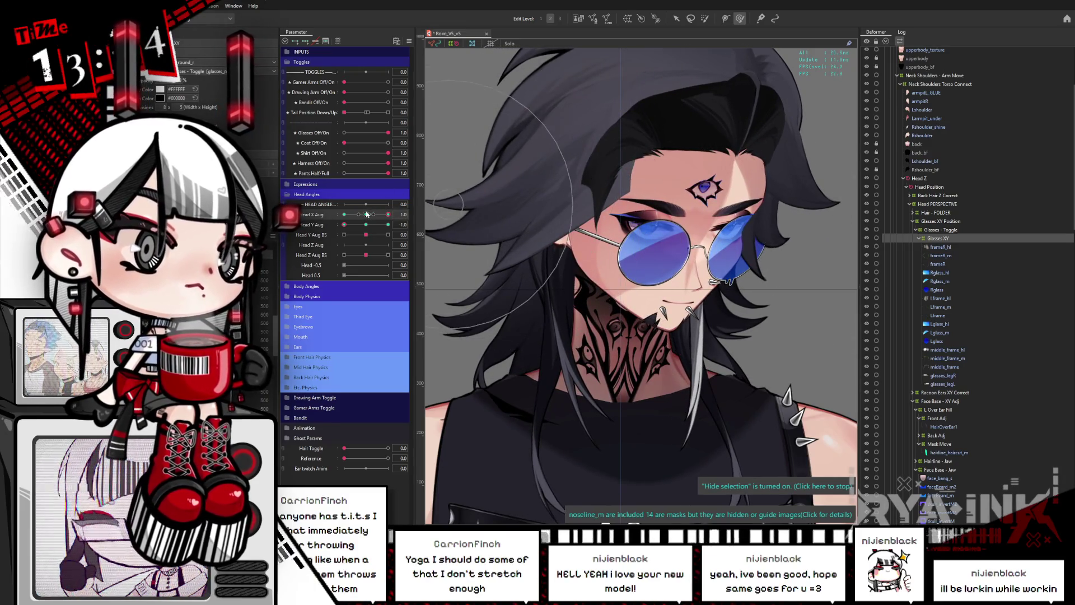
{"action": "left_click_drag", "start_coordinate": [366, 215], "coordinate": [403, 213]}
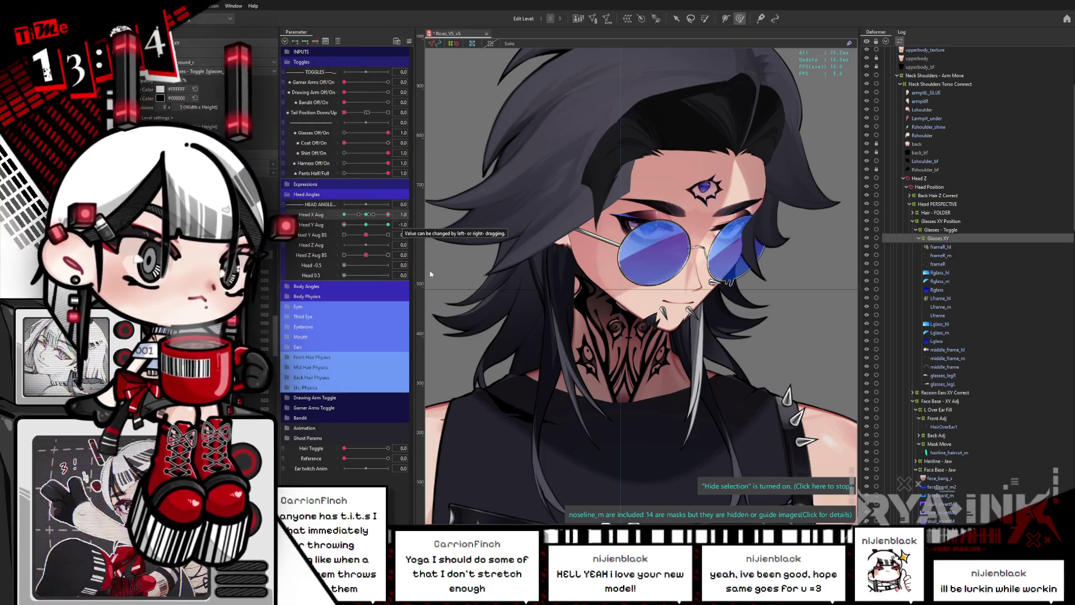
{"action": "mouse_move", "coordinate": [389, 214]}
{"action": "left_mouse_down"}
{"action": "mouse_move", "coordinate": [351, 233]}
{"action": "mouse_move", "coordinate": [403, 222]}
{"action": "left_mouse_up"}
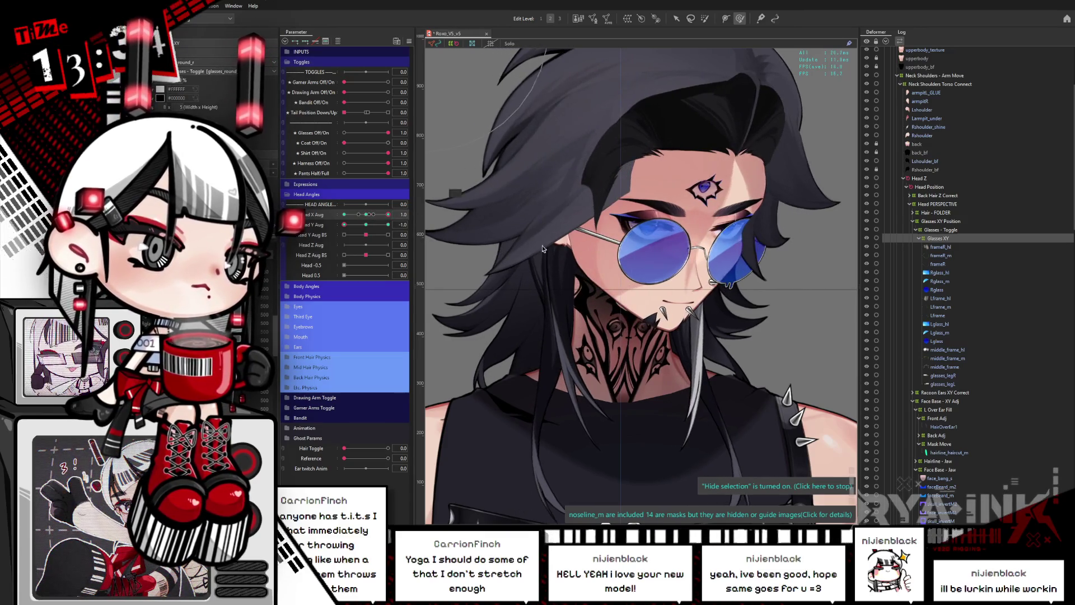
{"action": "left_click_drag", "start_coordinate": [344, 224], "coordinate": [411, 233]}
{"action": "left_click", "coordinate": [364, 218]}
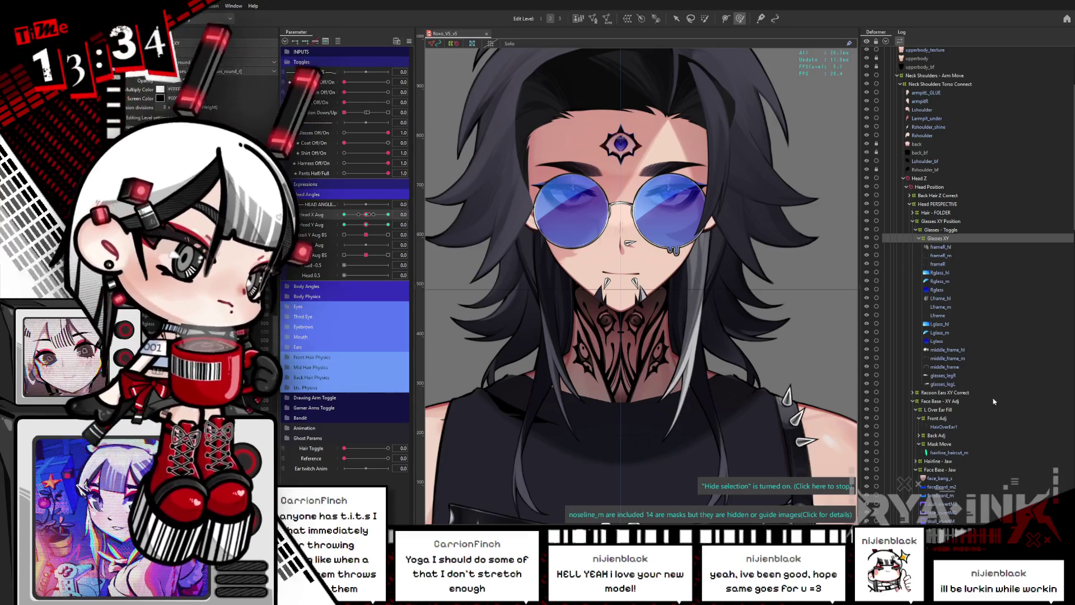
Select middle_frame and middle_frame_m in the Deformer palette and zoom in on the nose bridge.
{"action": "left_click", "coordinate": [948, 367]}
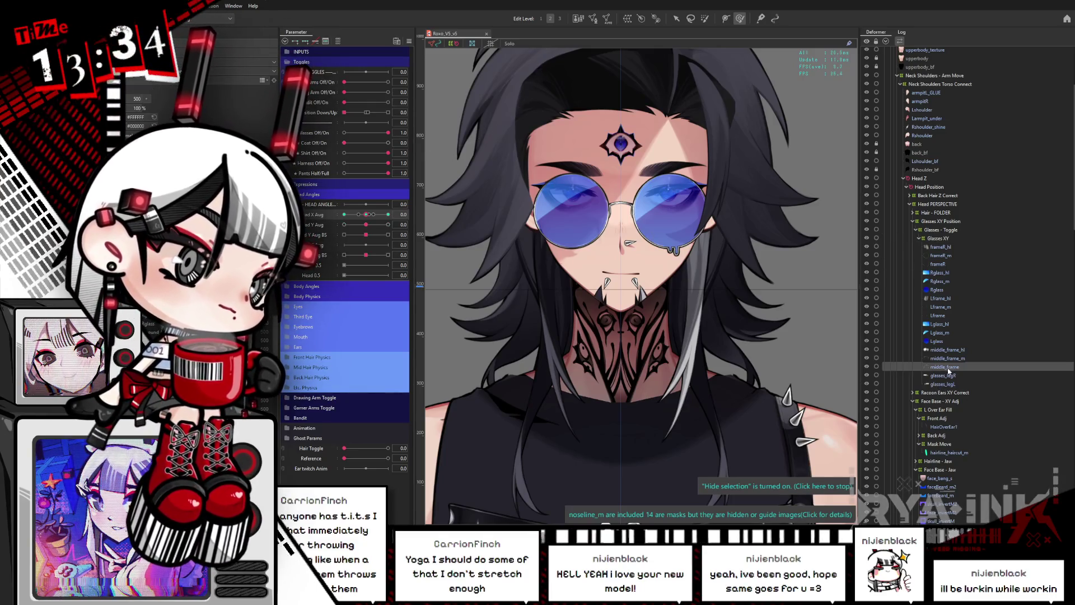
{"action": "left_click", "coordinate": [947, 359], "text": "ctrl"}
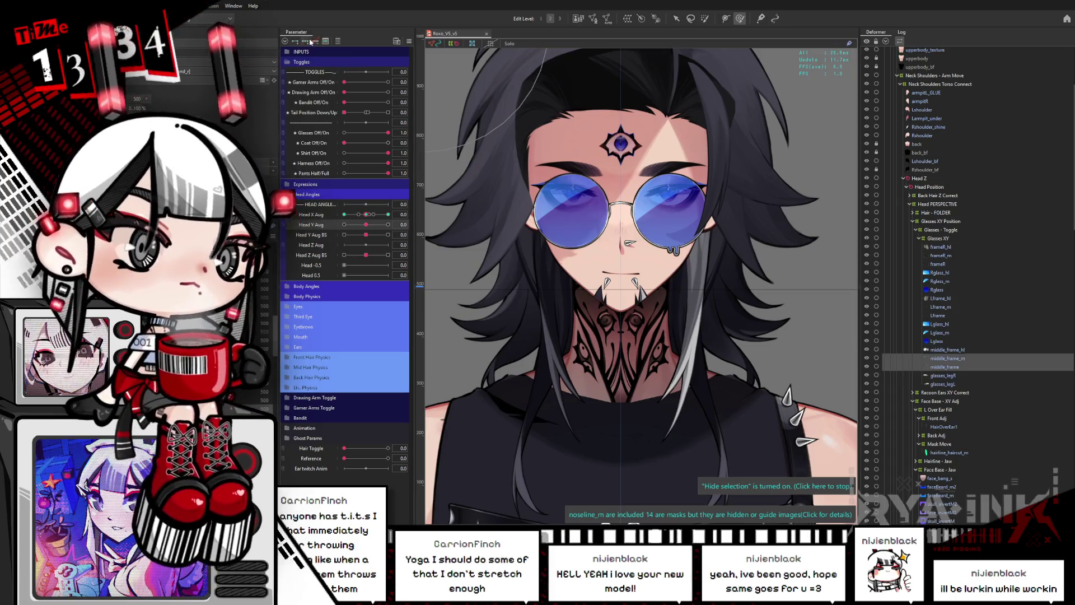
{"action": "scroll", "coordinate": [644, 216], "scroll_direction": "up", "scroll_amount": 4}
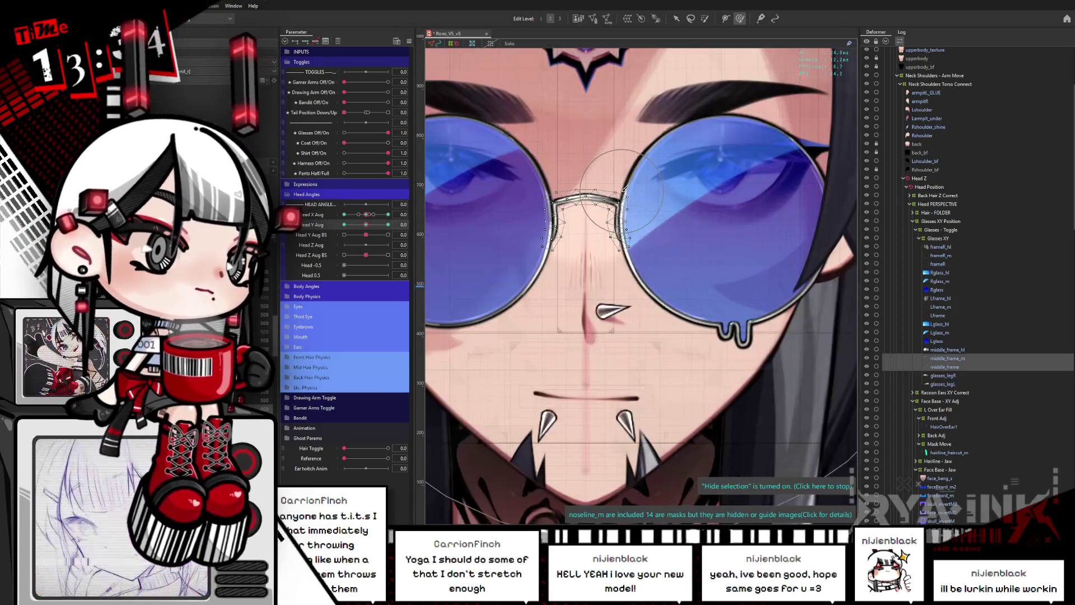